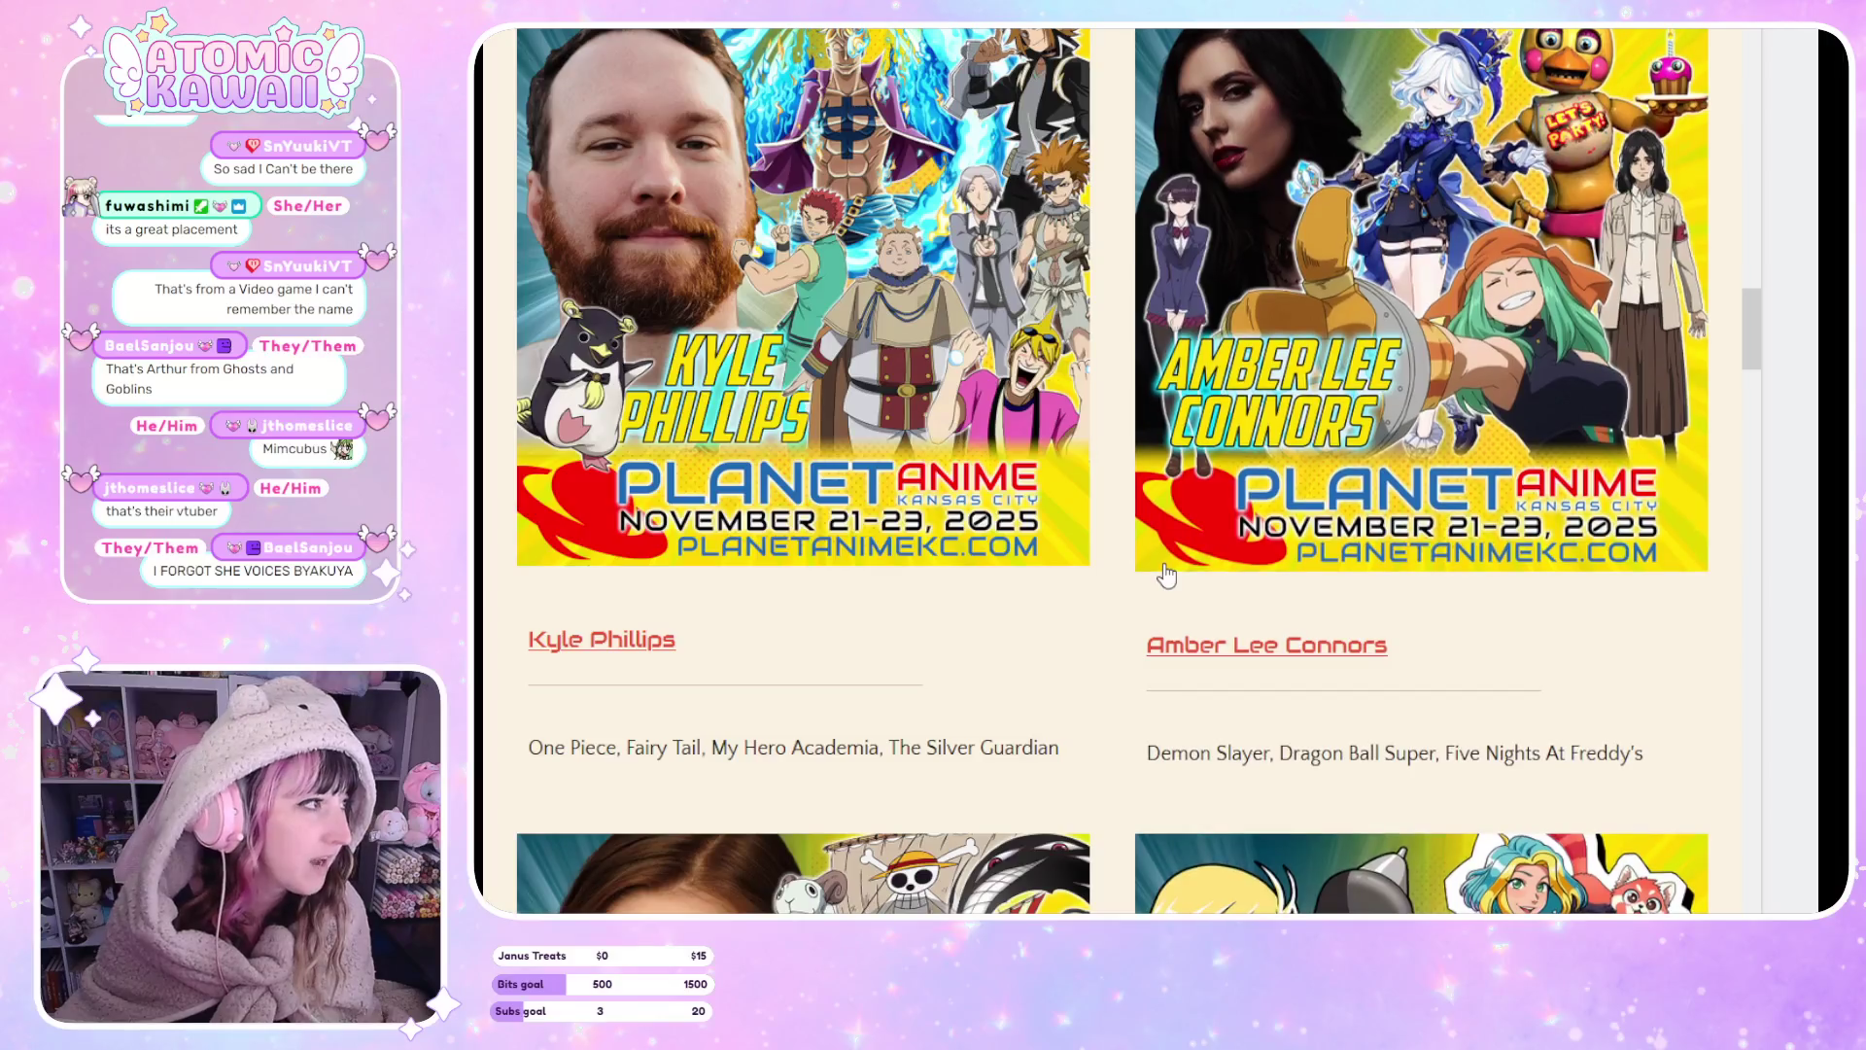
Scroll up the Planet Anime KC guest page in the browser.
scroll(1599, 470, up, 6)
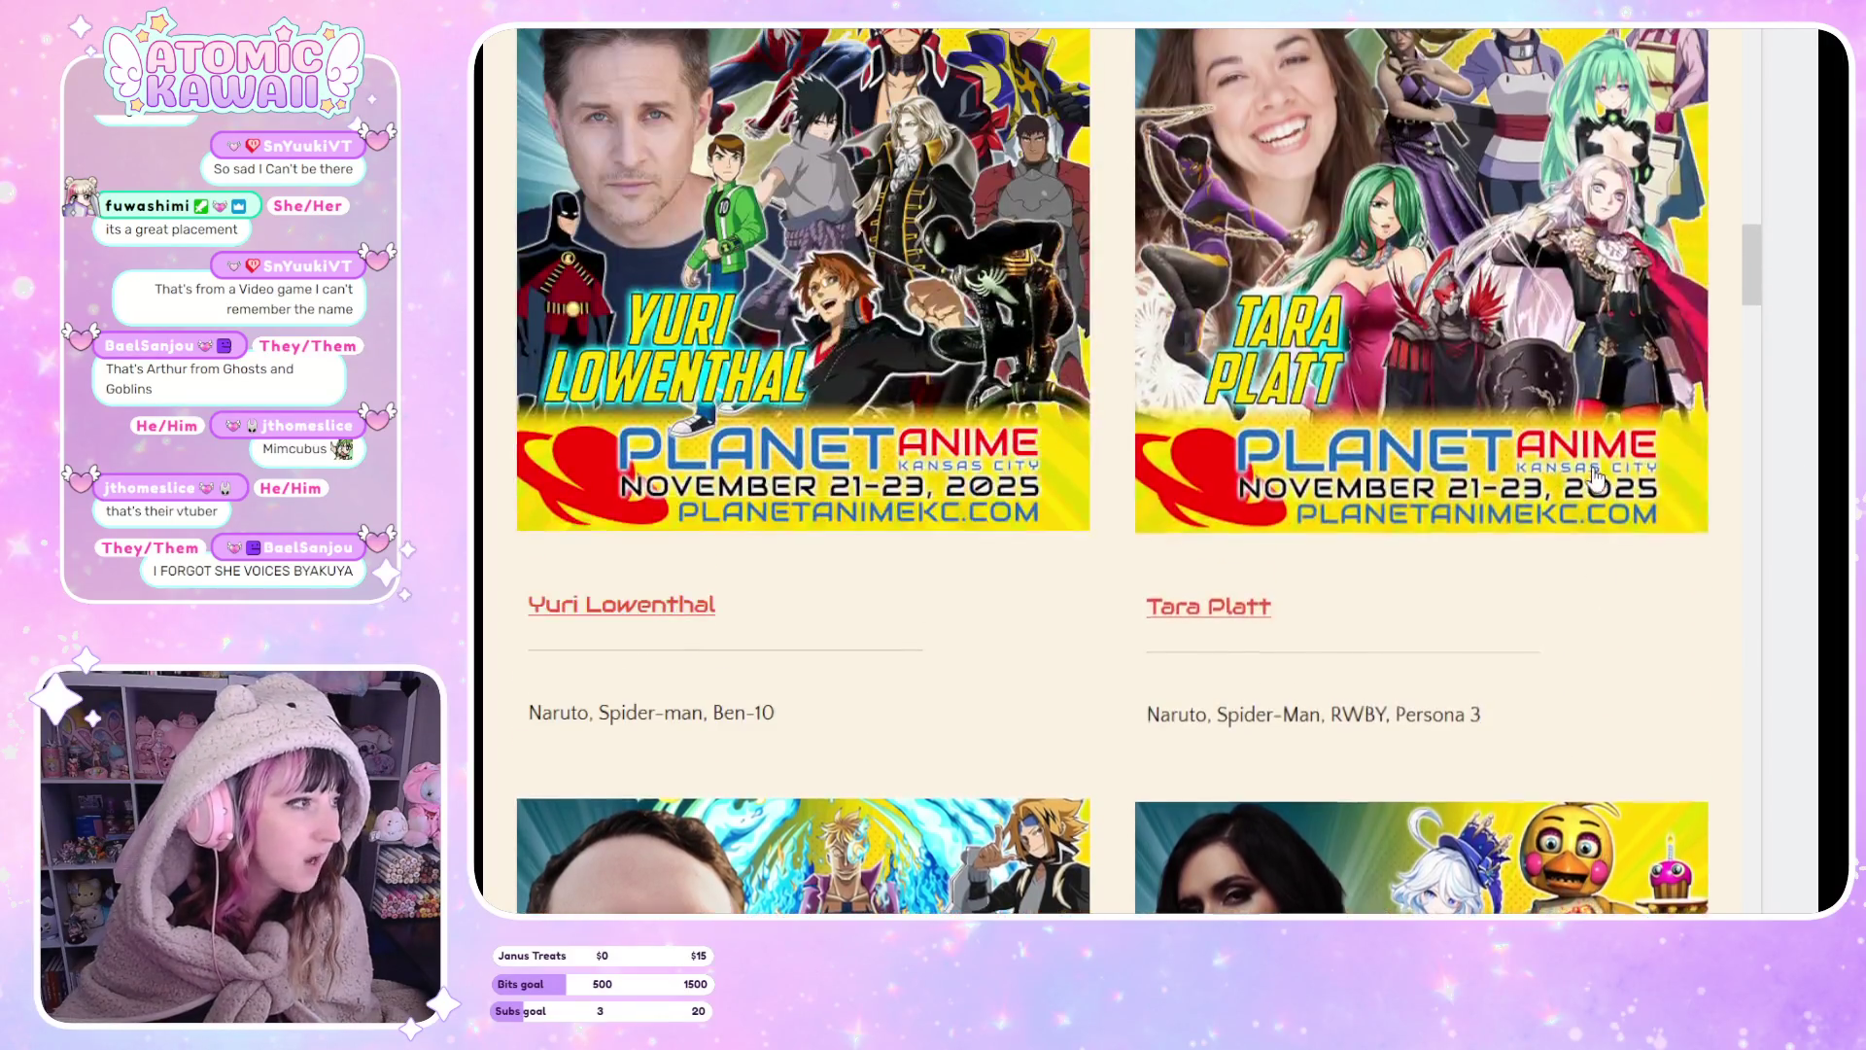
scroll(1587, 489, up, 3)
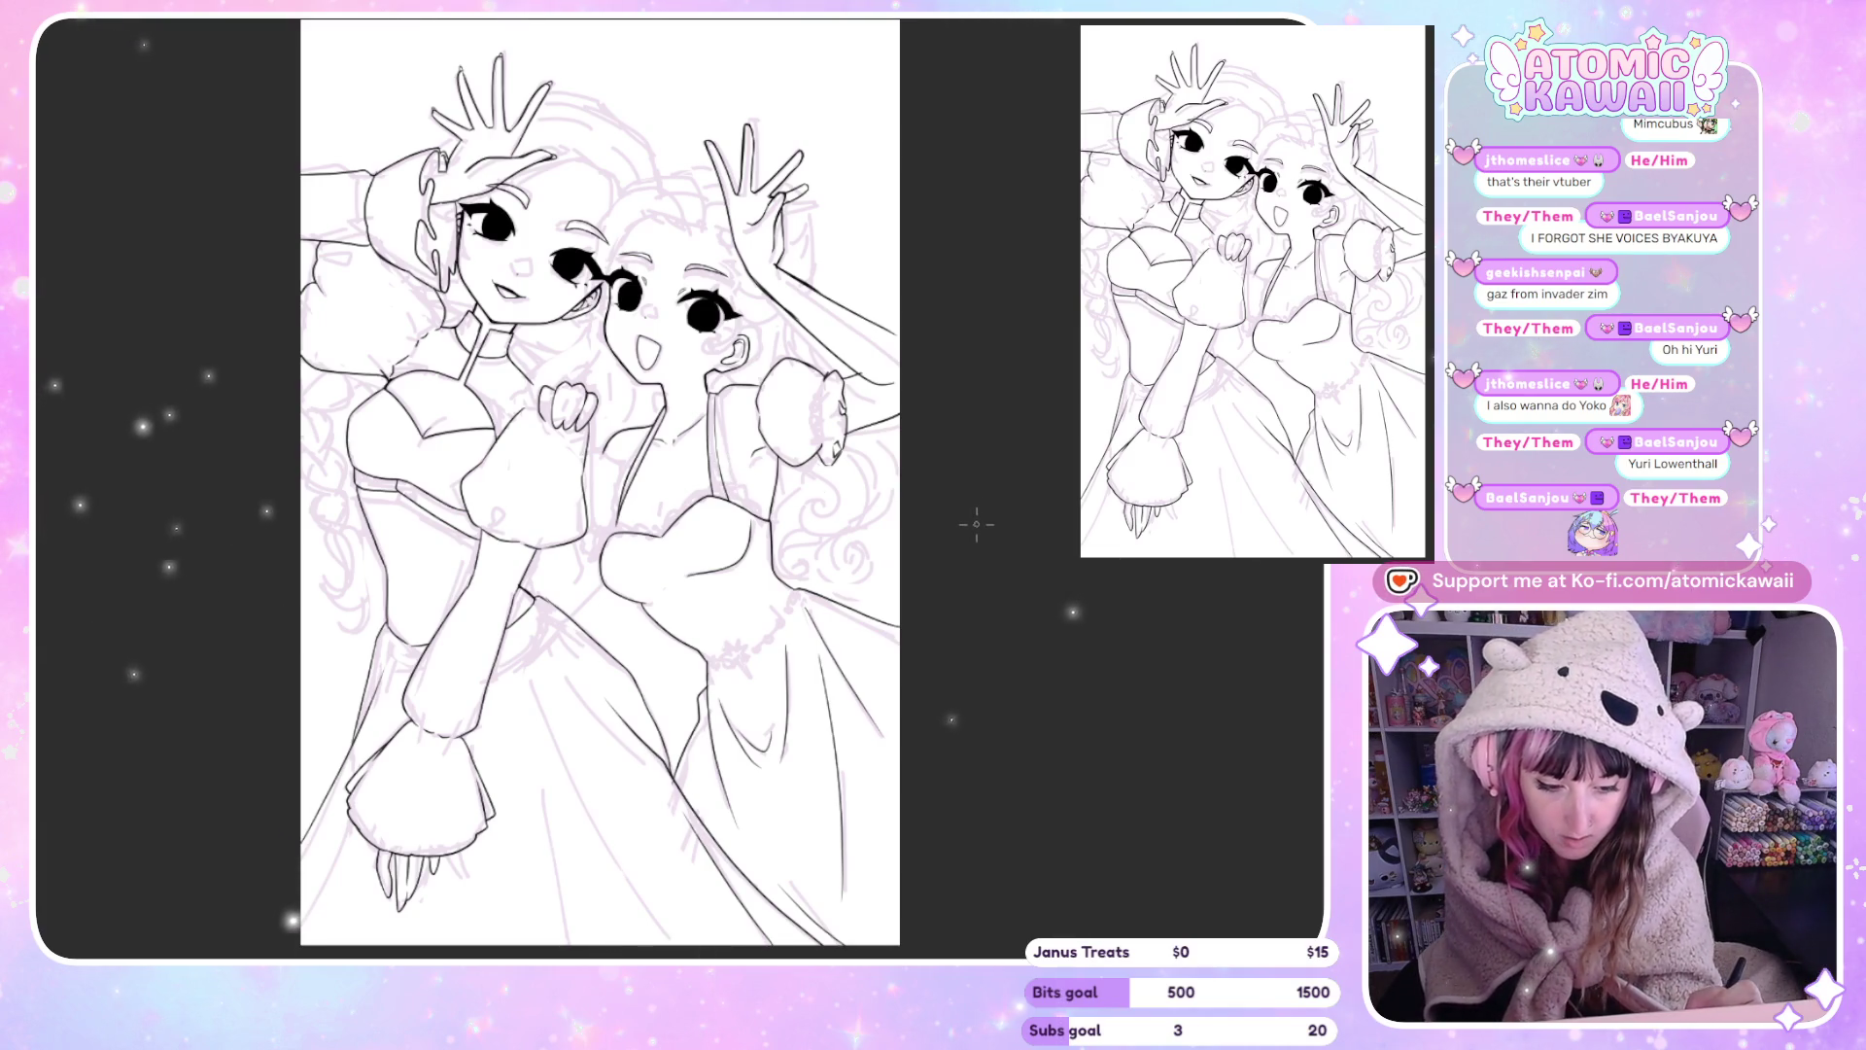
Zoom in on the chests, mirror-check the lines, and undo the doubled bust stroke.
key(h)
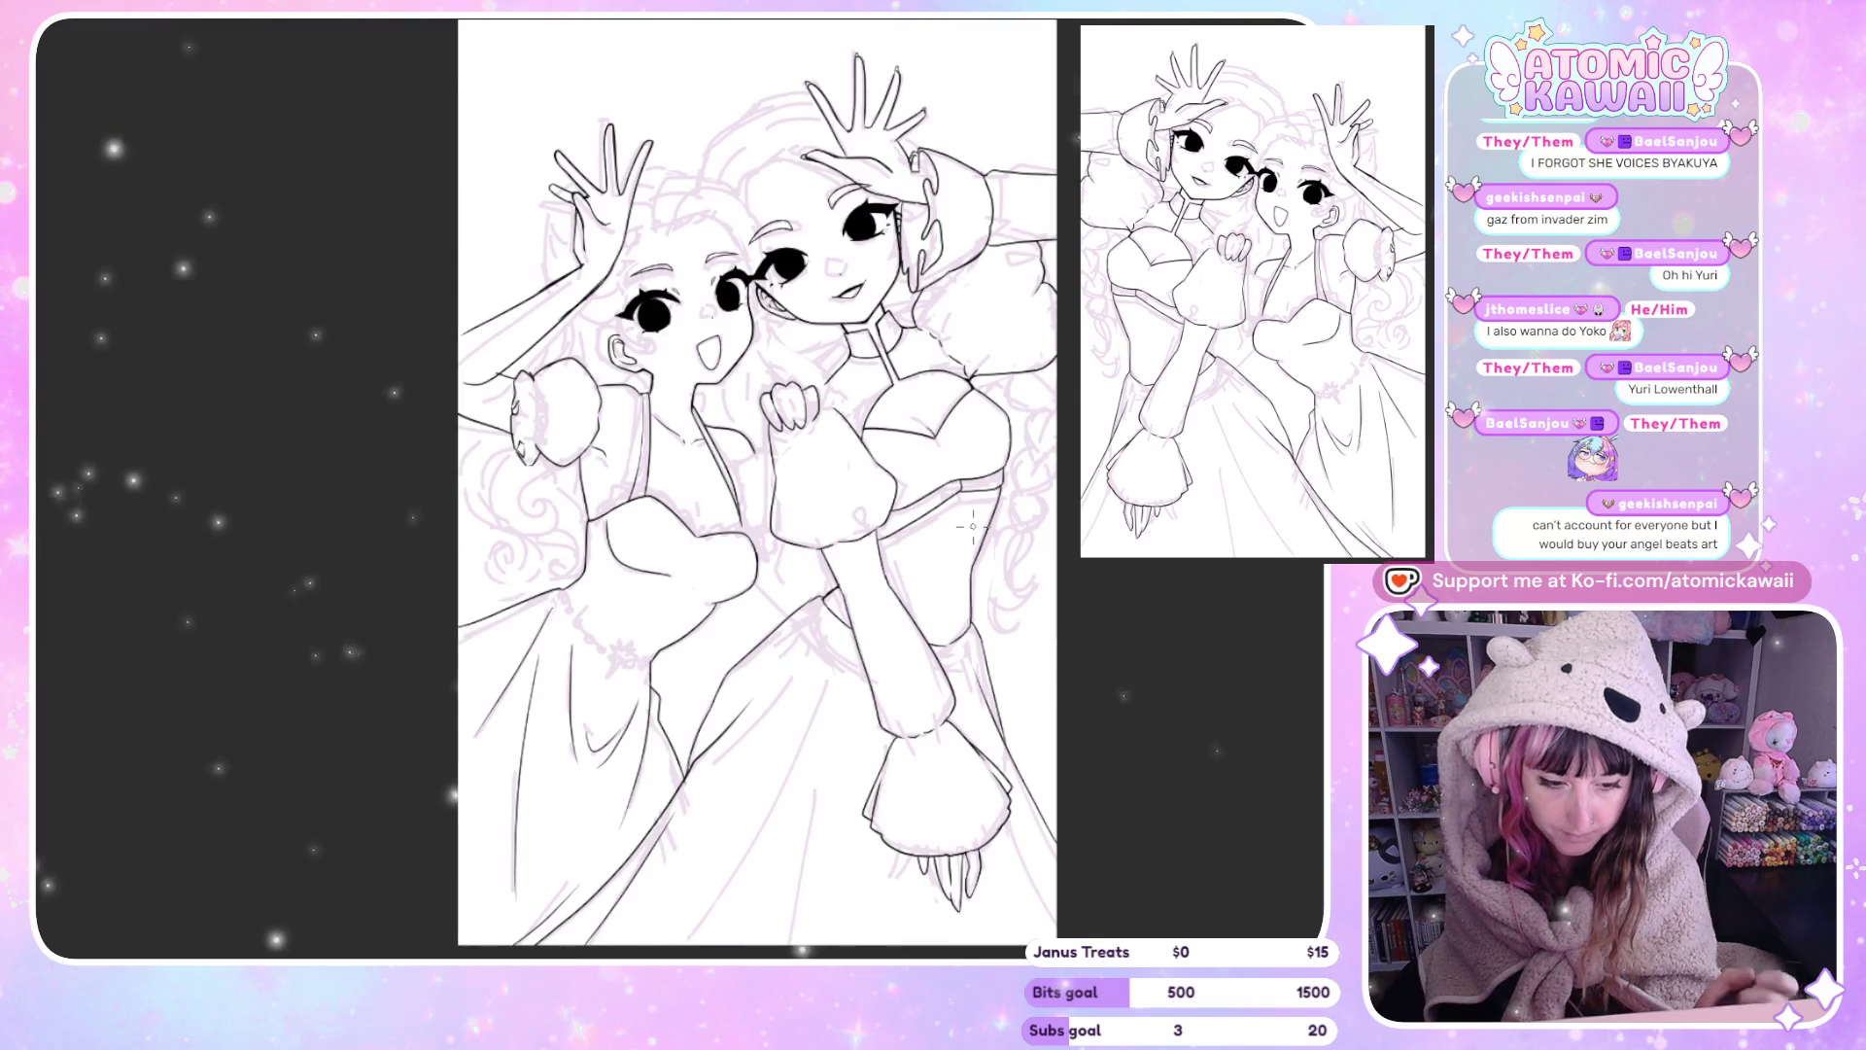
scroll(657, 477, up, 5)
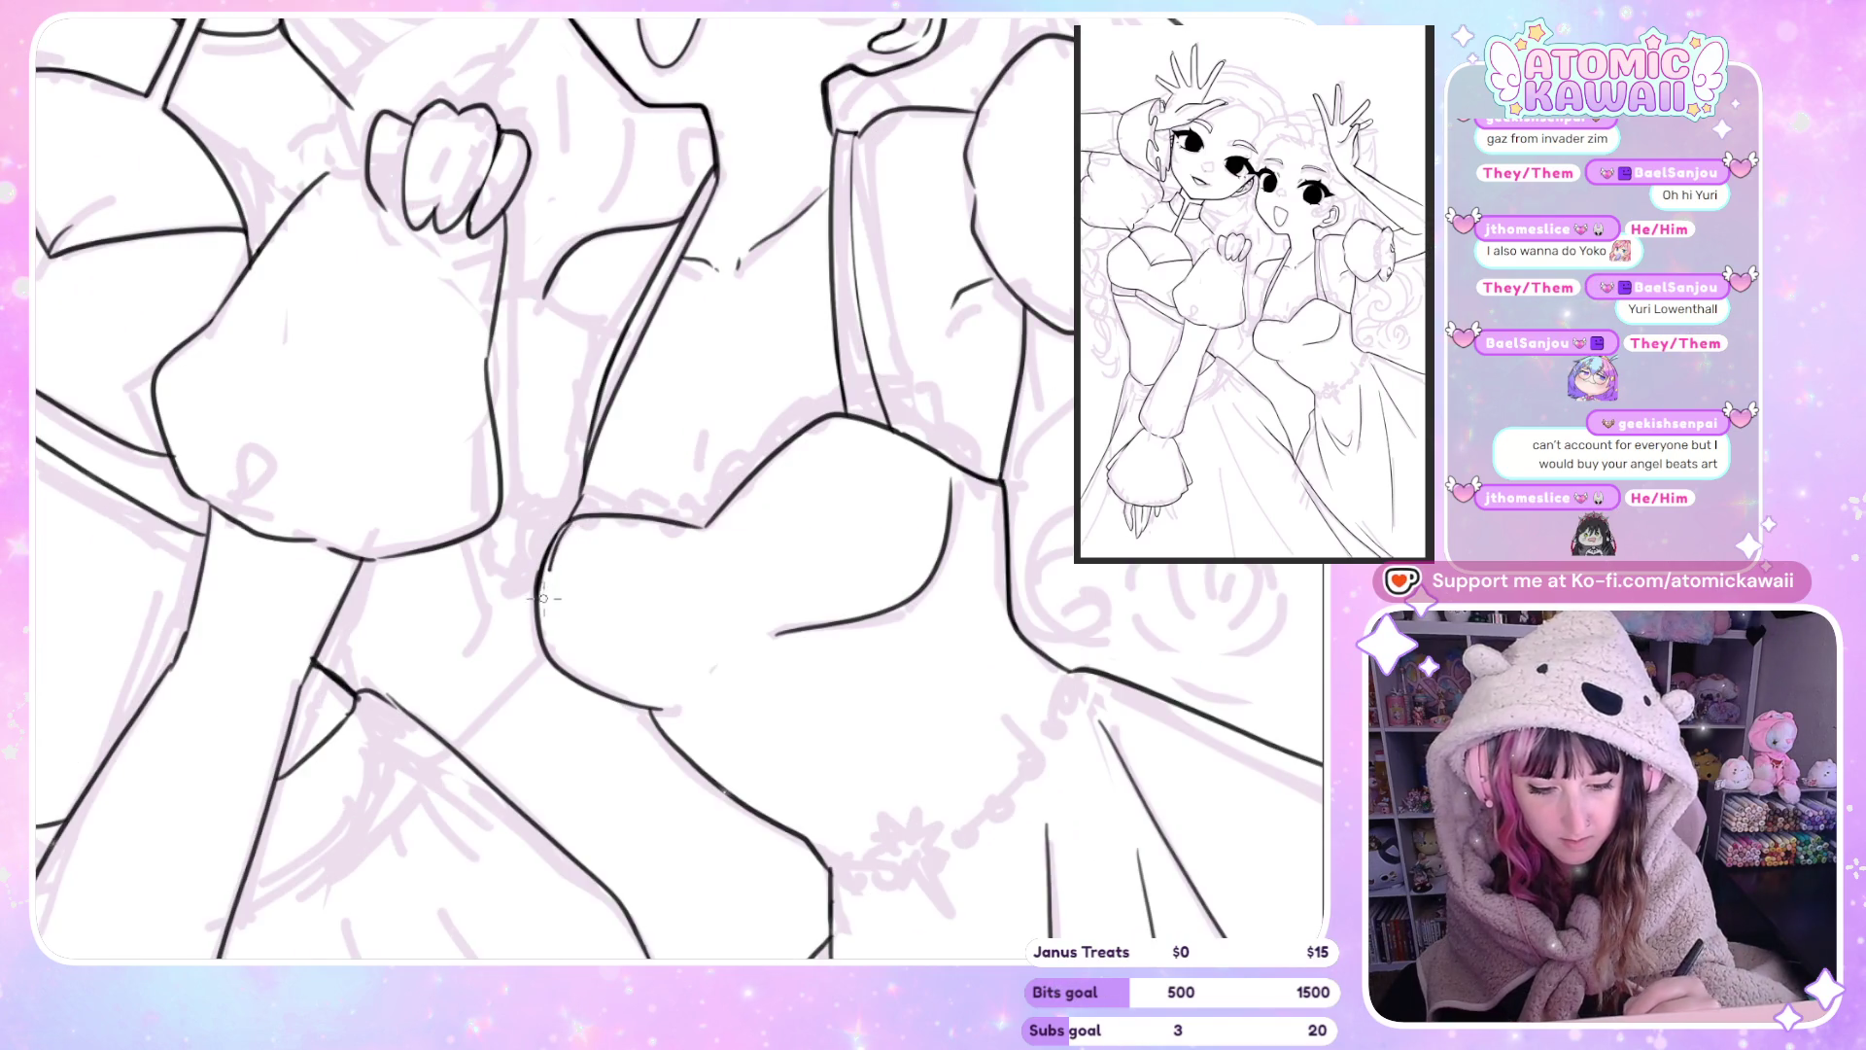
key(h)
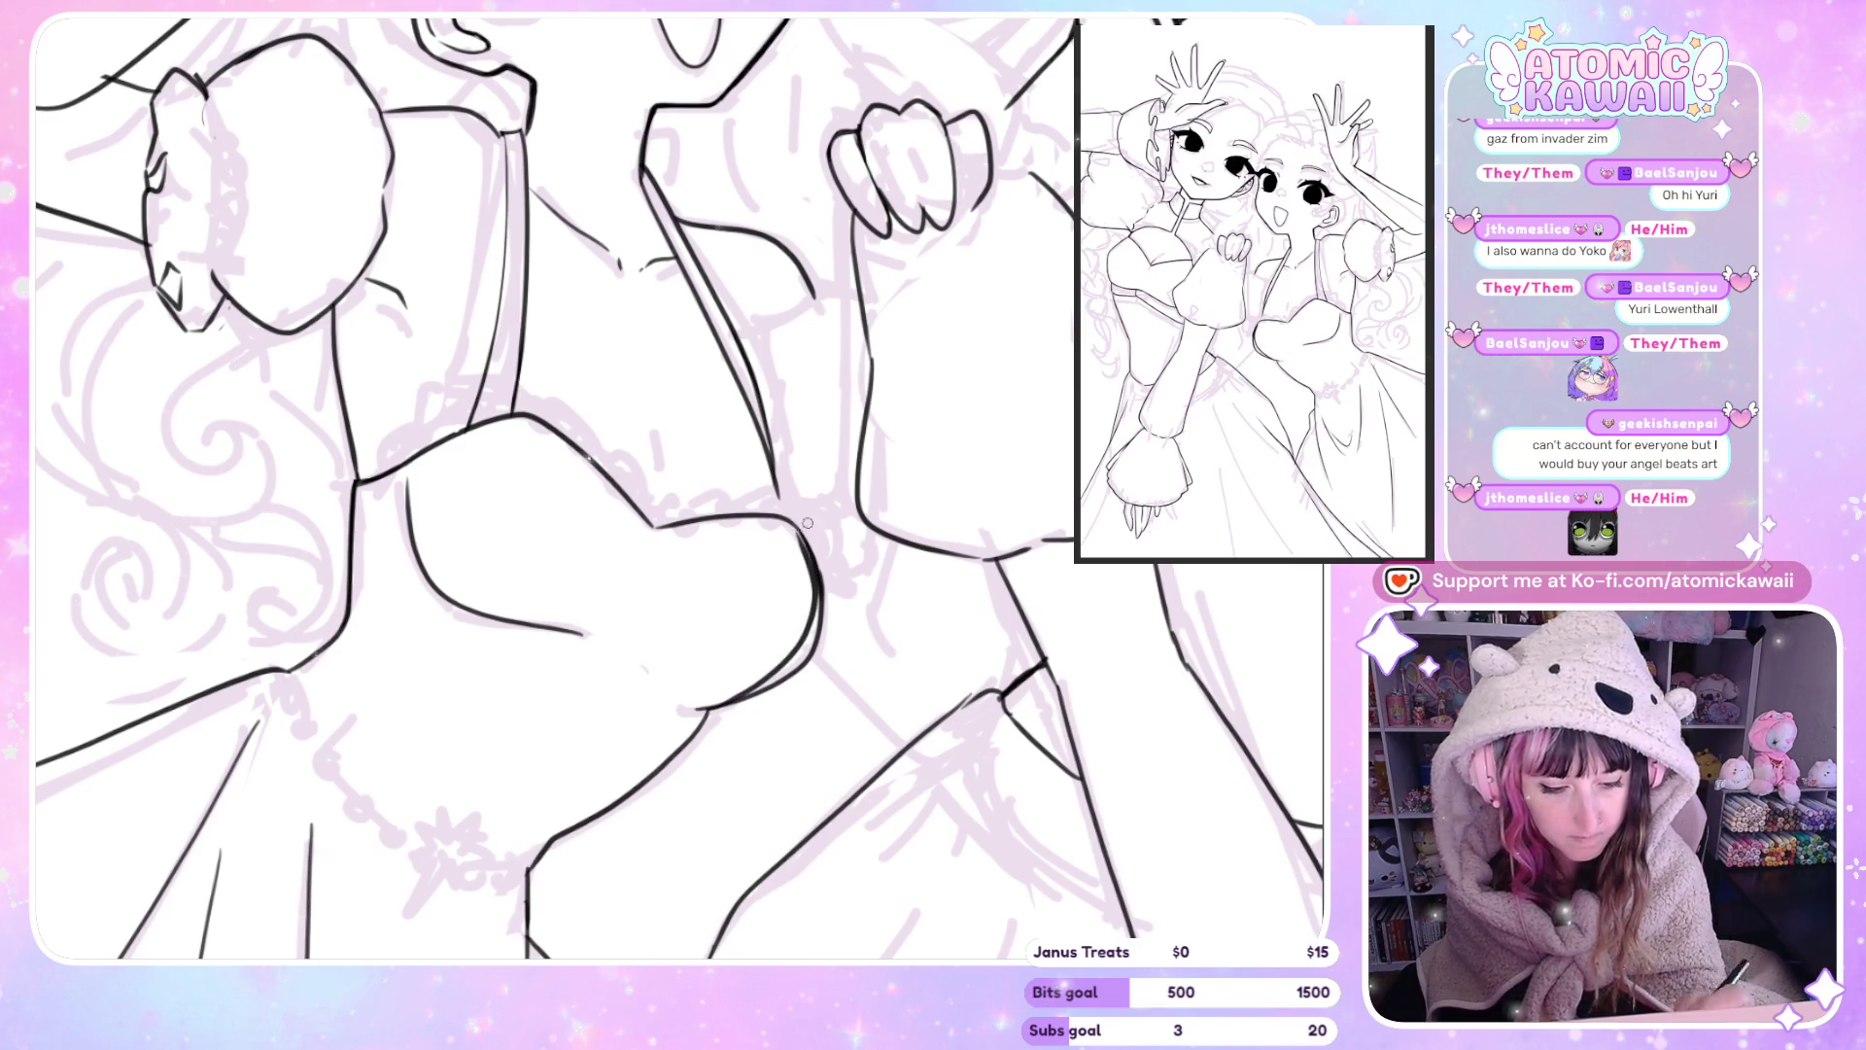
key(h)
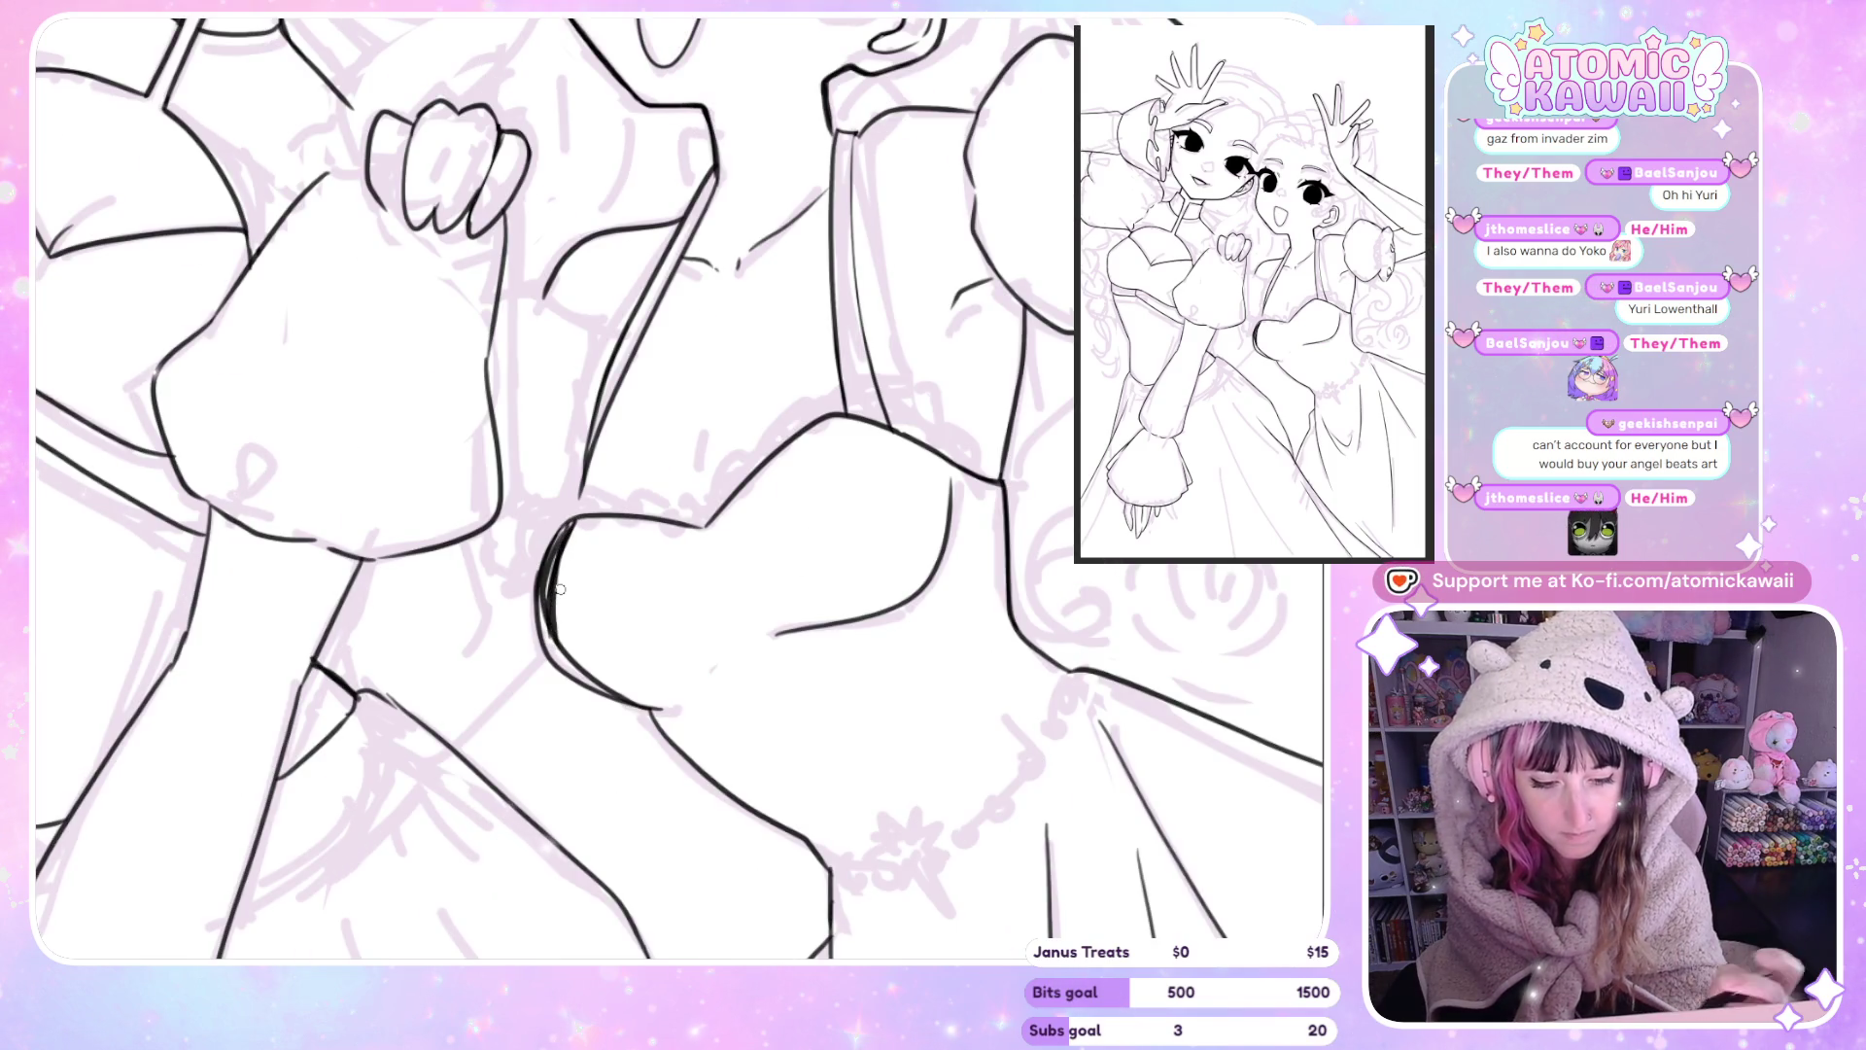
key(h)
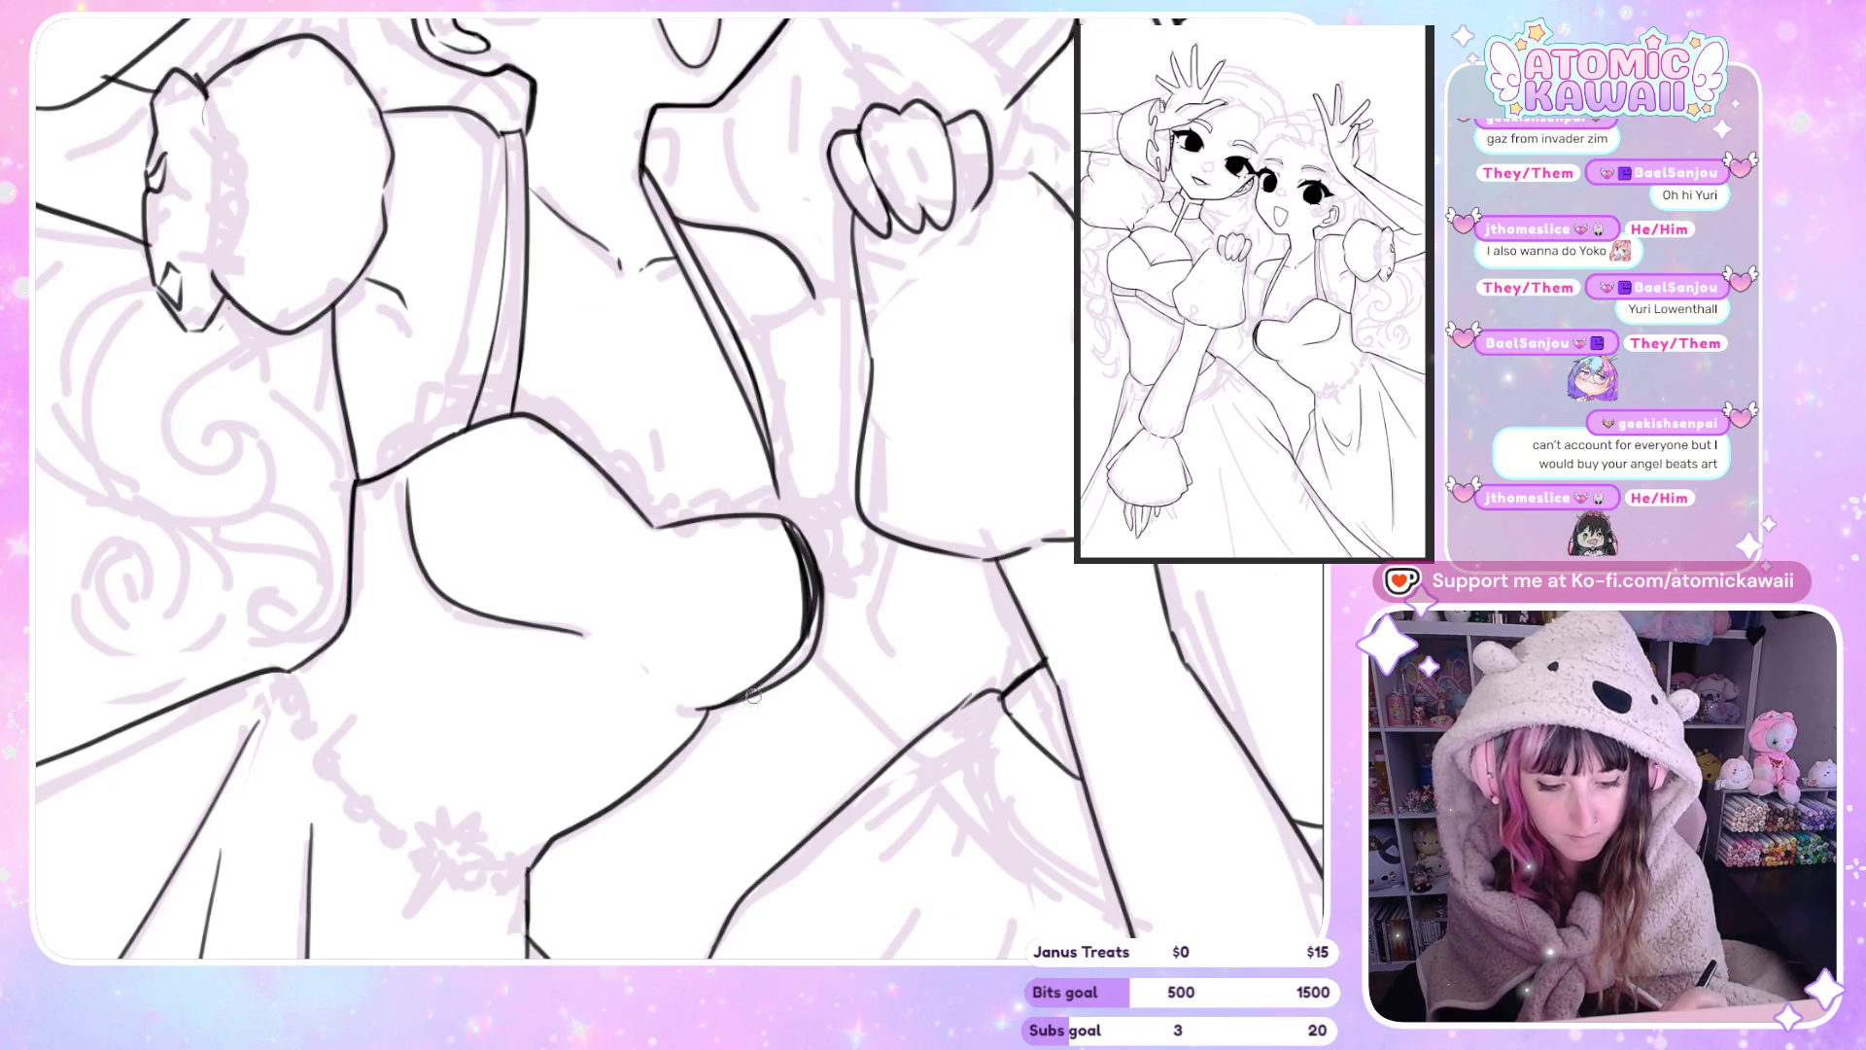
key(h)
key(ctrl+z)
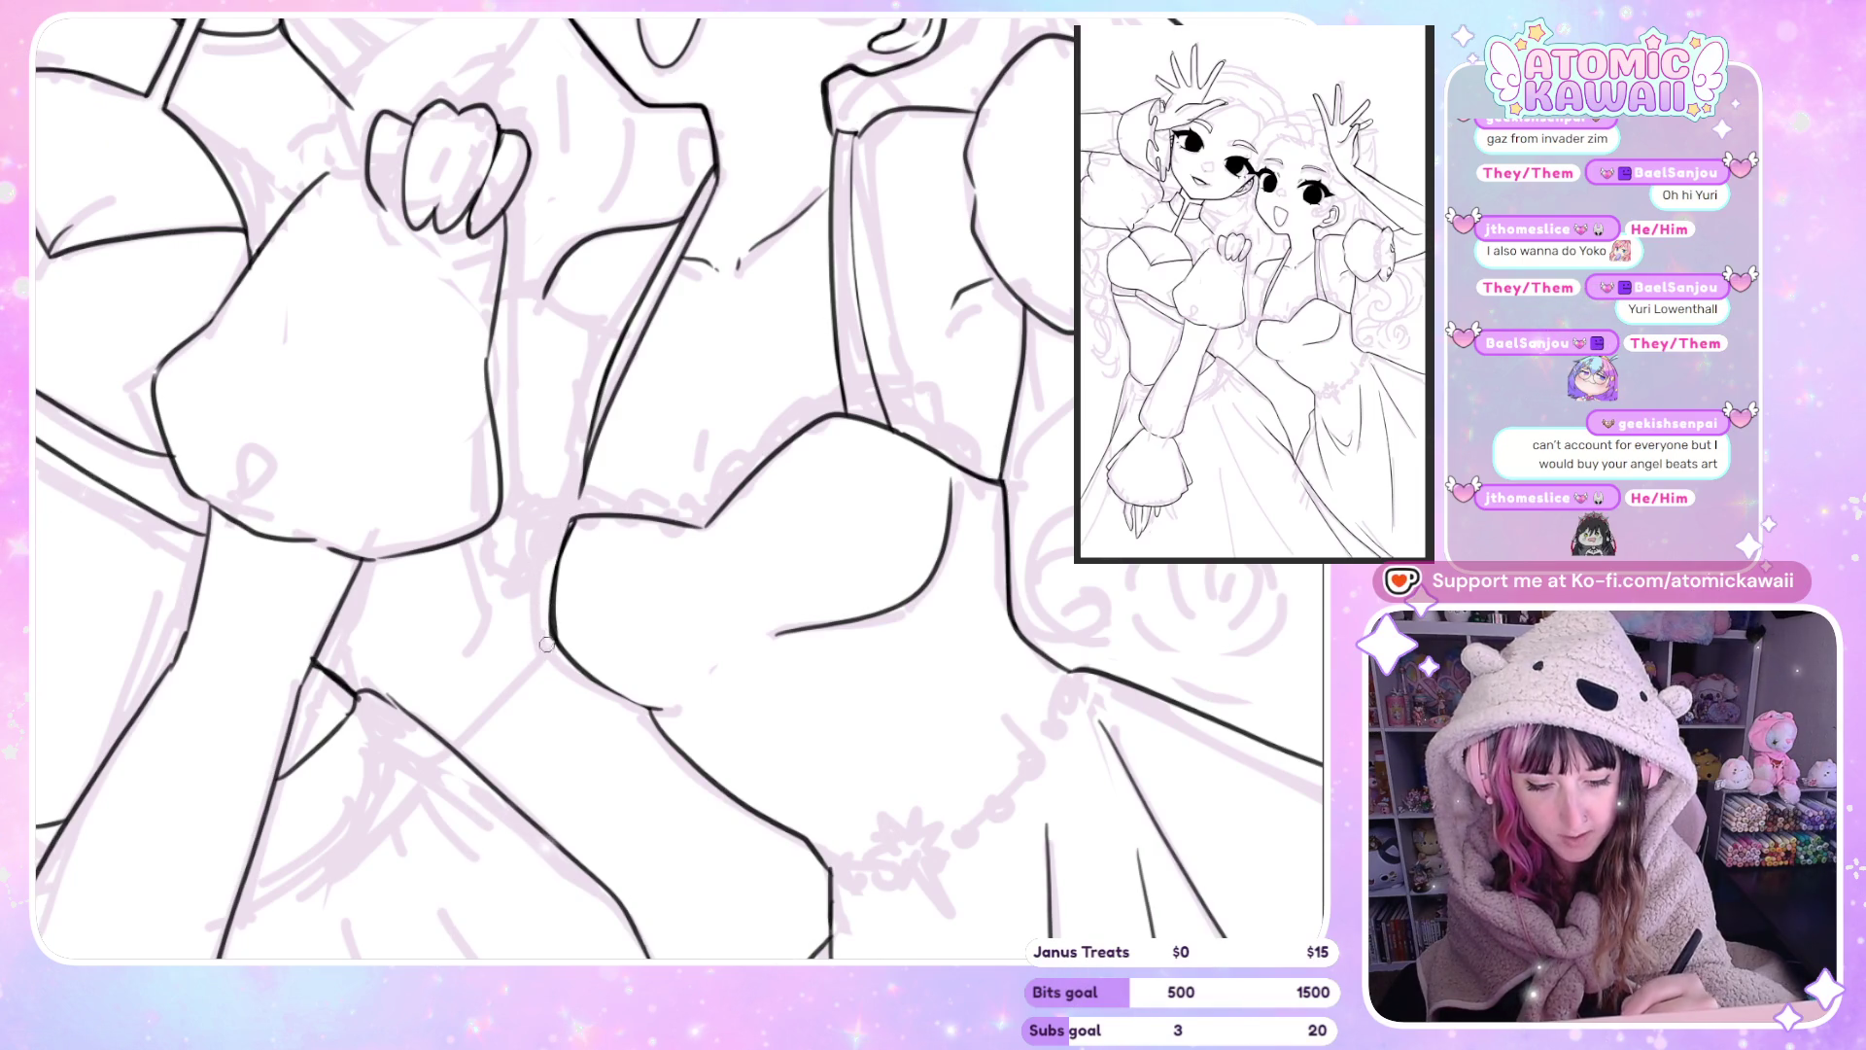
Flip the canvas back and forth to recheck the bust proportions and lines.
key(h)
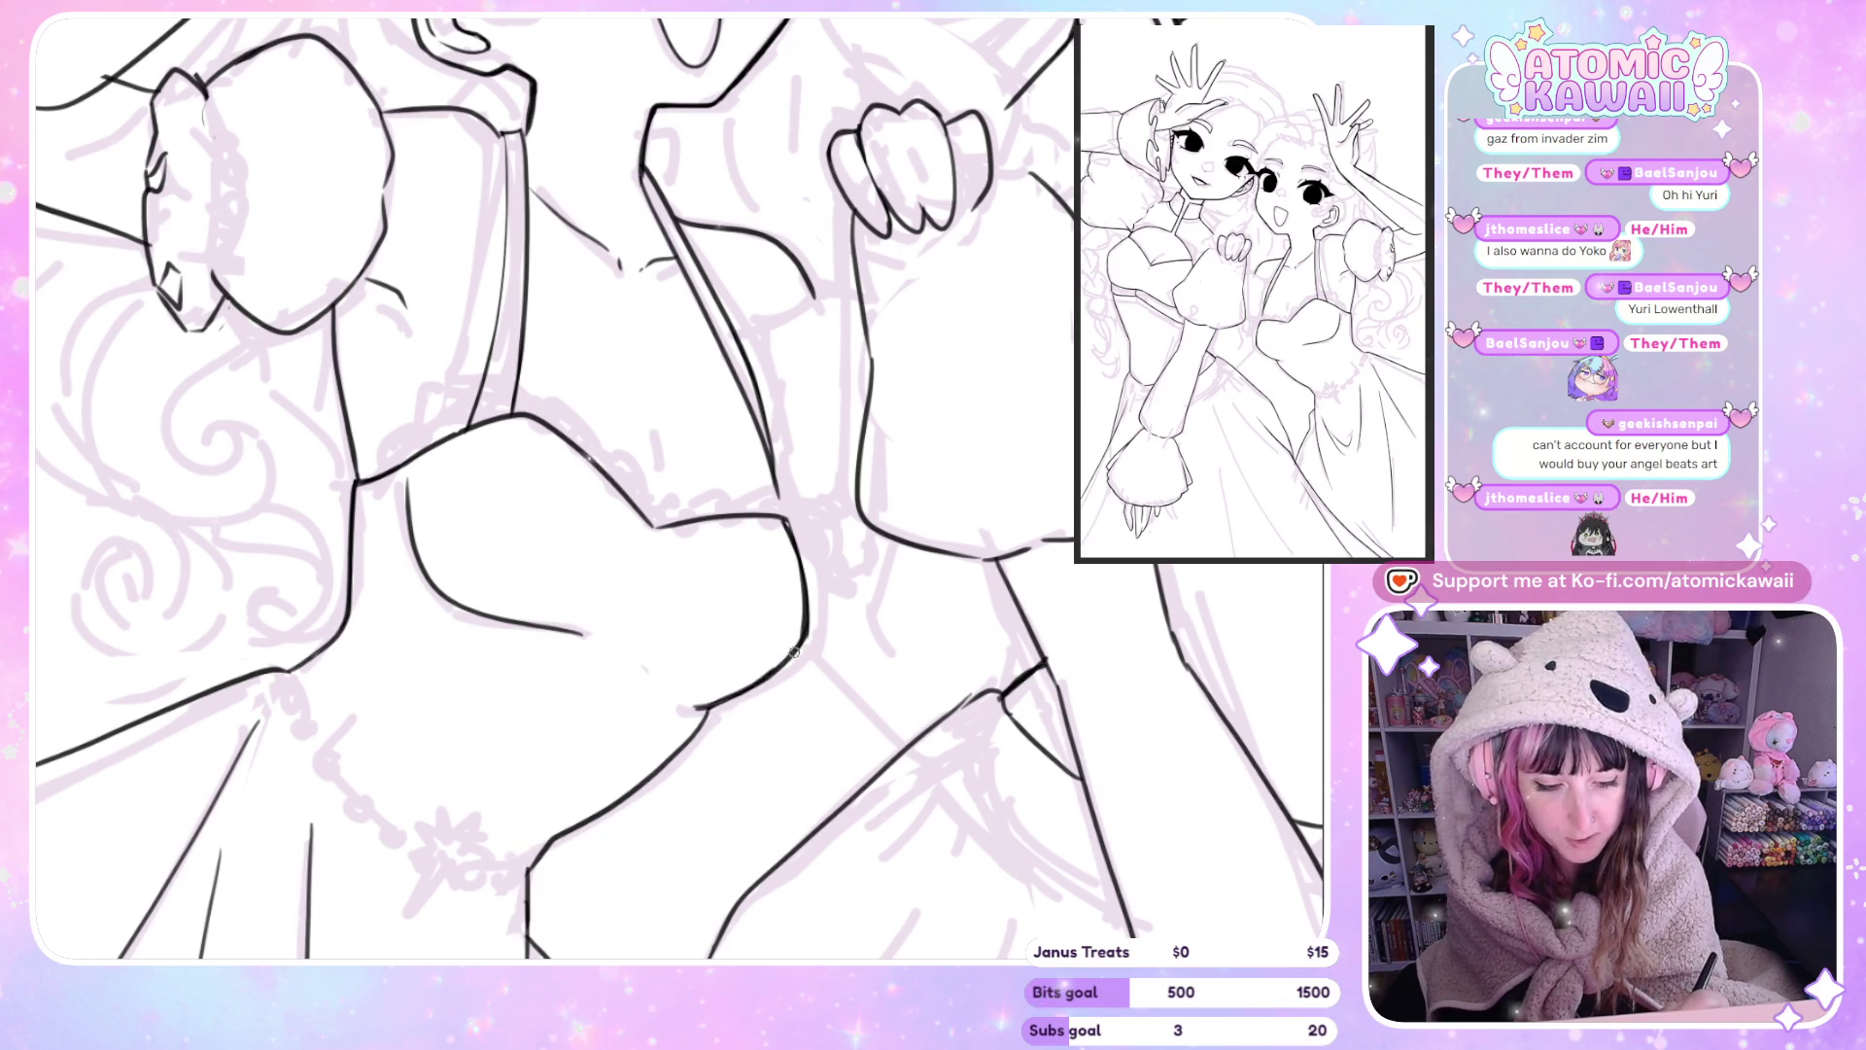
key(h)
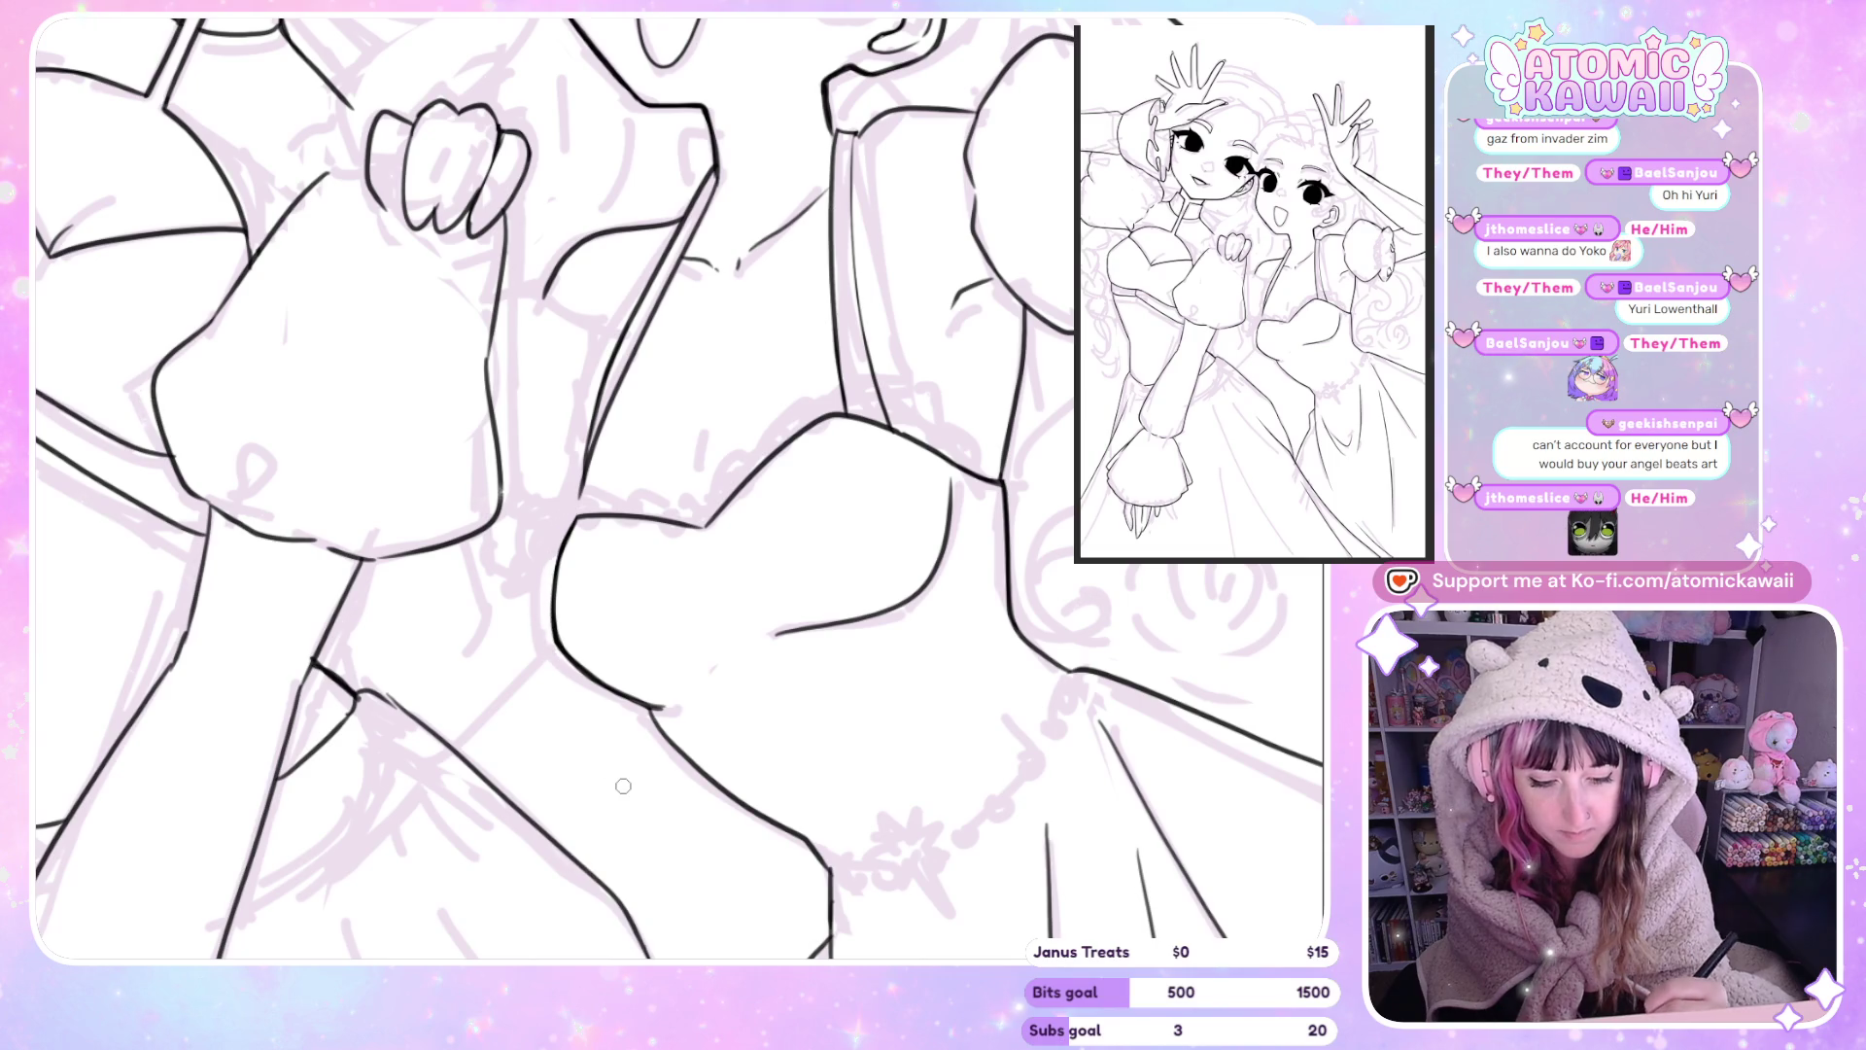
key(h)
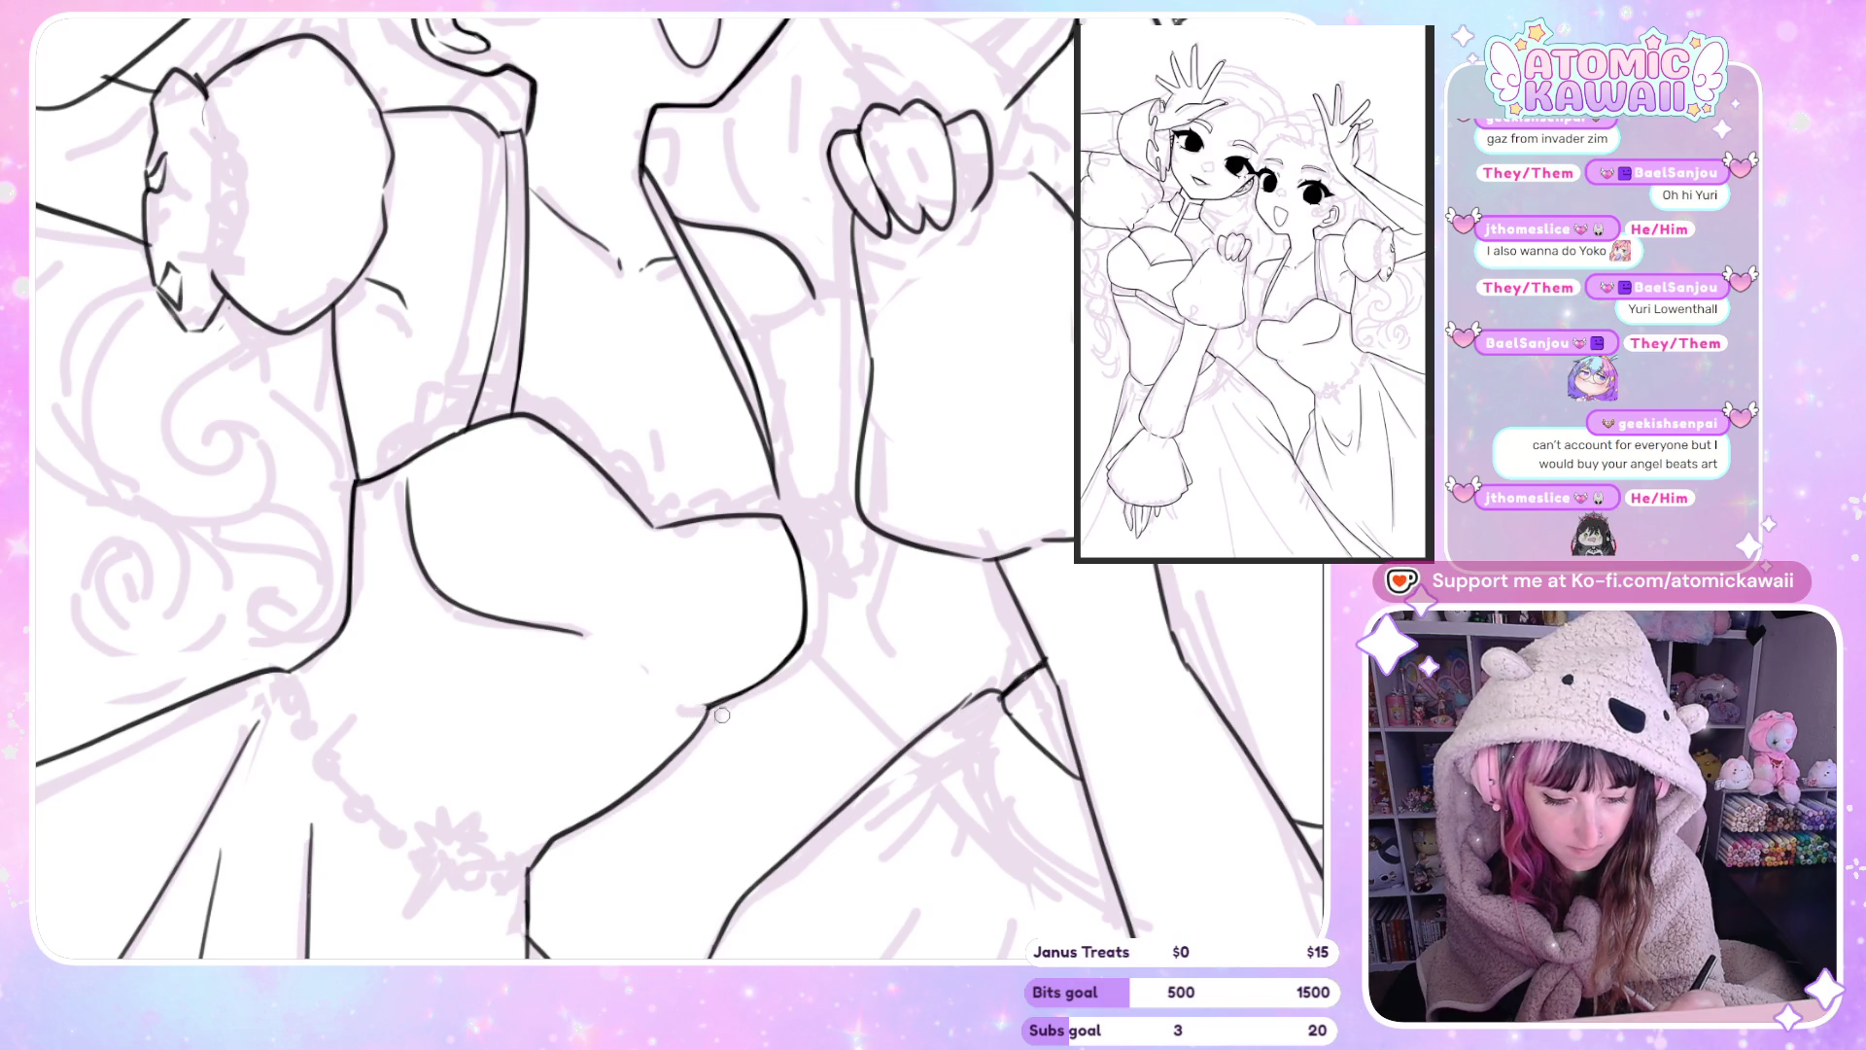
key(h)
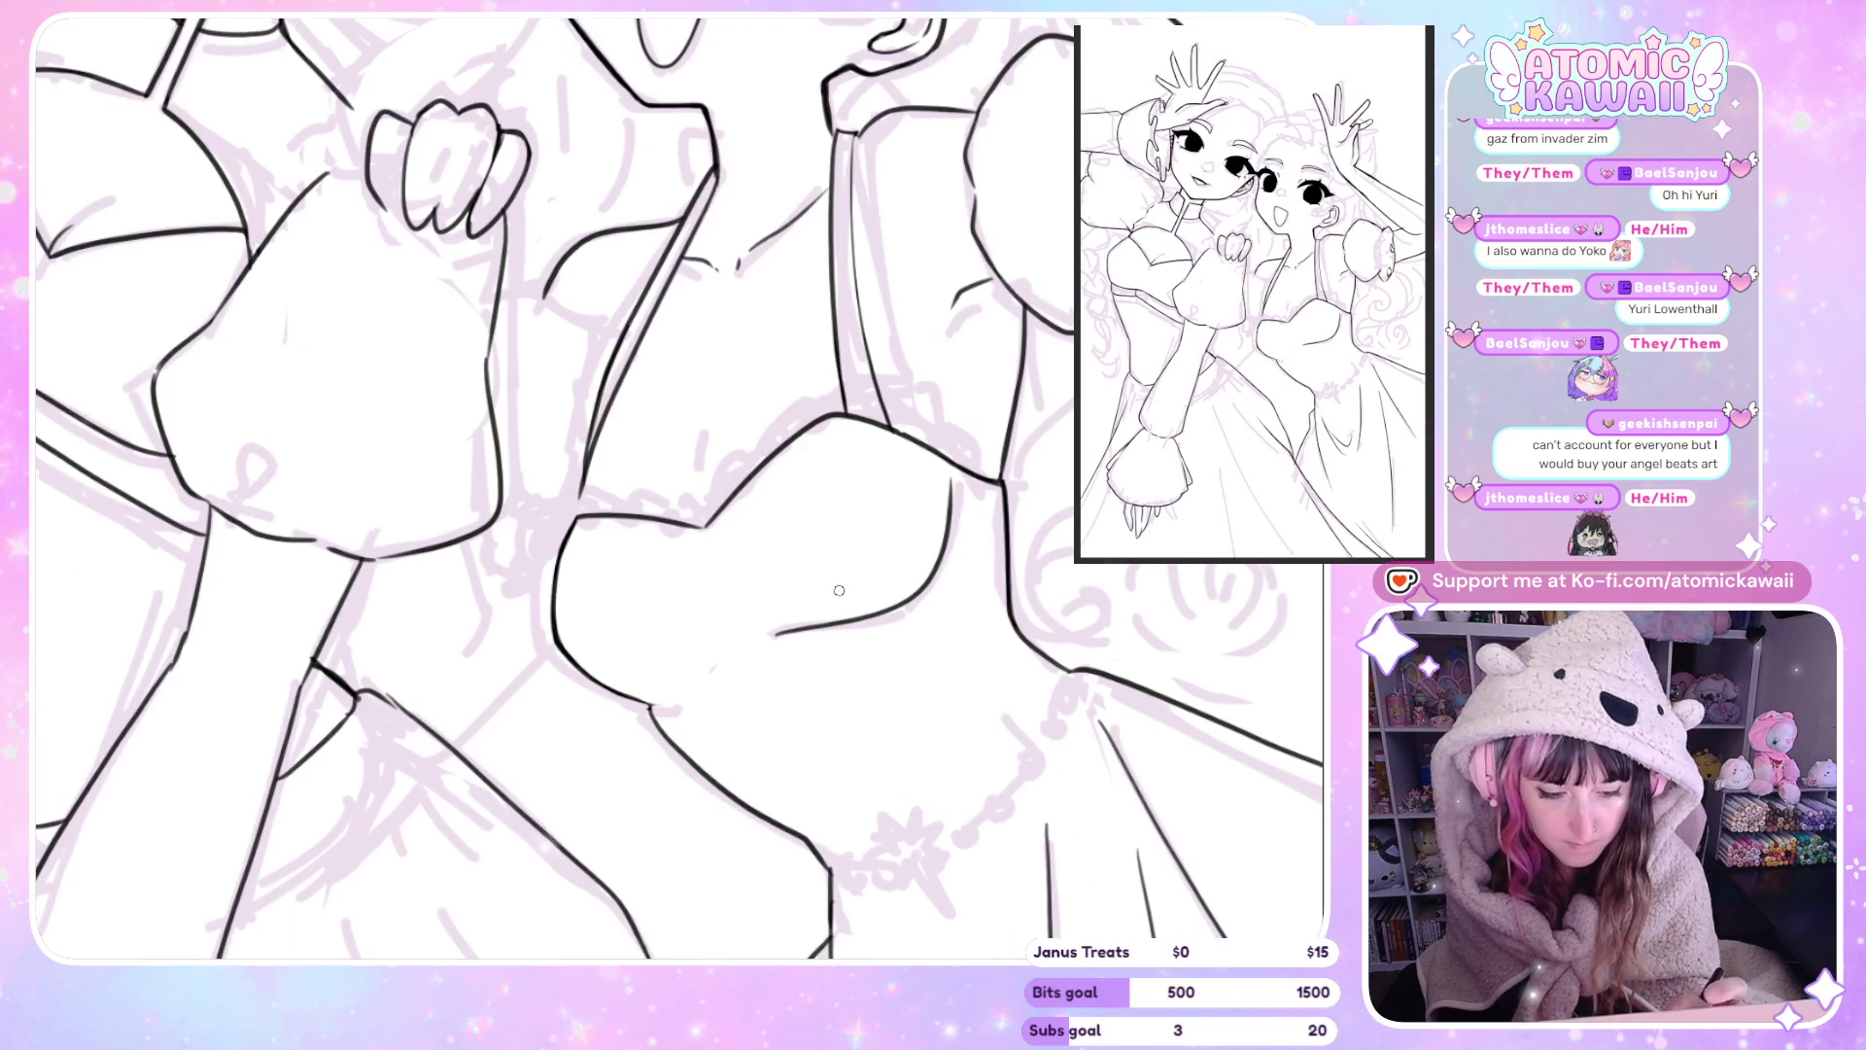
key(h)
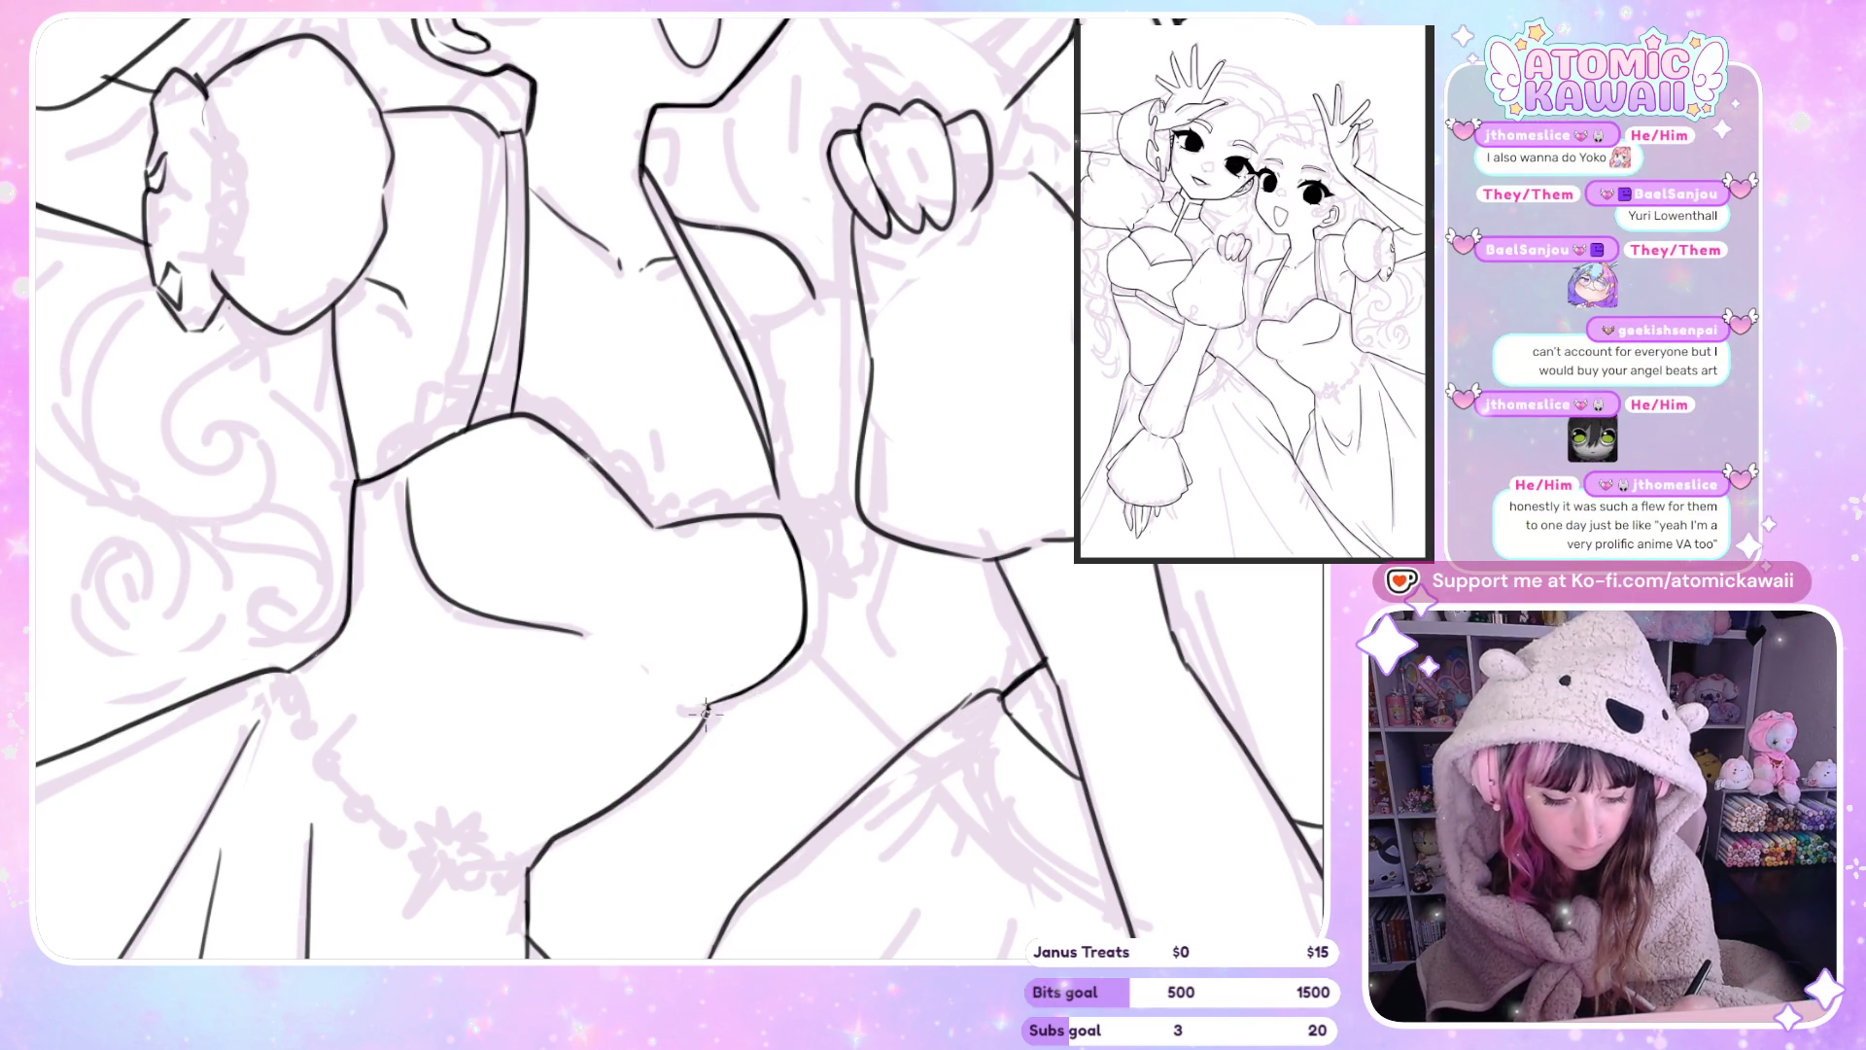
key(h)
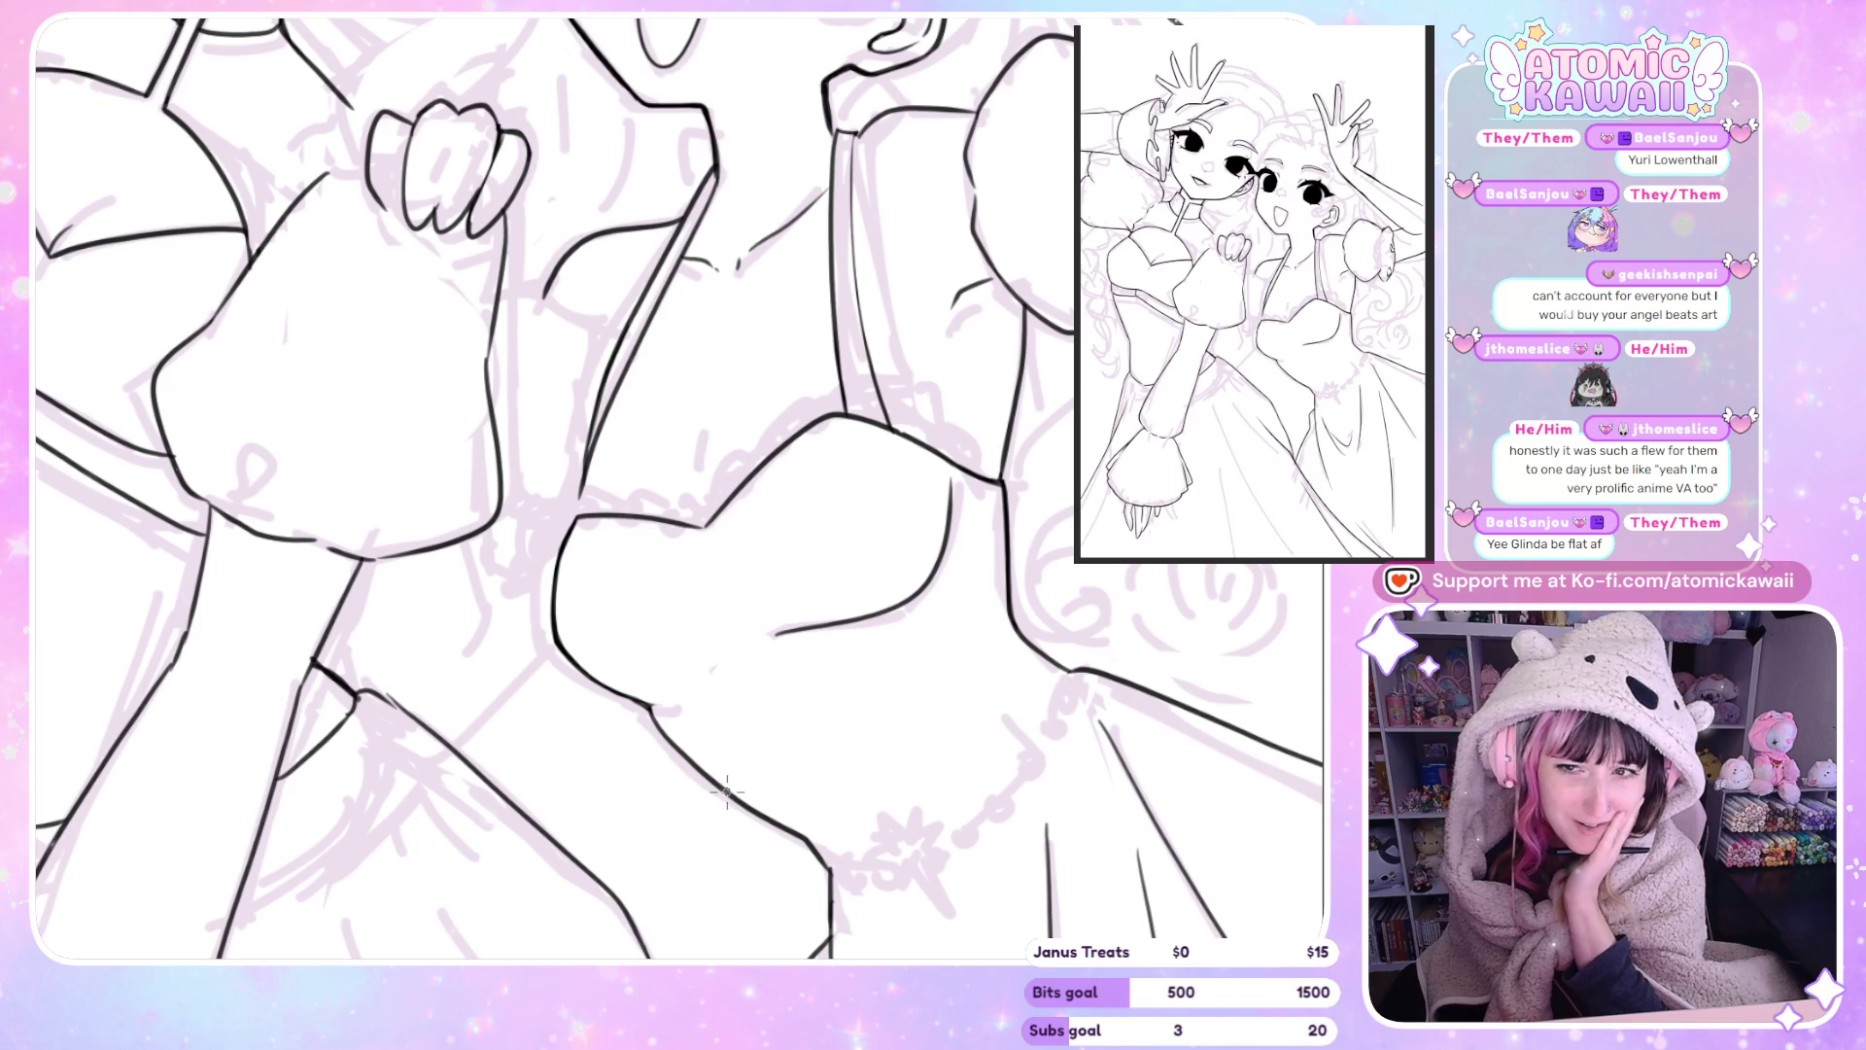
key(h)
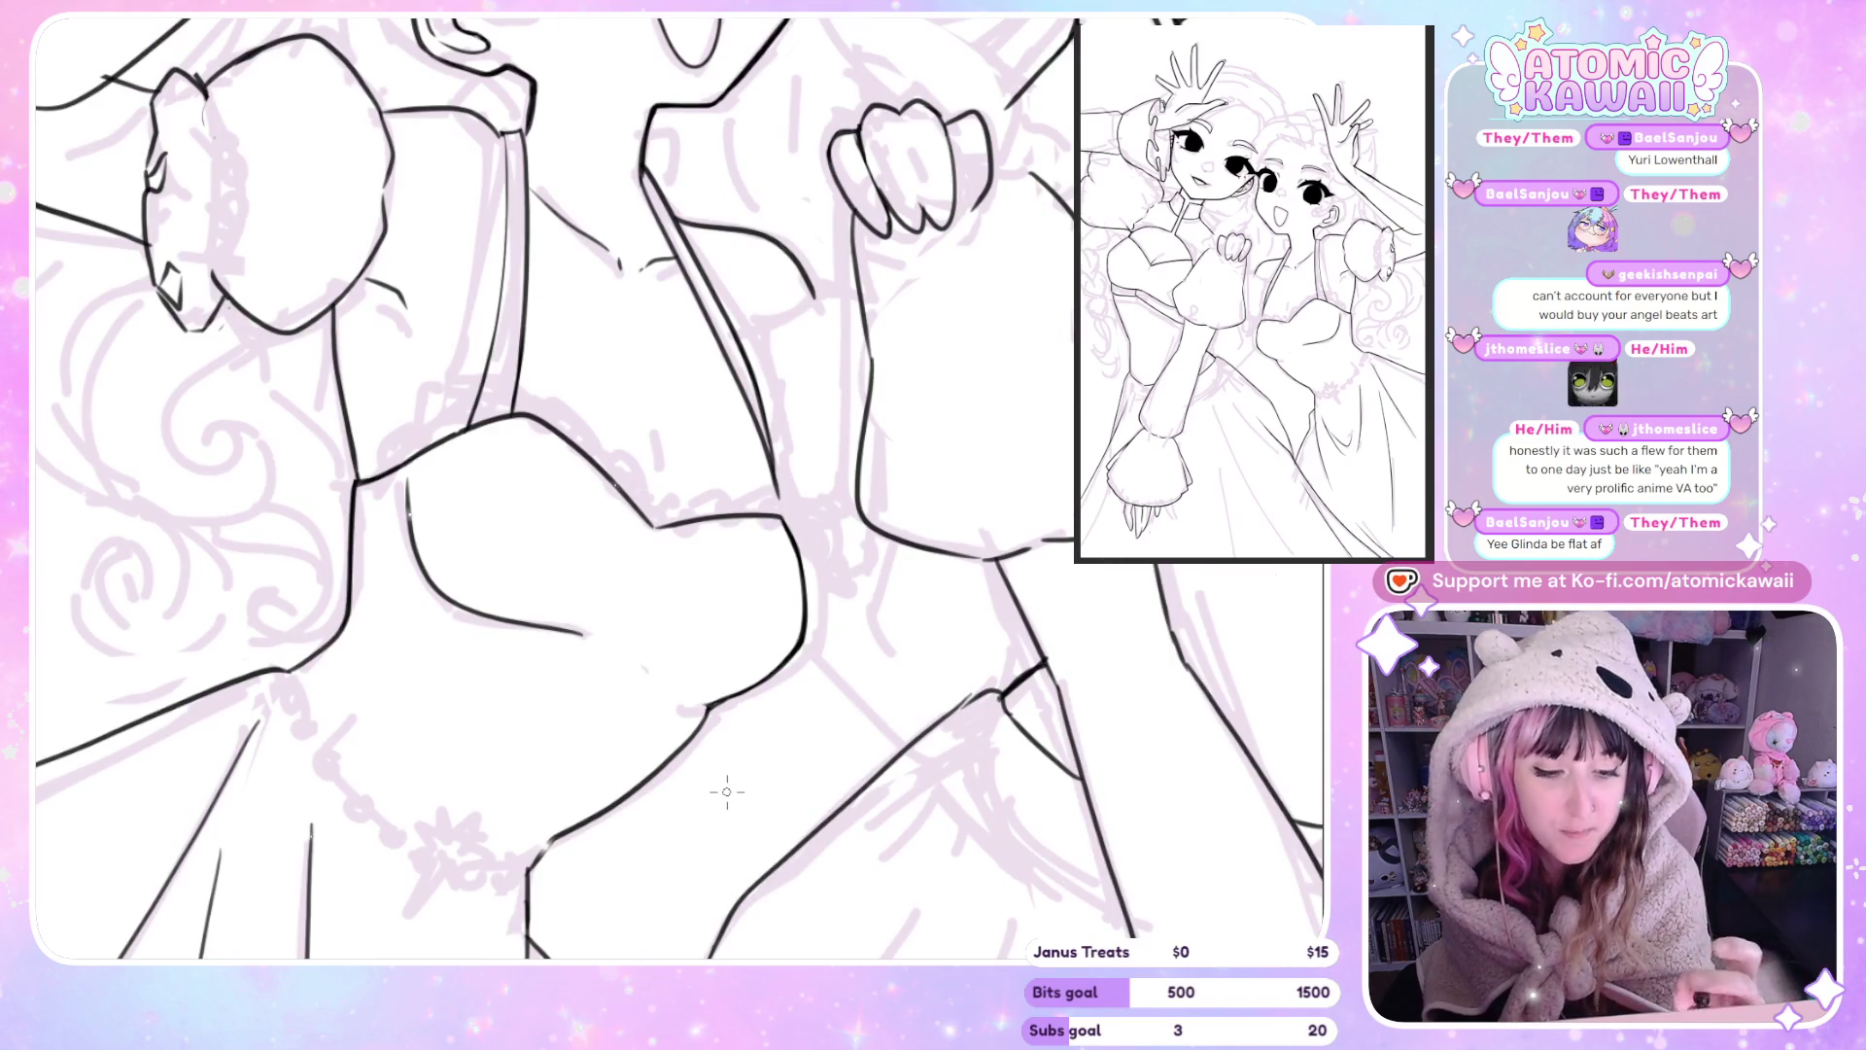
key(h)
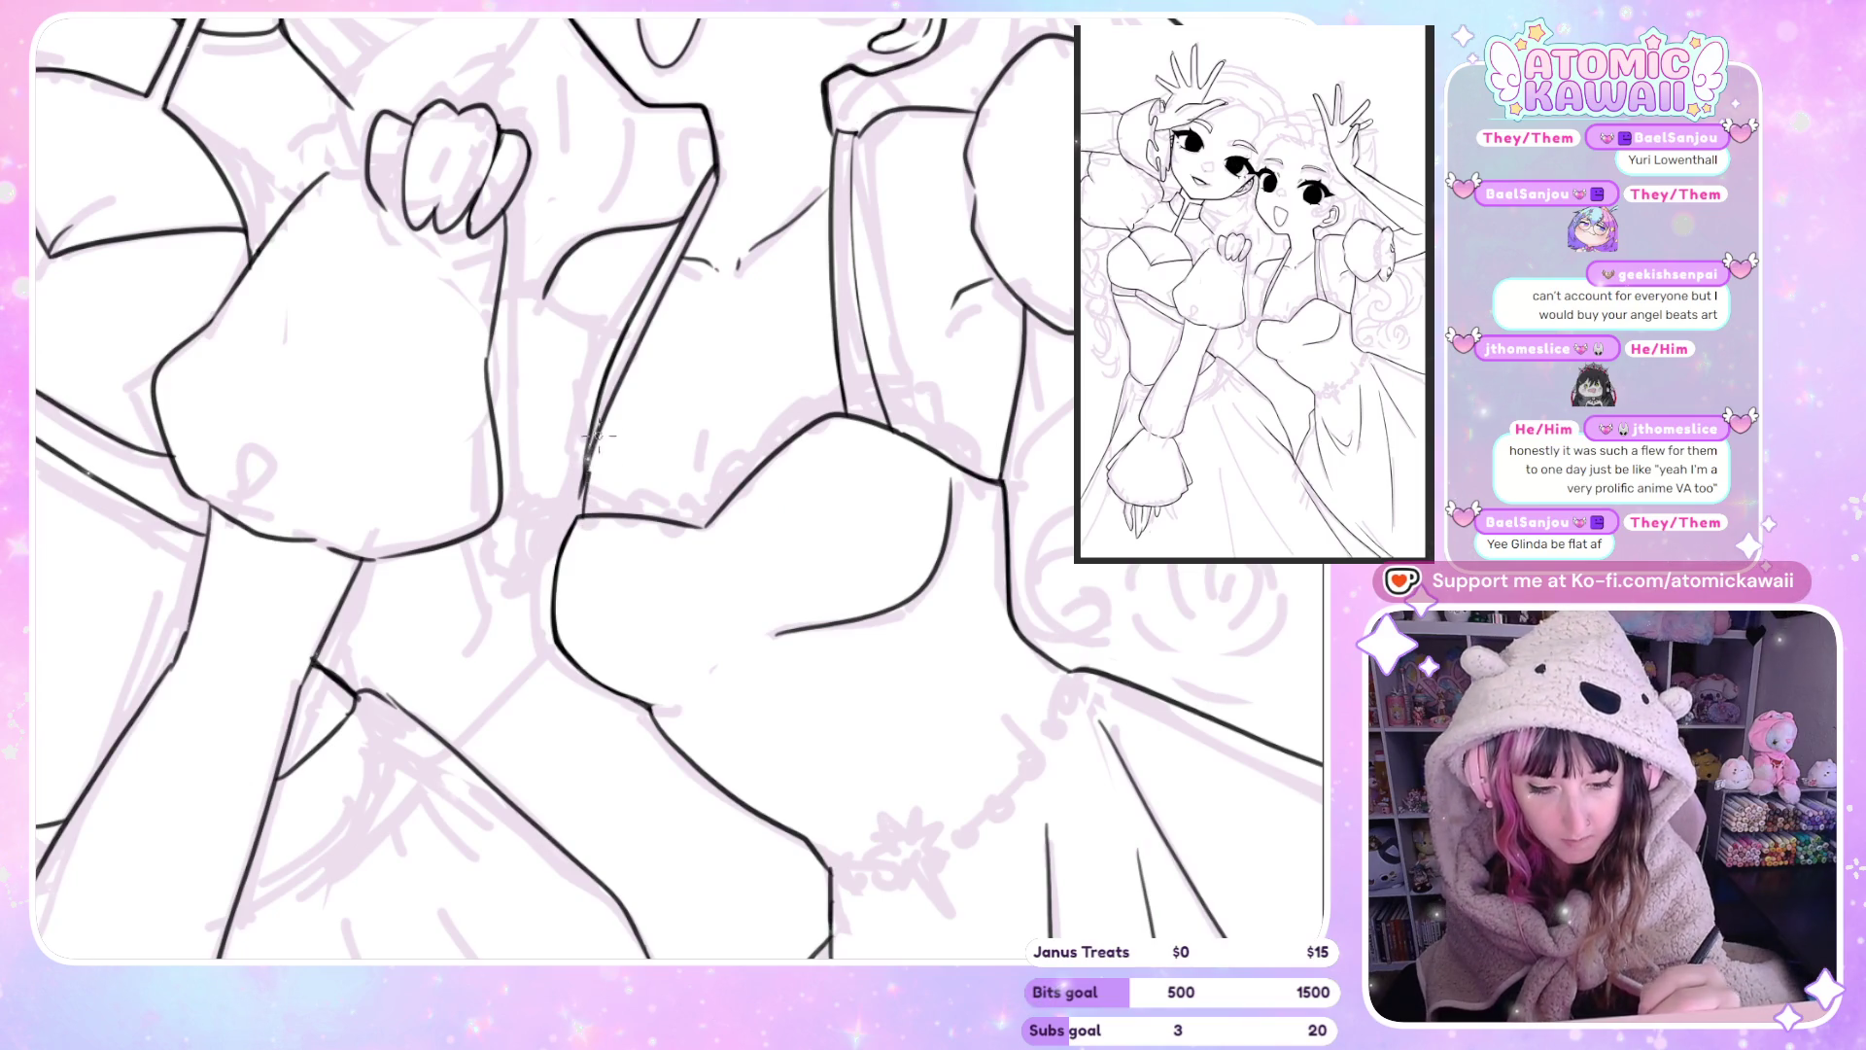
Ink the diagonal strap between the girls with three strokes, then mirror-check it.
scroll(680, 360, up, 2)
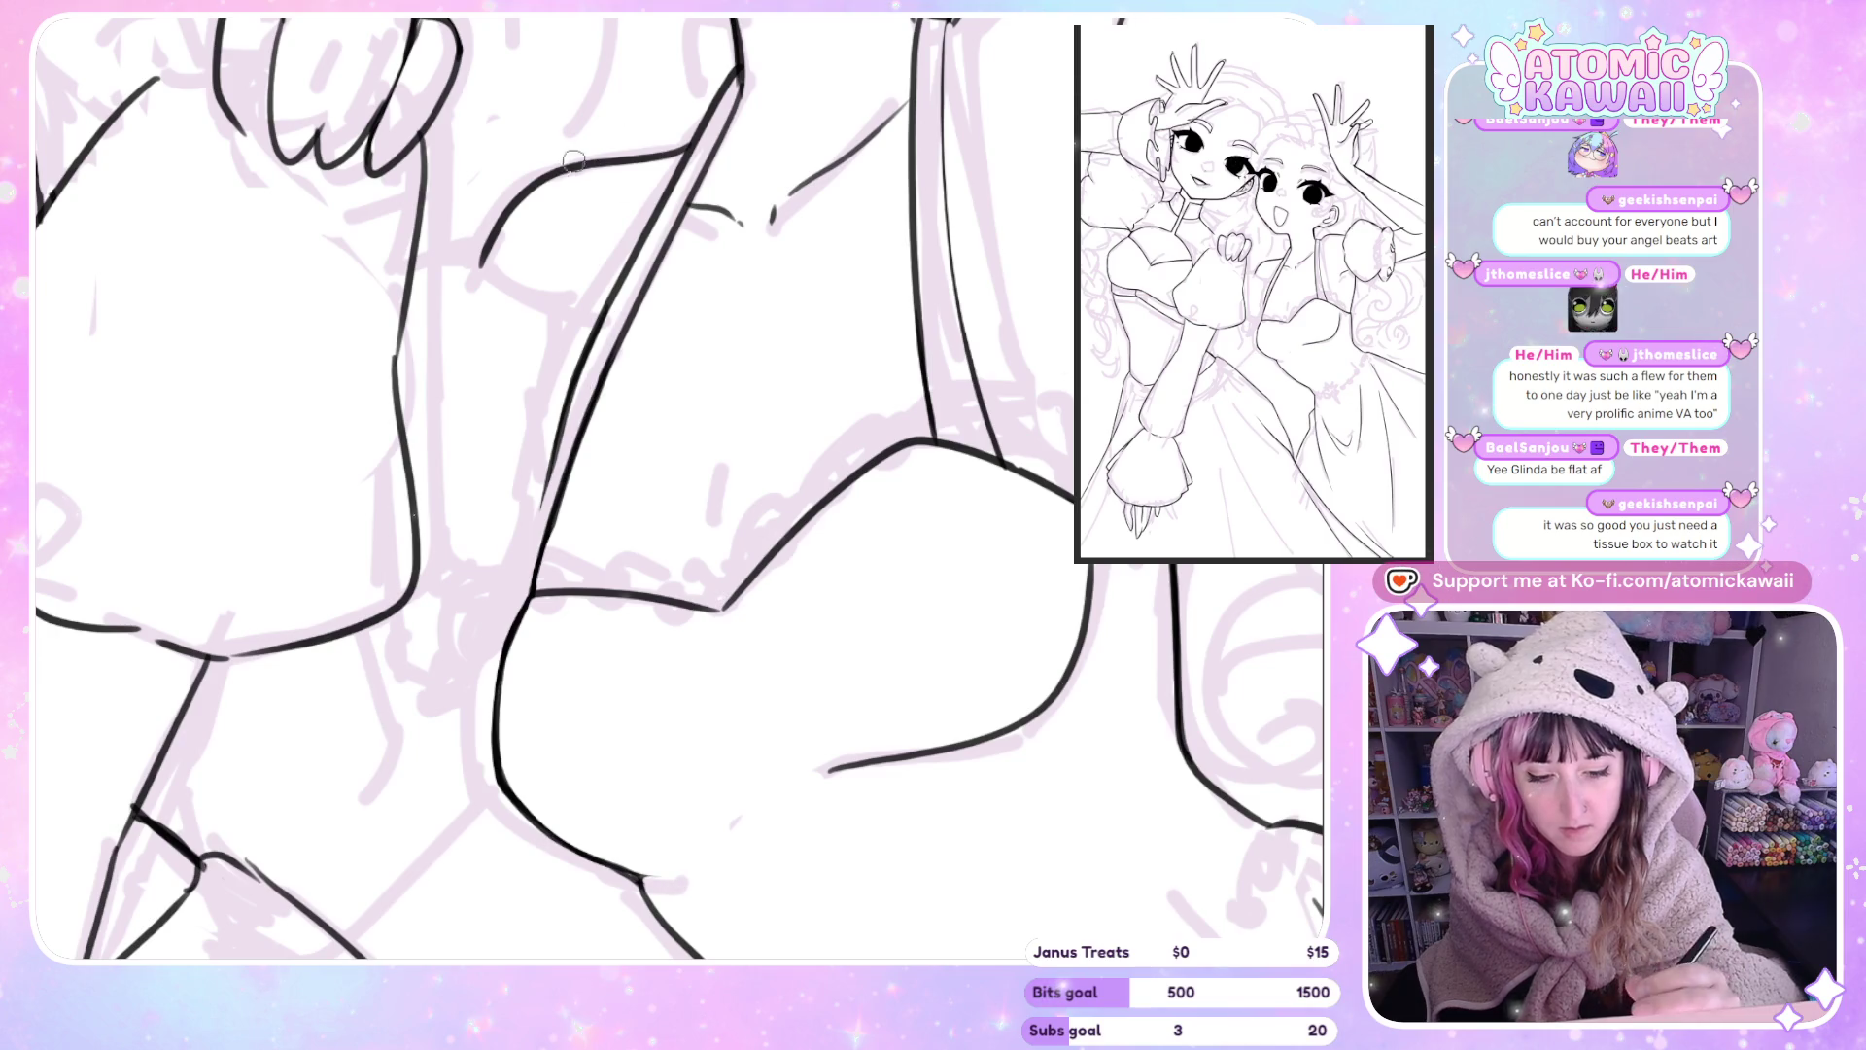
drag(622, 288, 540, 525)
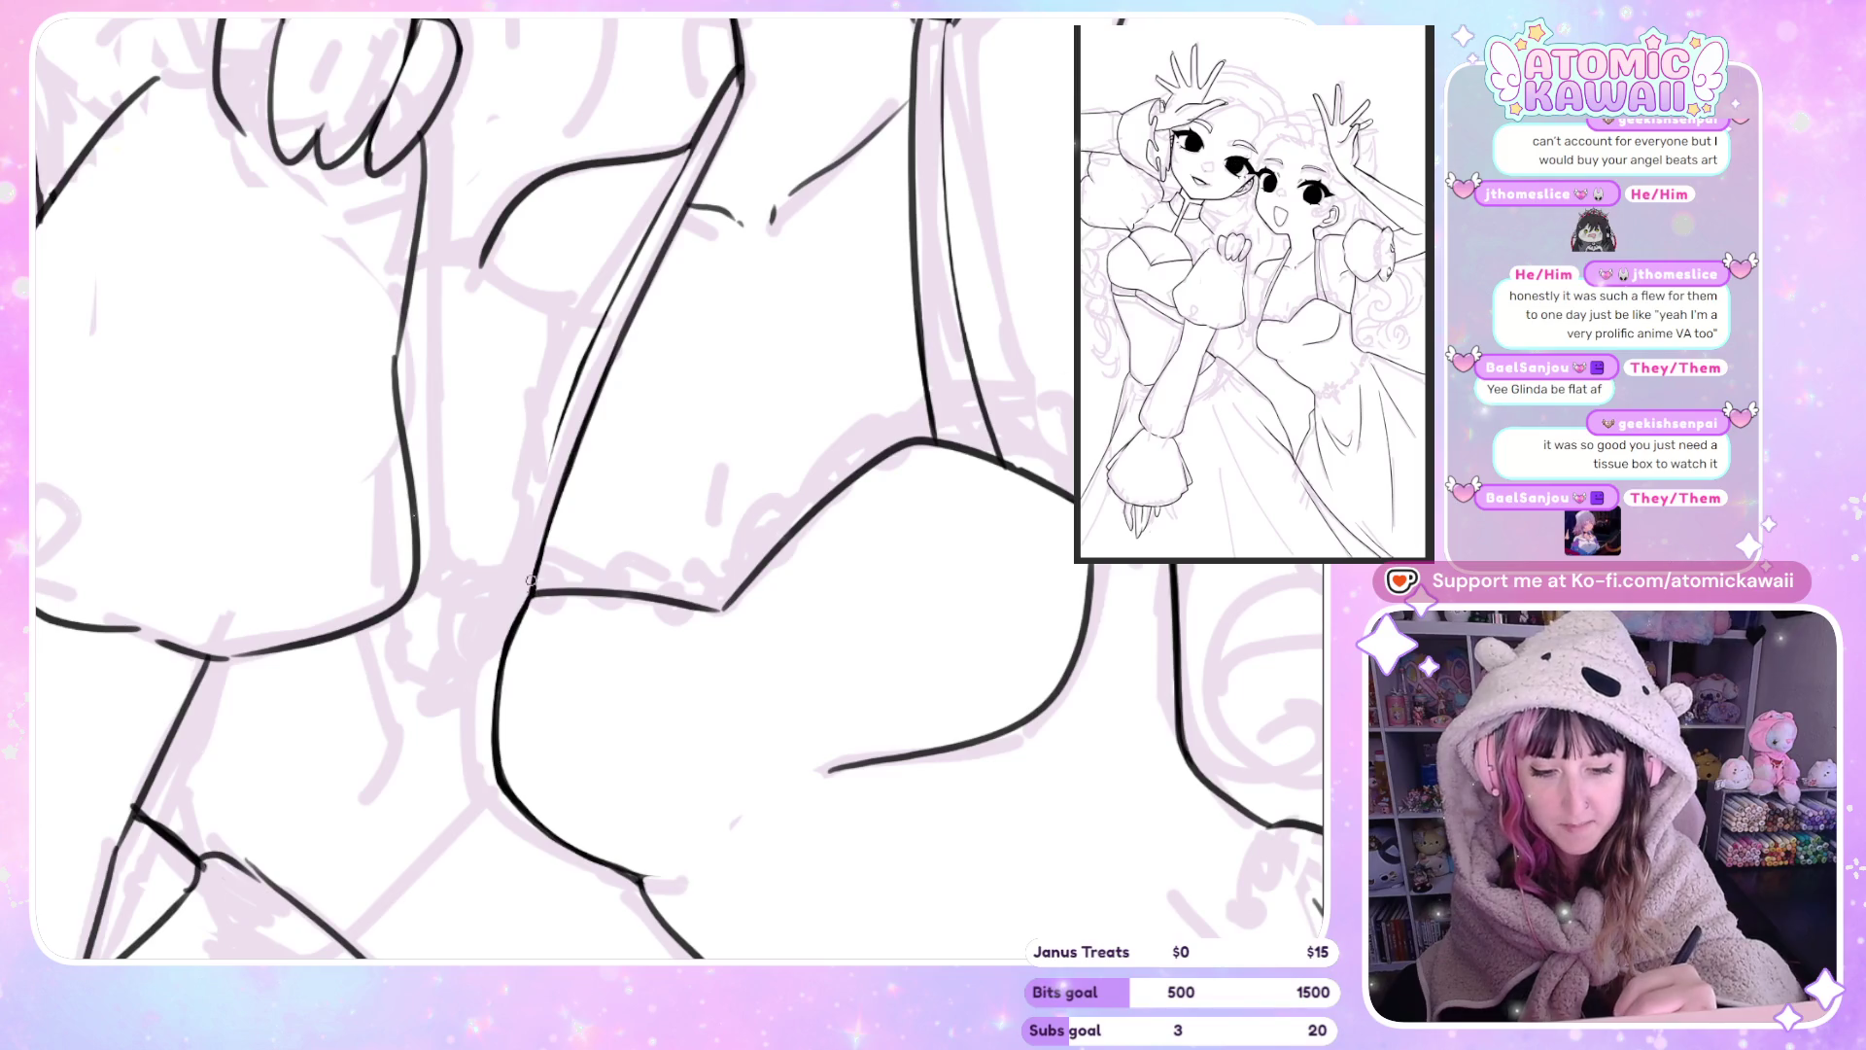
drag(531, 582, 596, 337)
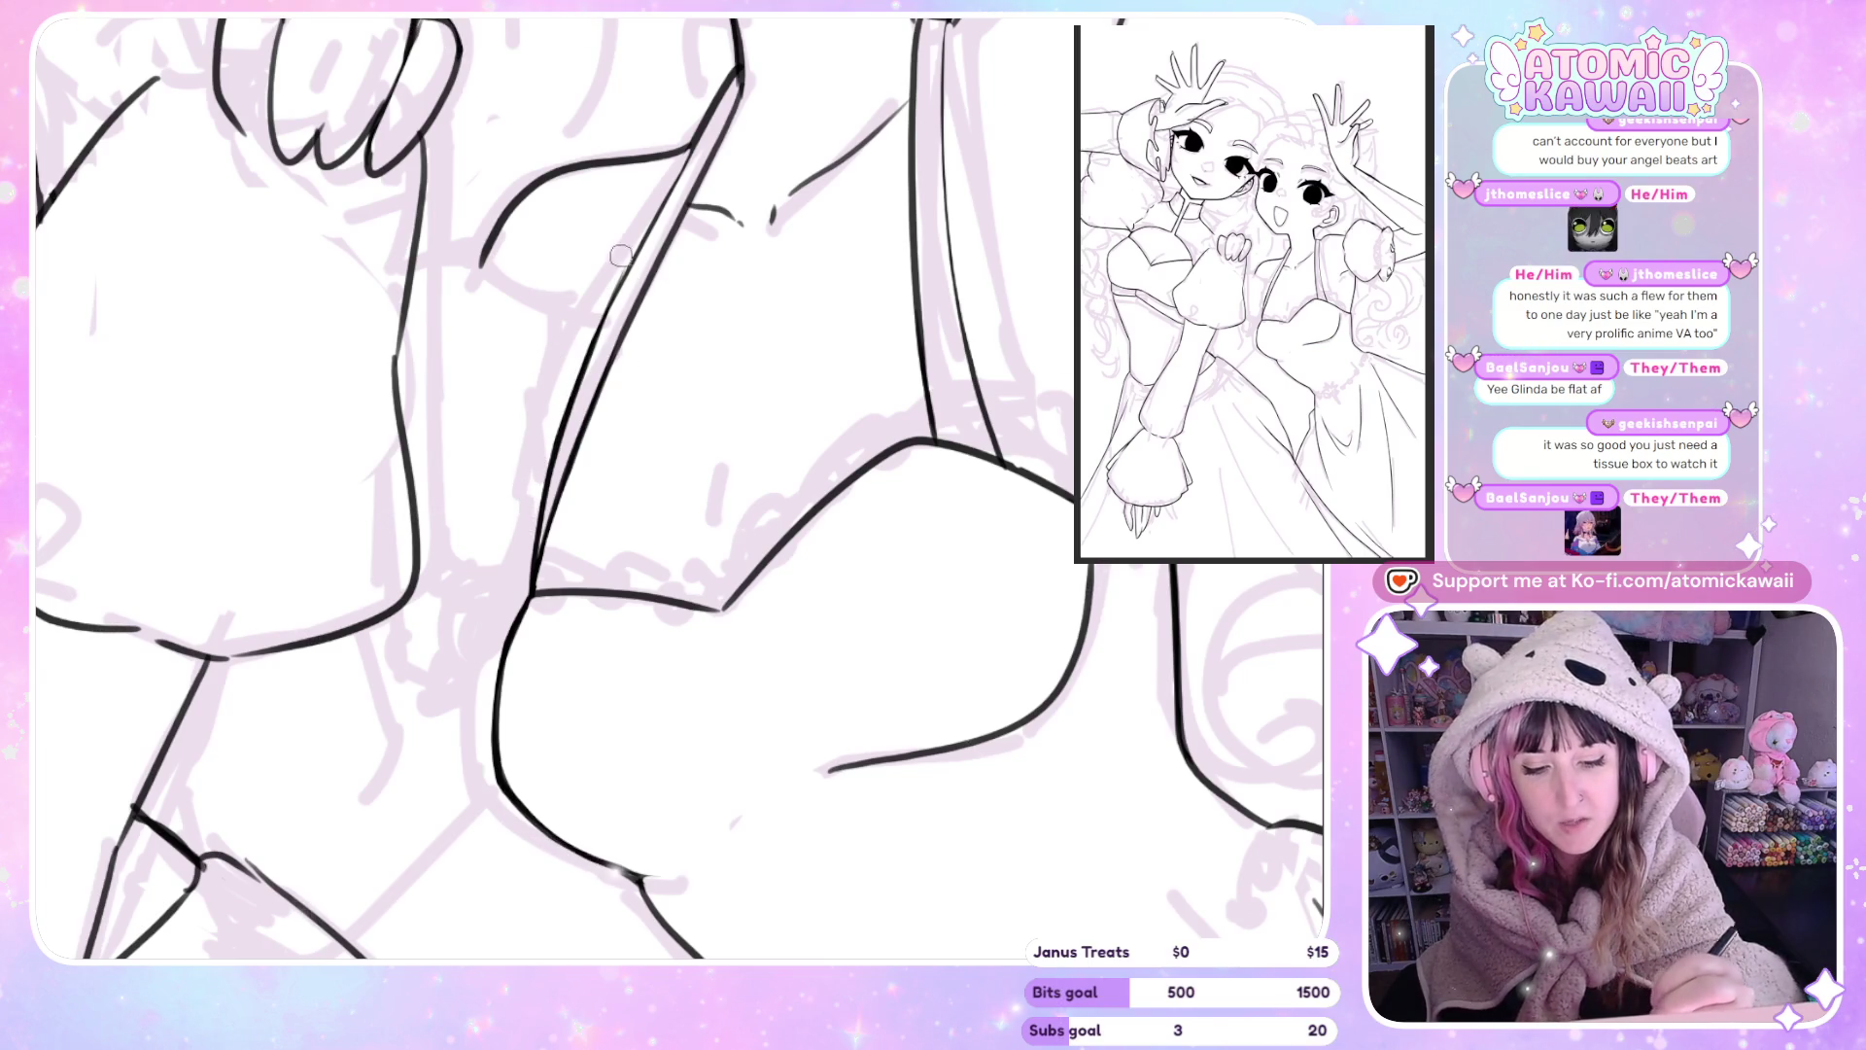
drag(581, 362, 651, 221)
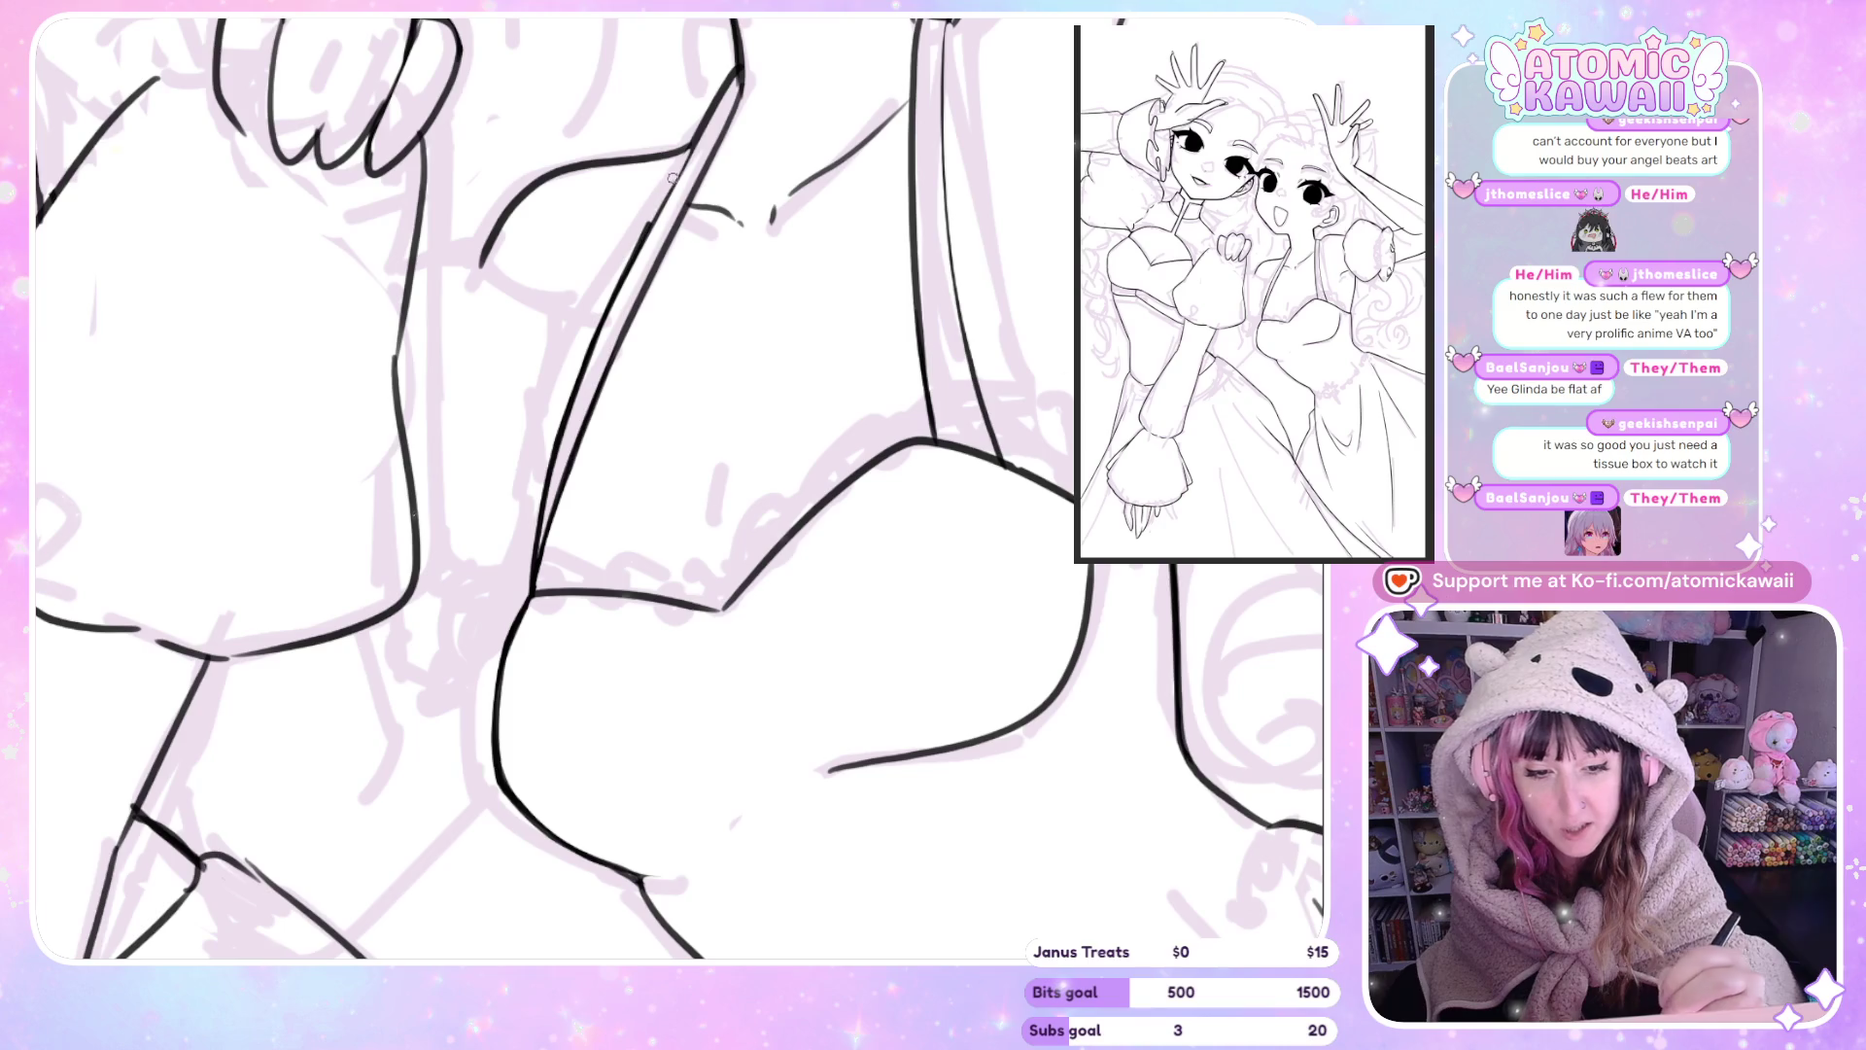
key(h)
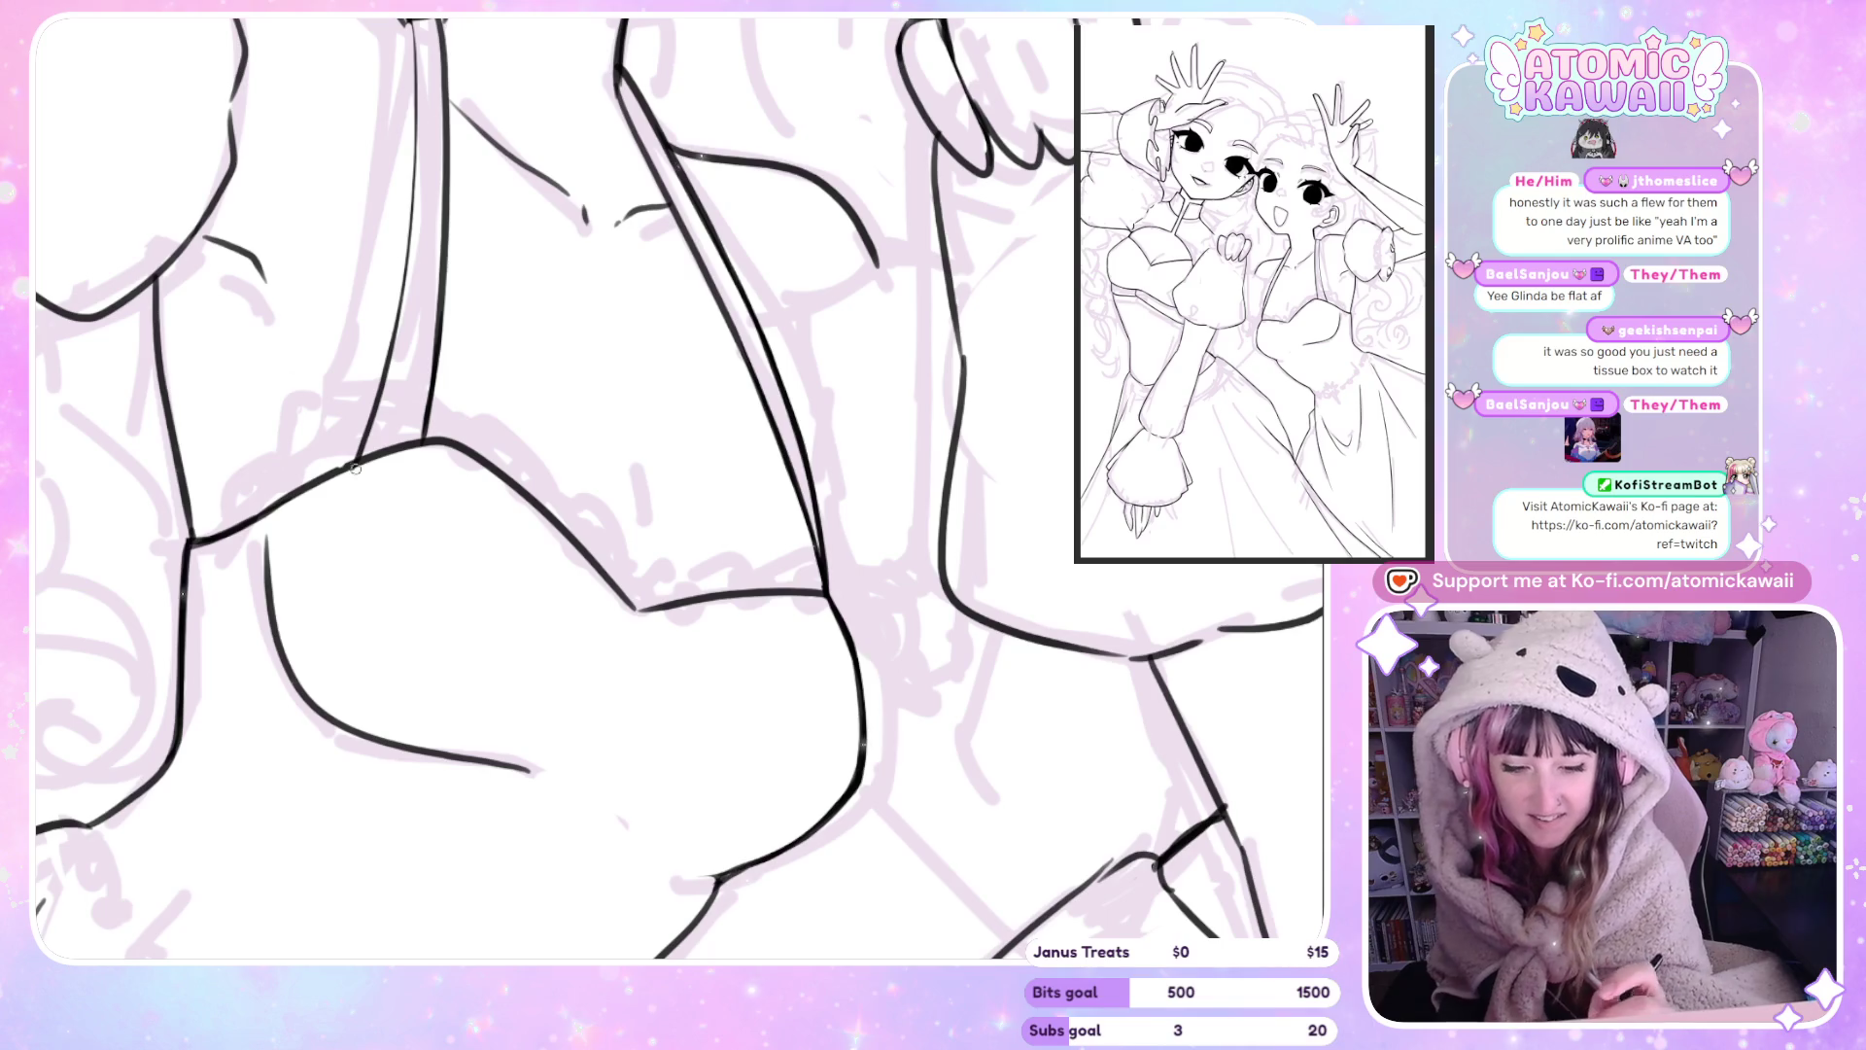
Ink the vertical strap line beside the fist, redrawing its short top stroke.
key(m)
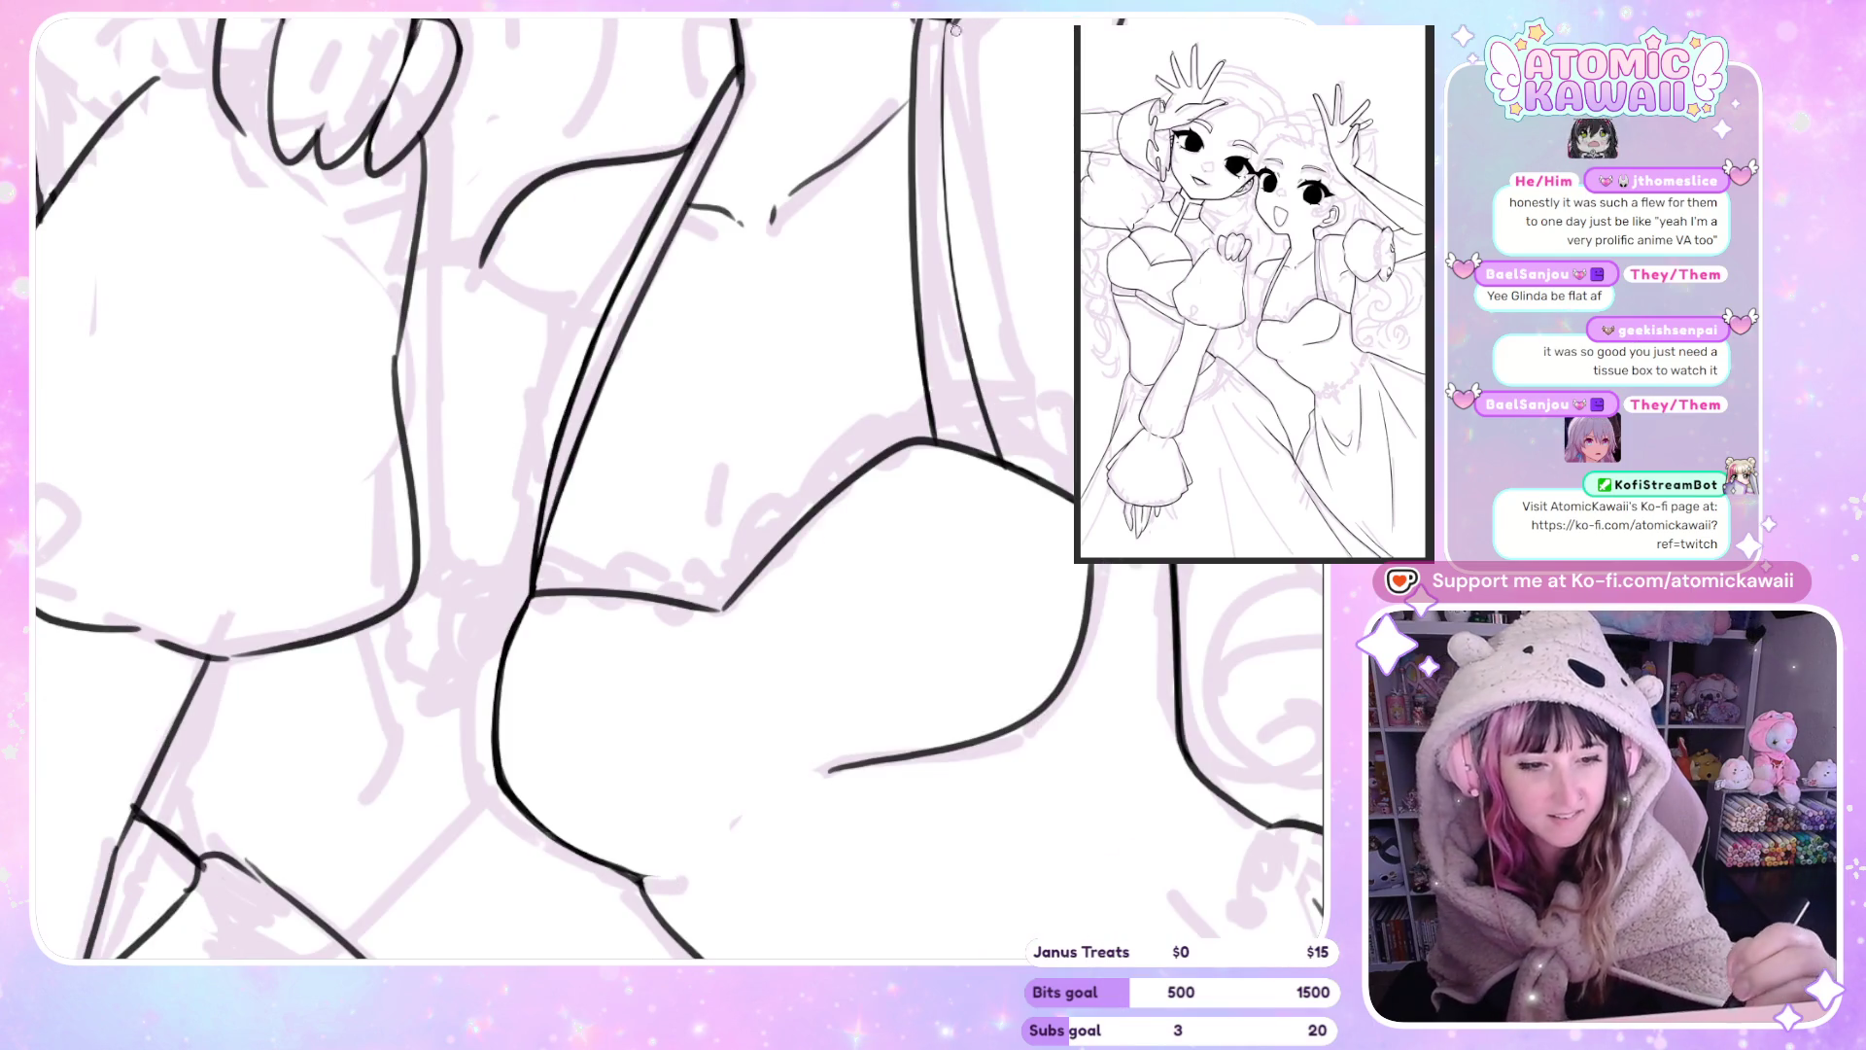
drag(940, 35, 947, 239)
key(ctrl+z)
drag(941, 19, 942, 64)
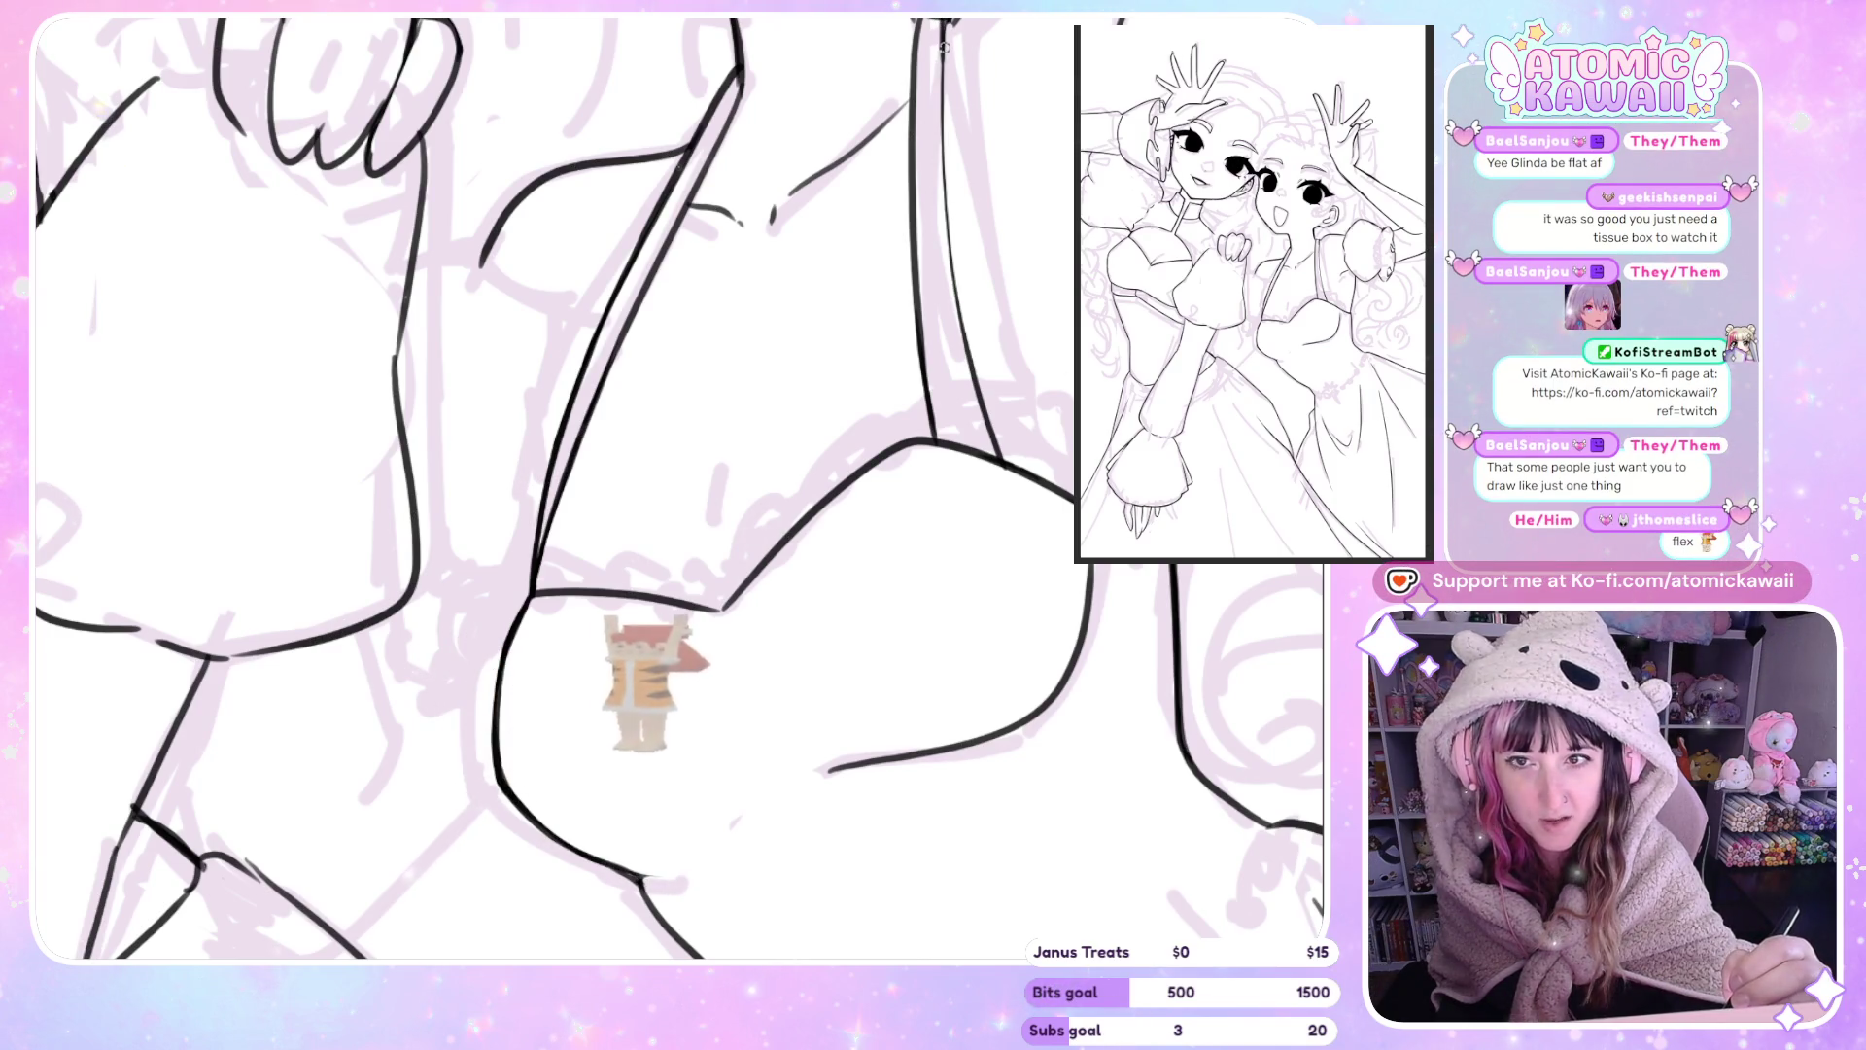
mouse_move(955, 69)
mouse_down()
mouse_move(966, 290)
mouse_move(948, 257)
mouse_up()
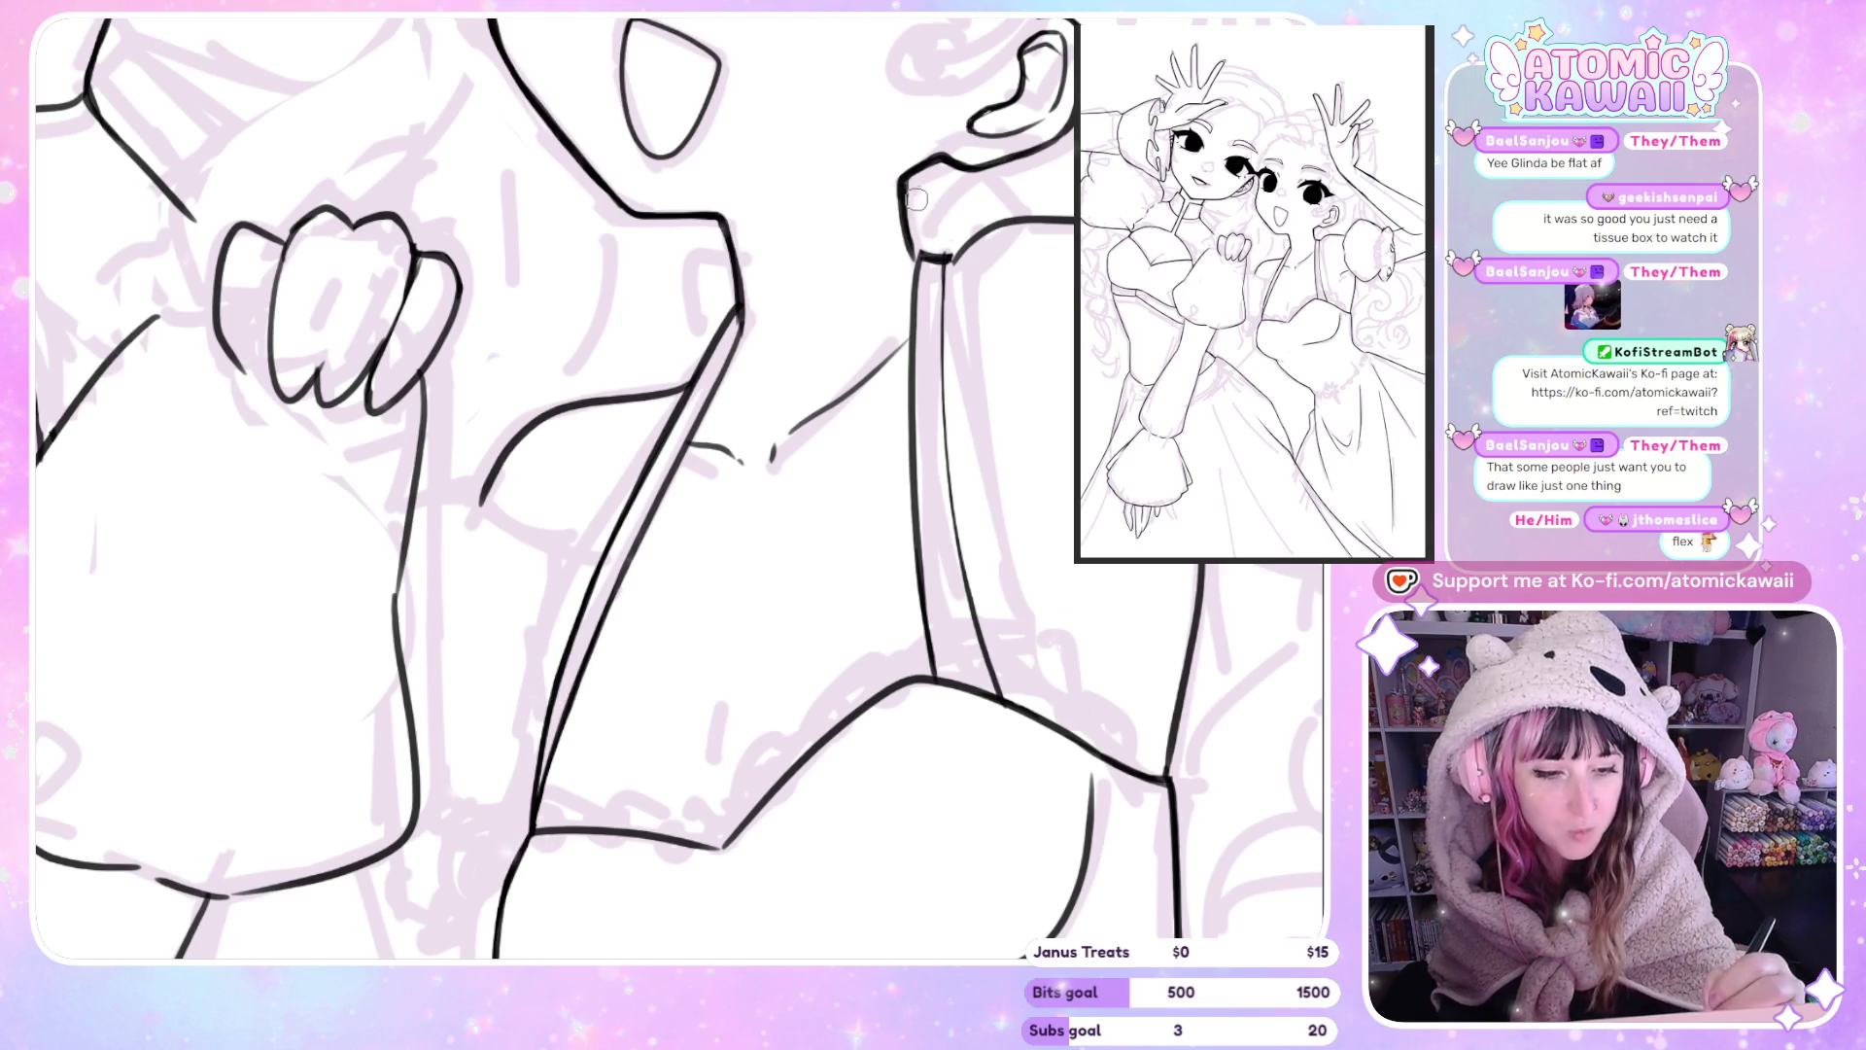
key(h)
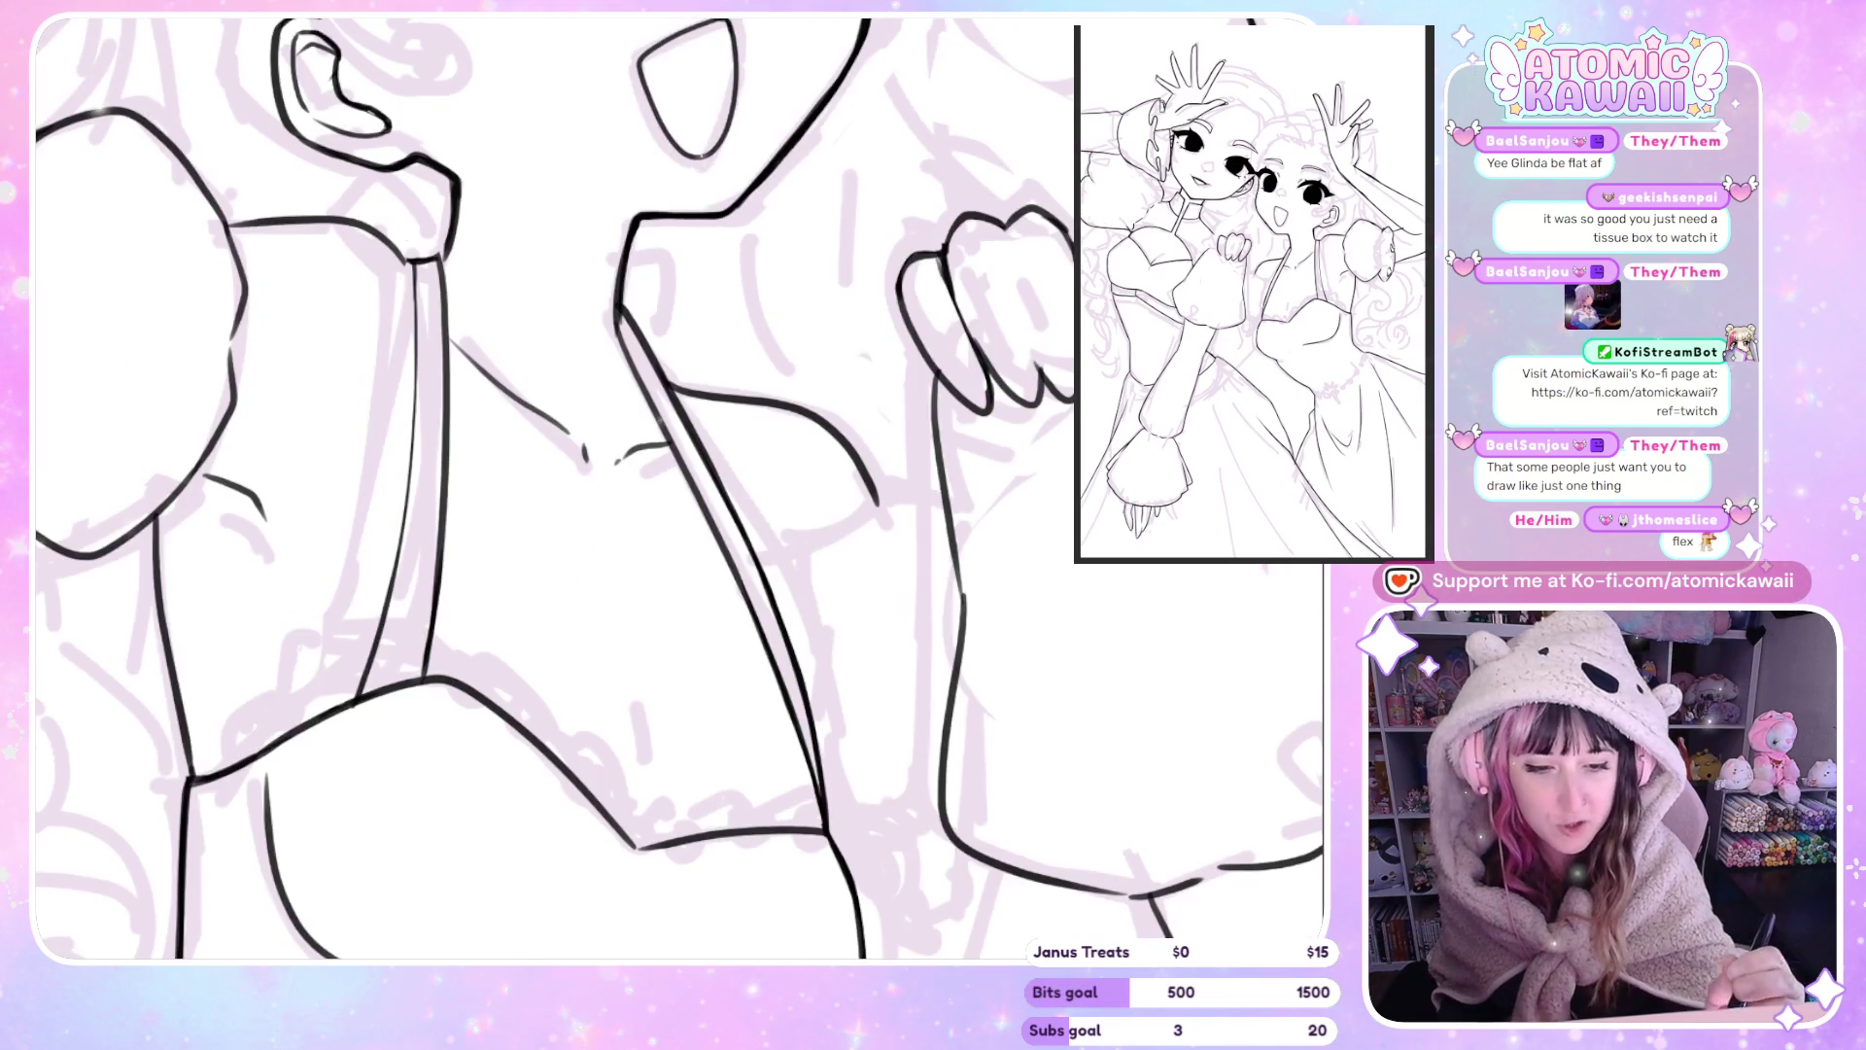
key(h)
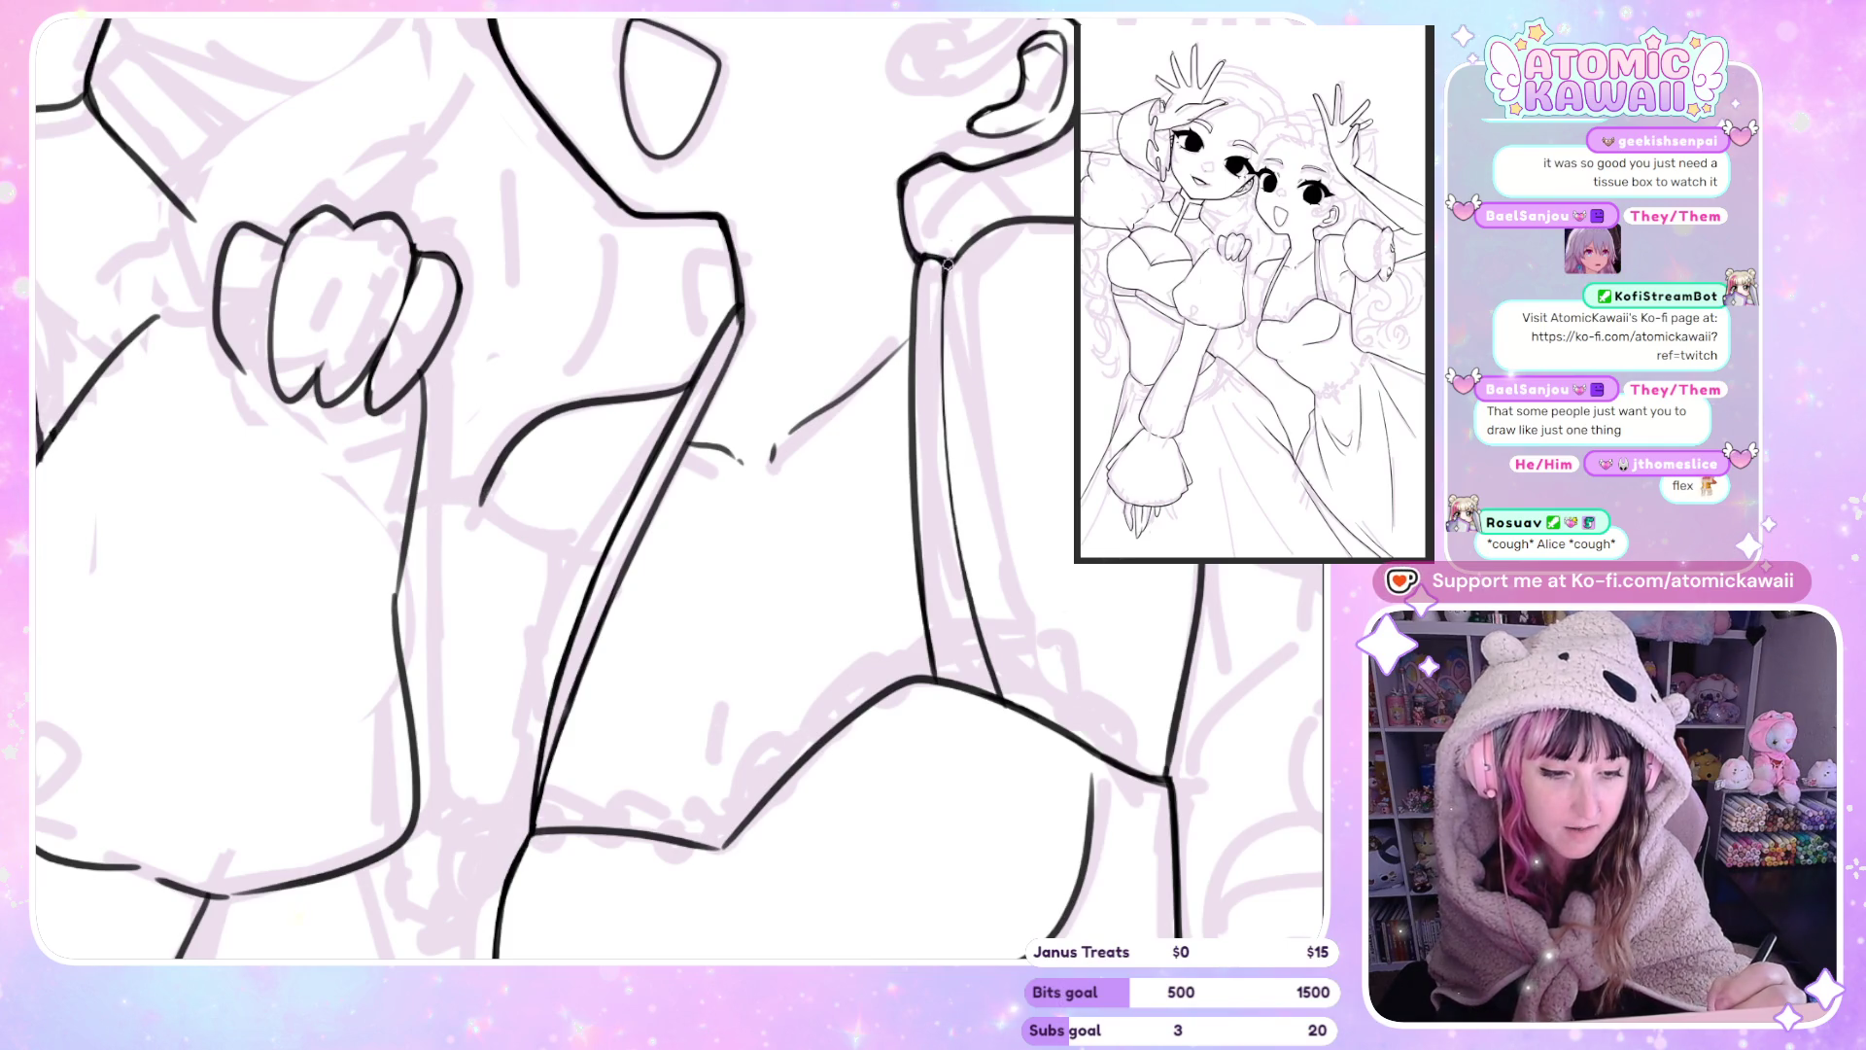
Undo two stray strap strokes and mirror-check the strap angle.
key(ctrl+z)
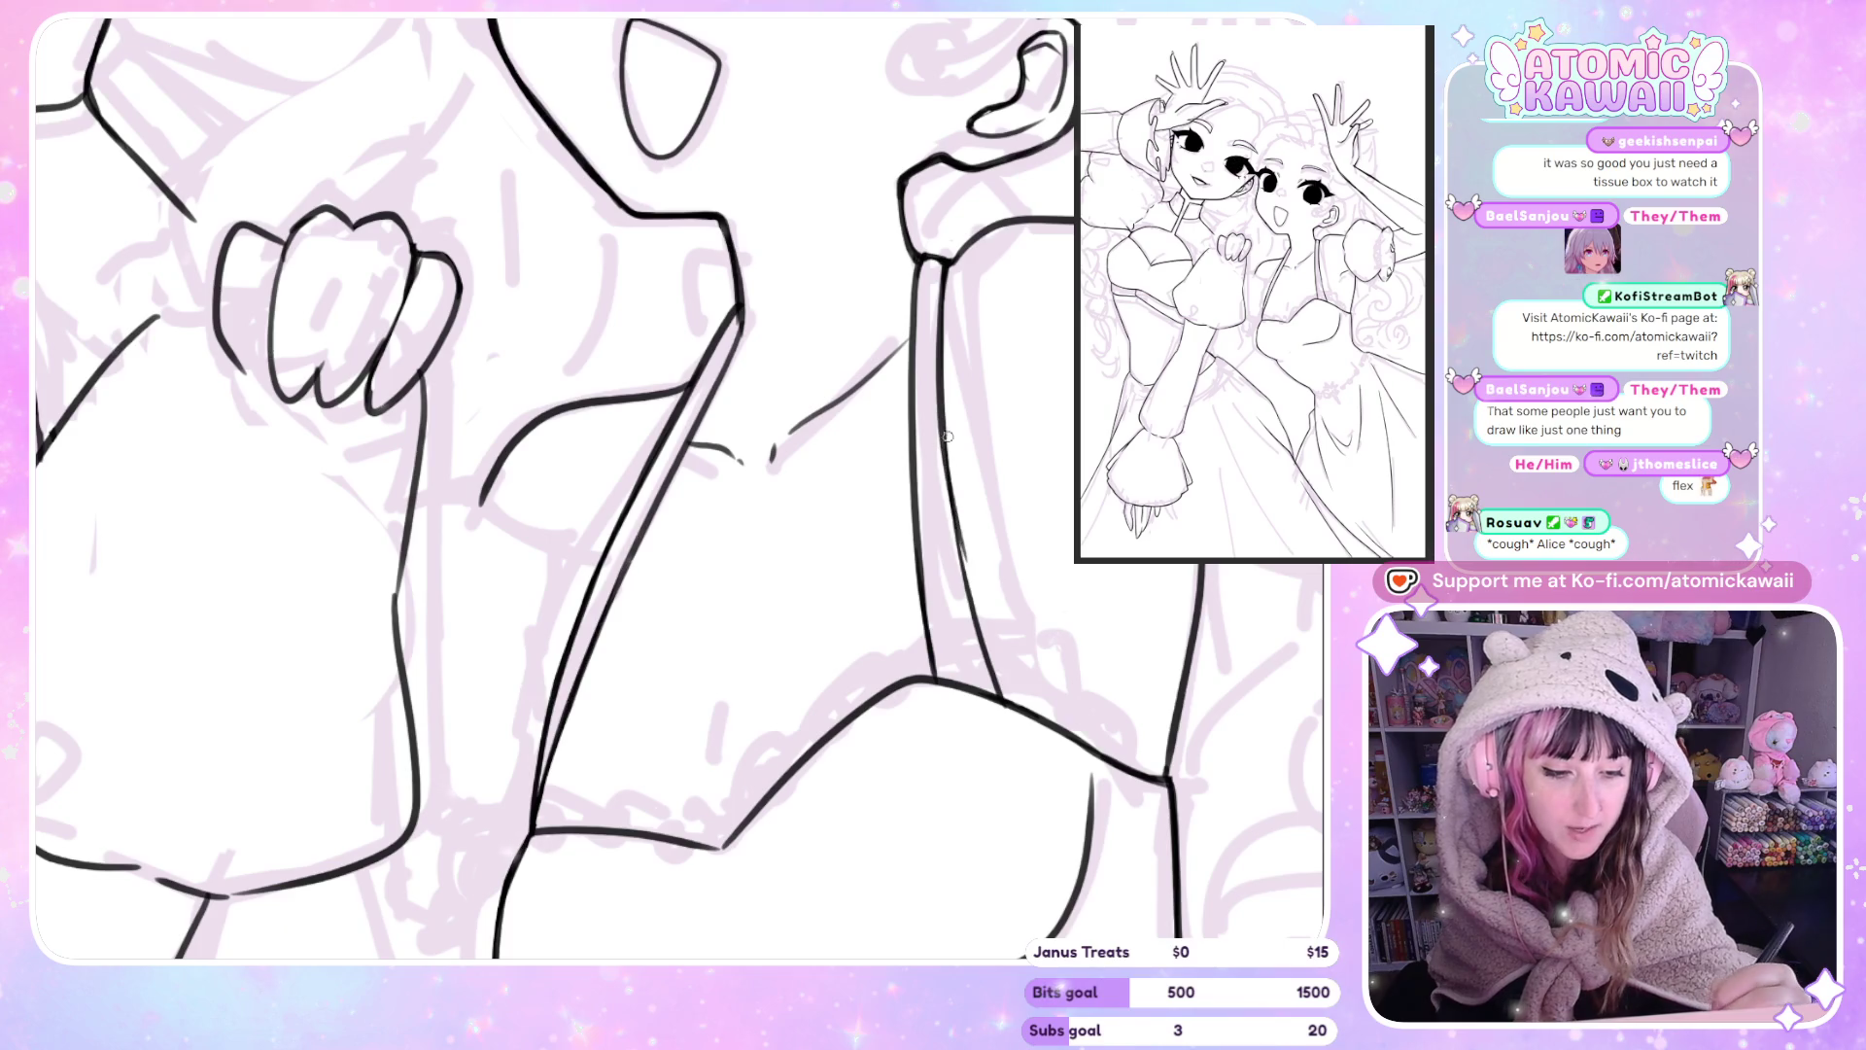
key(ctrl+z)
key(ctrl+z)
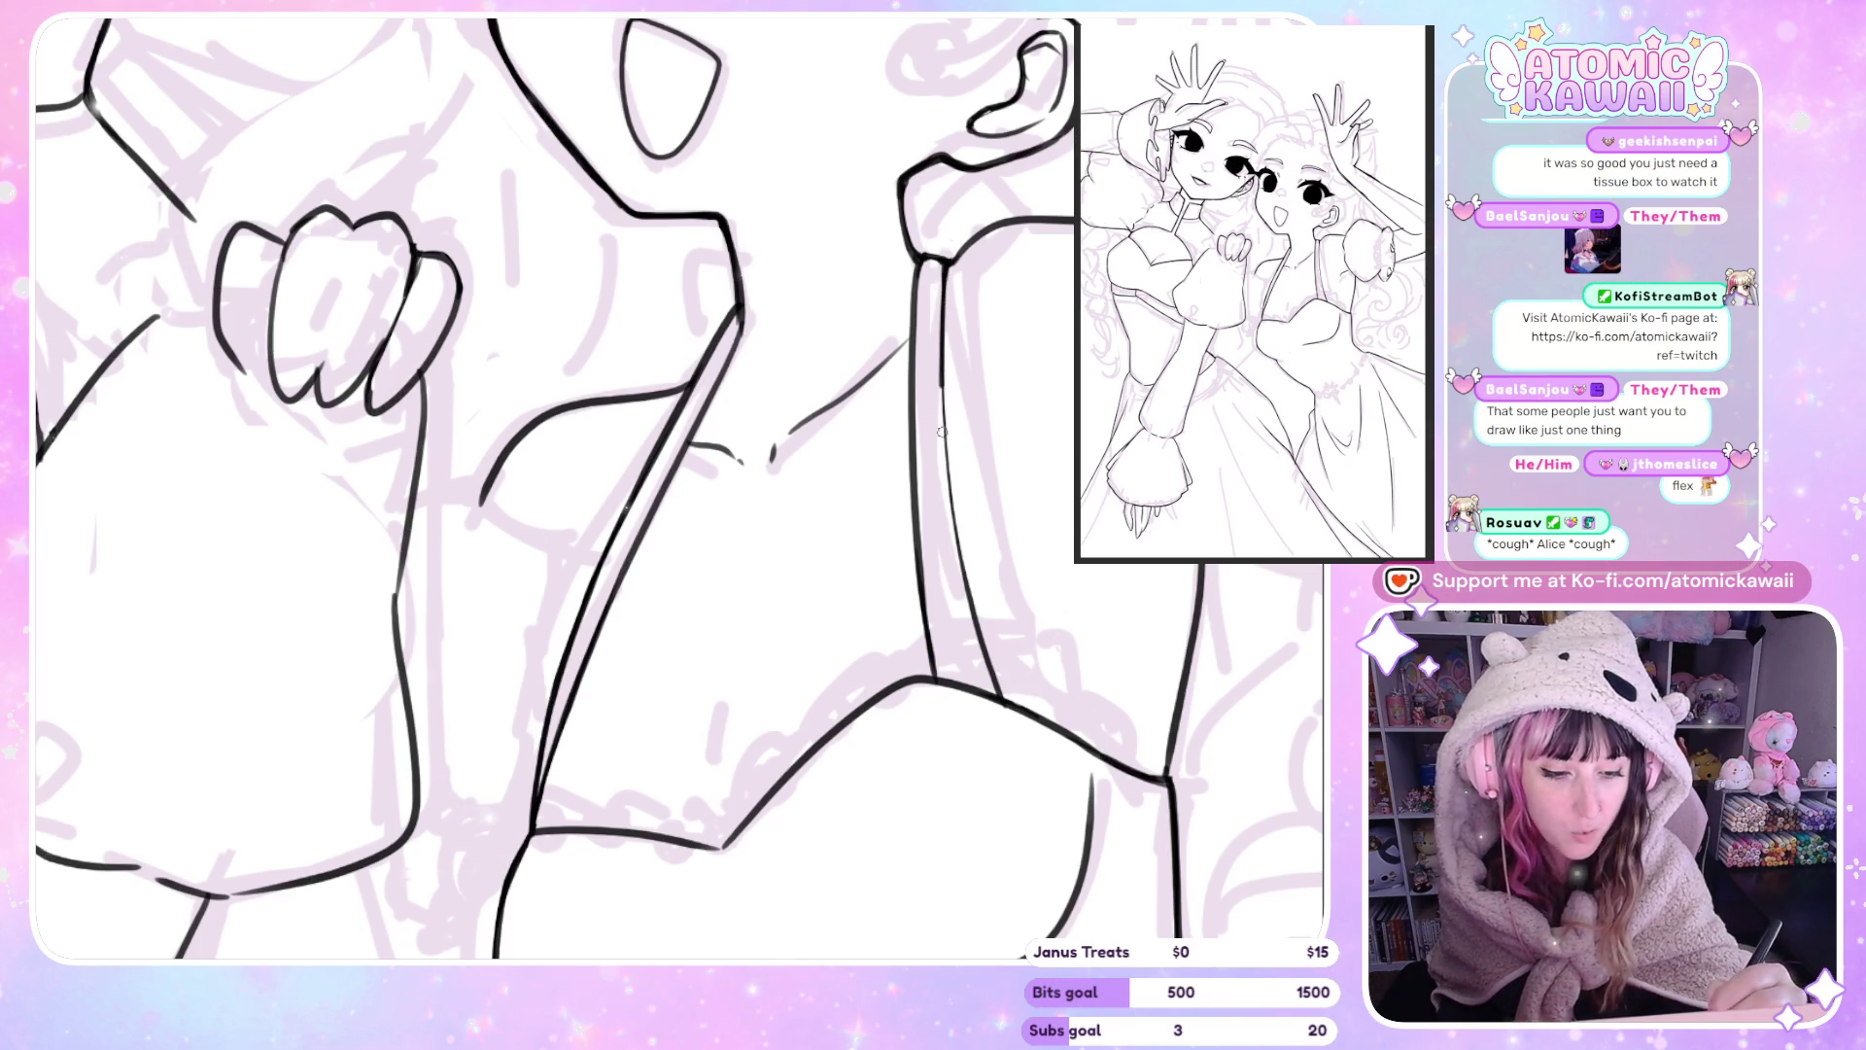
key(m)
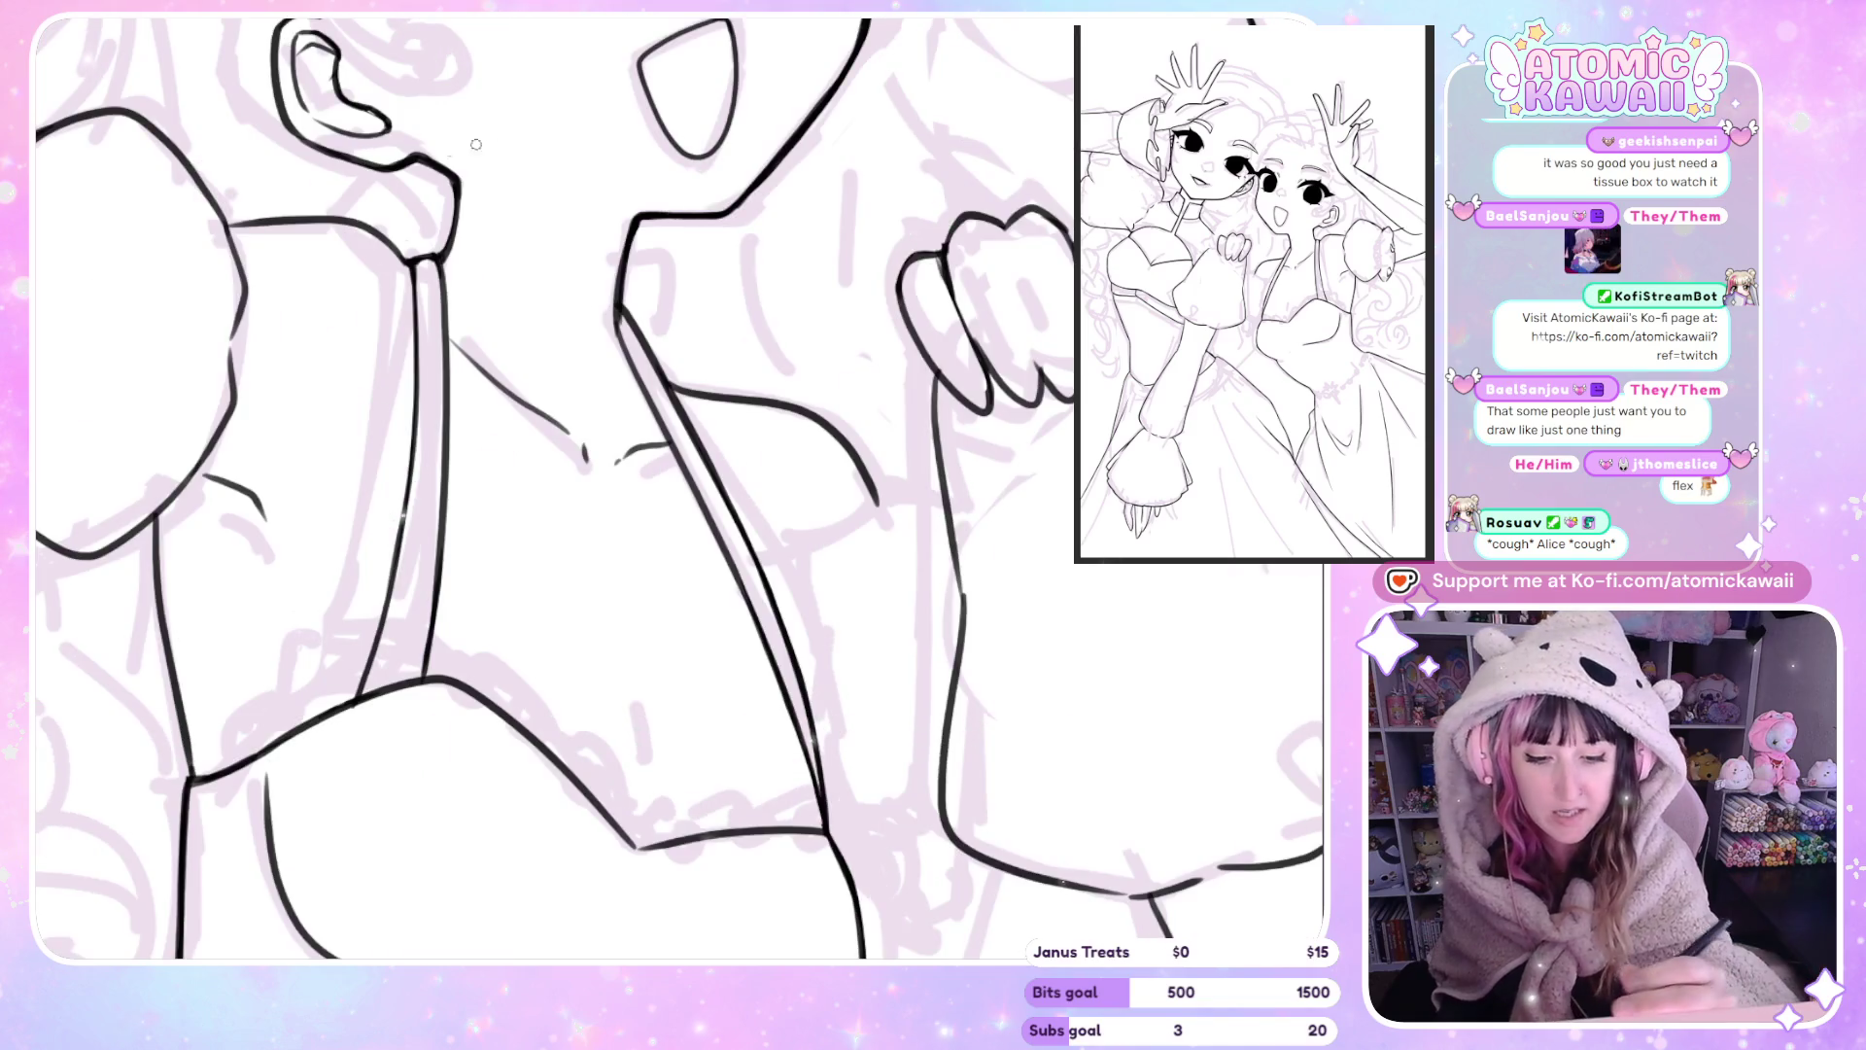
key(m)
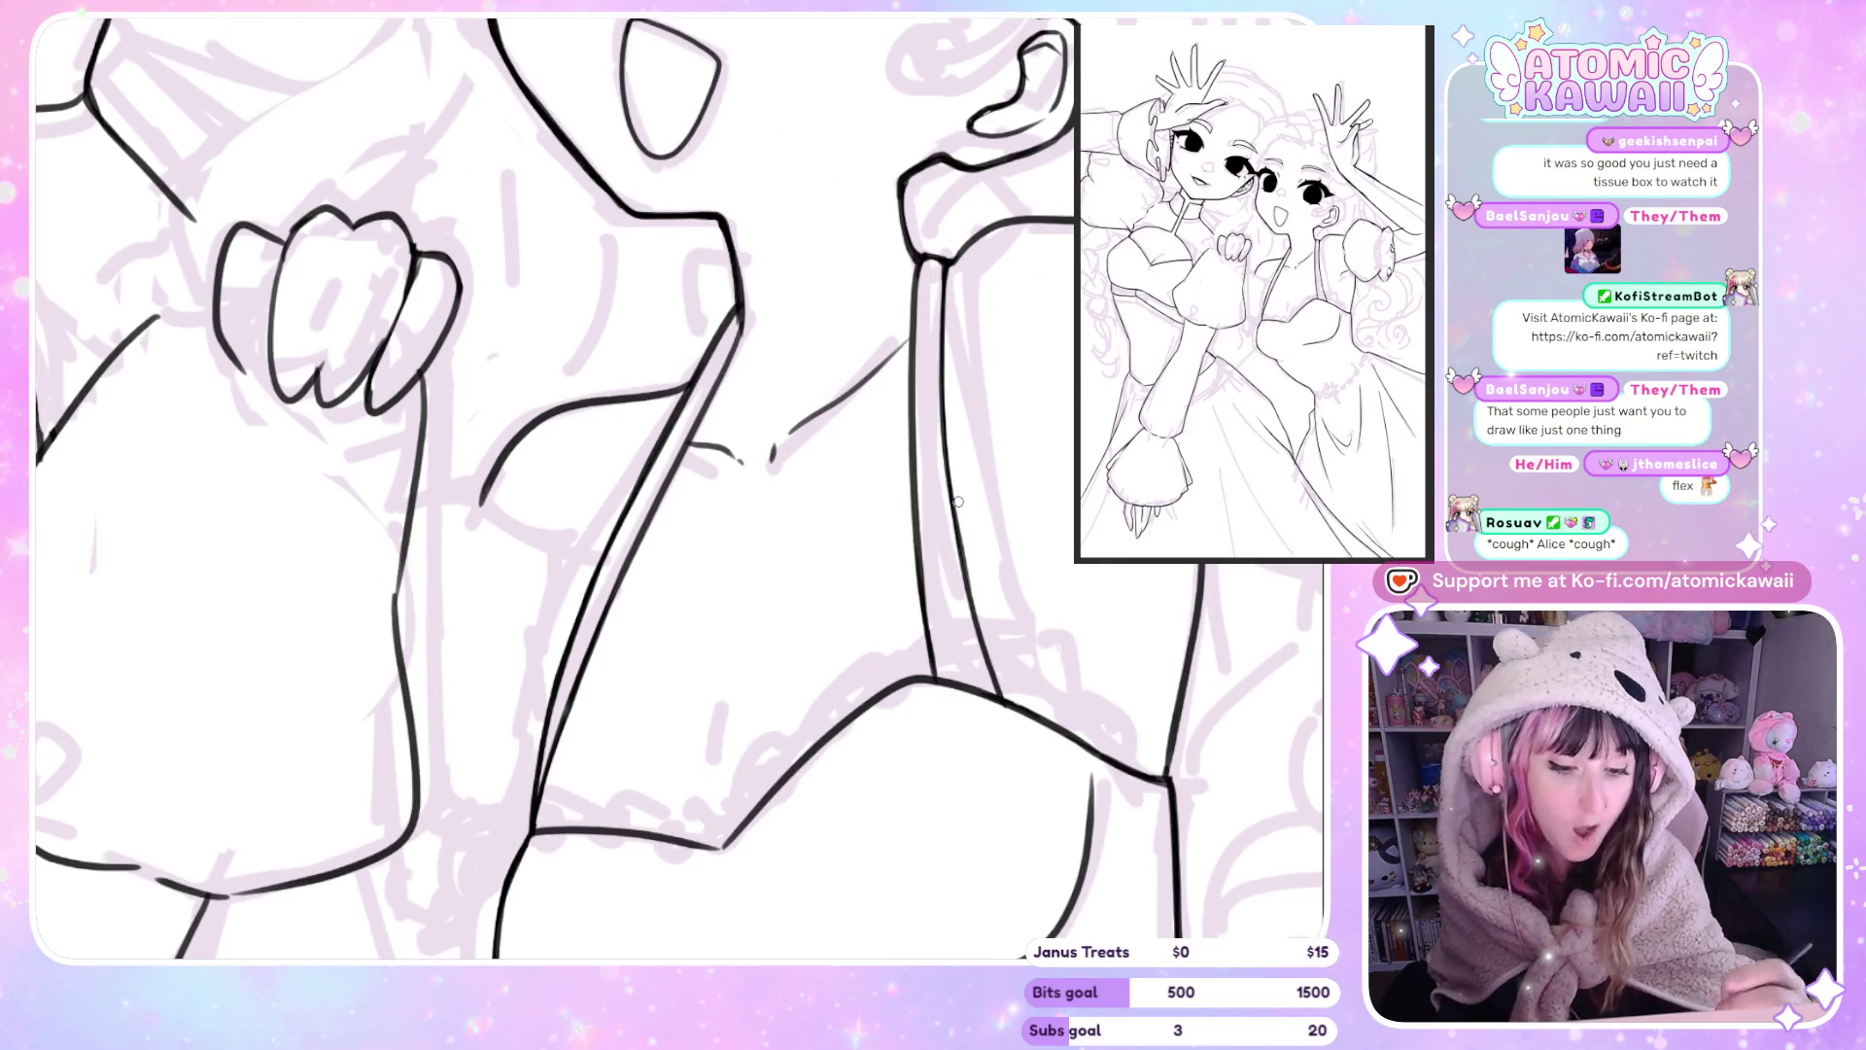
key(m)
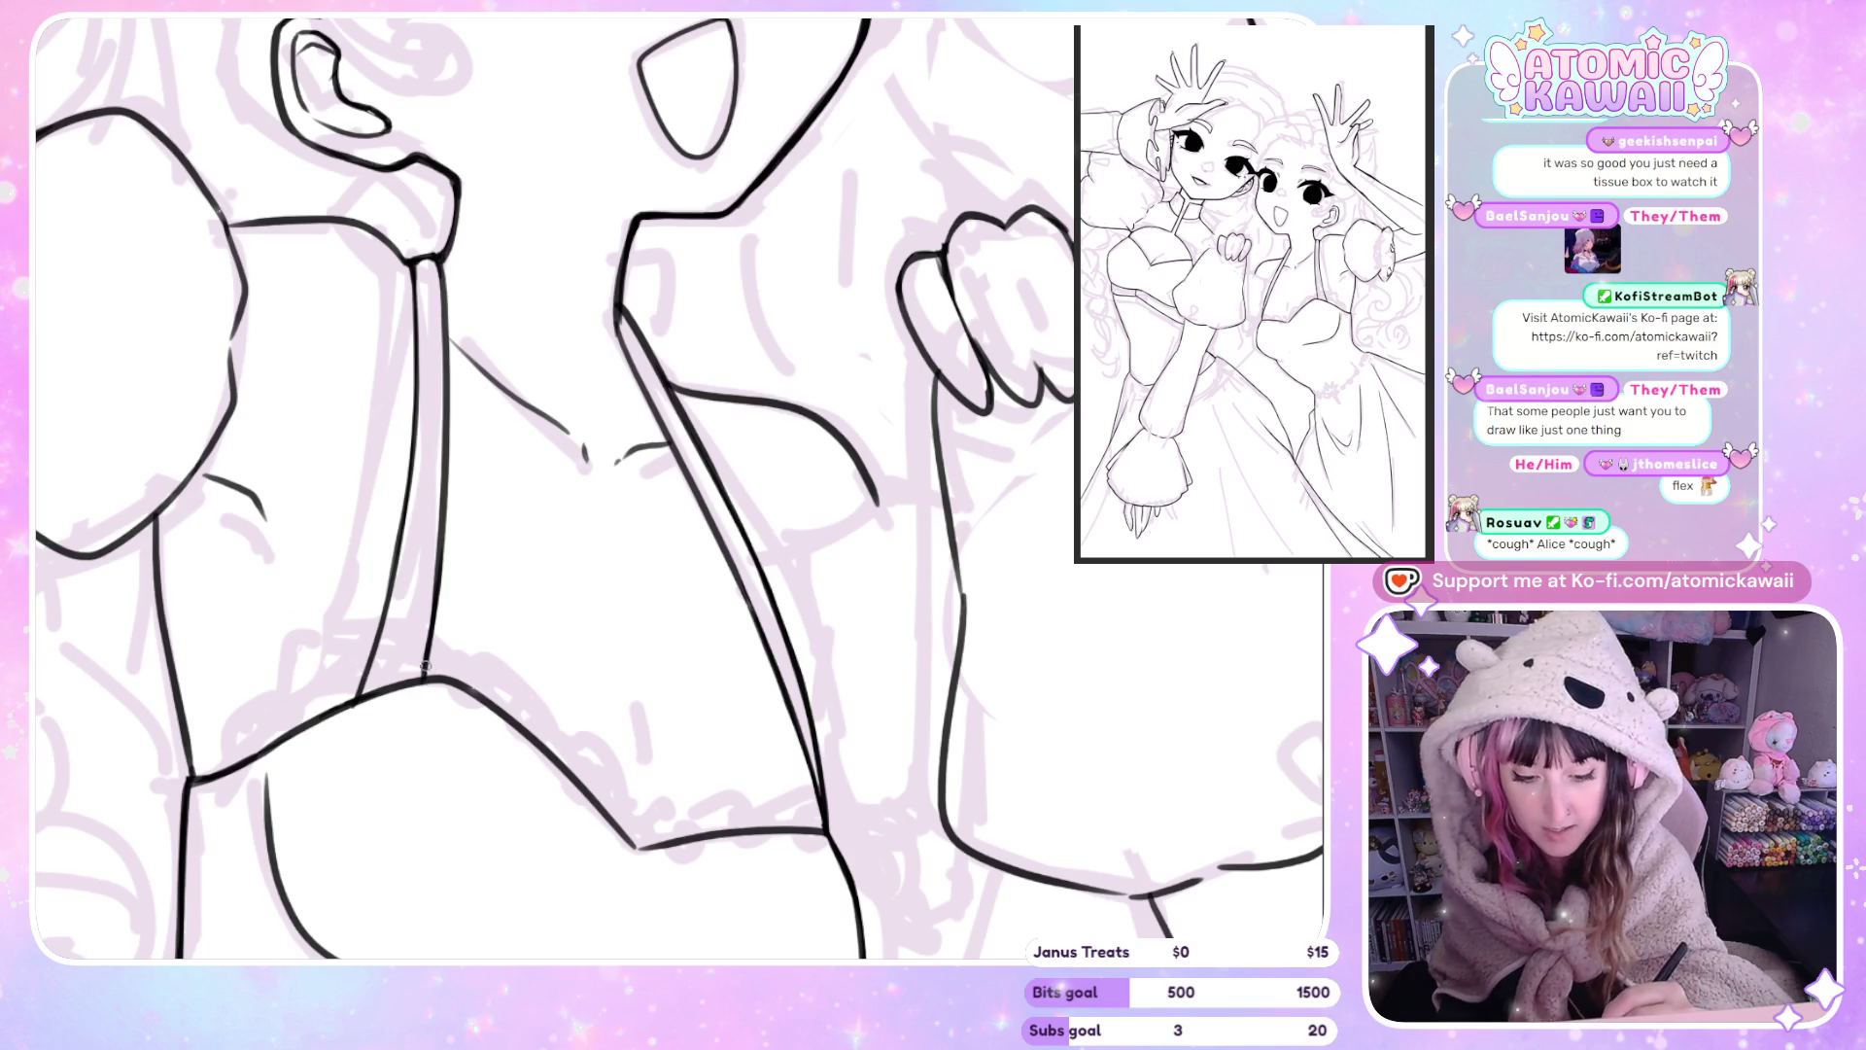
key(m)
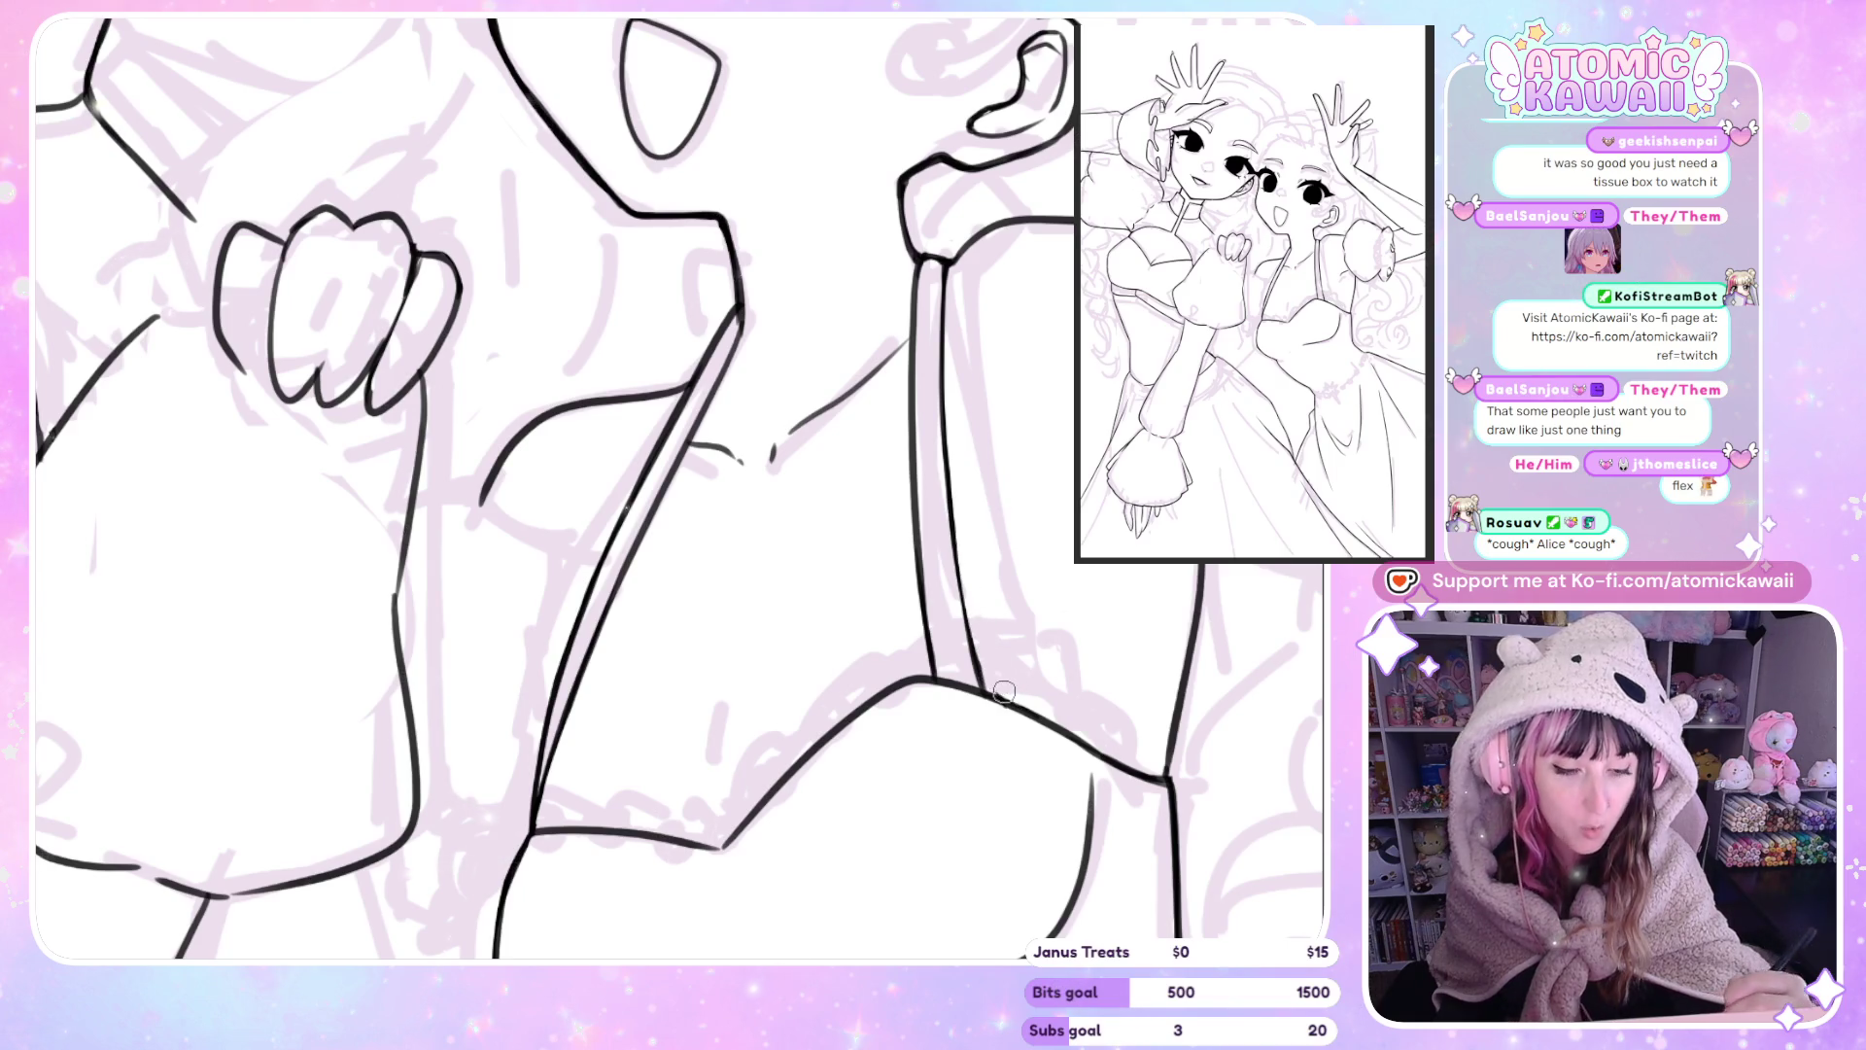
key(h)
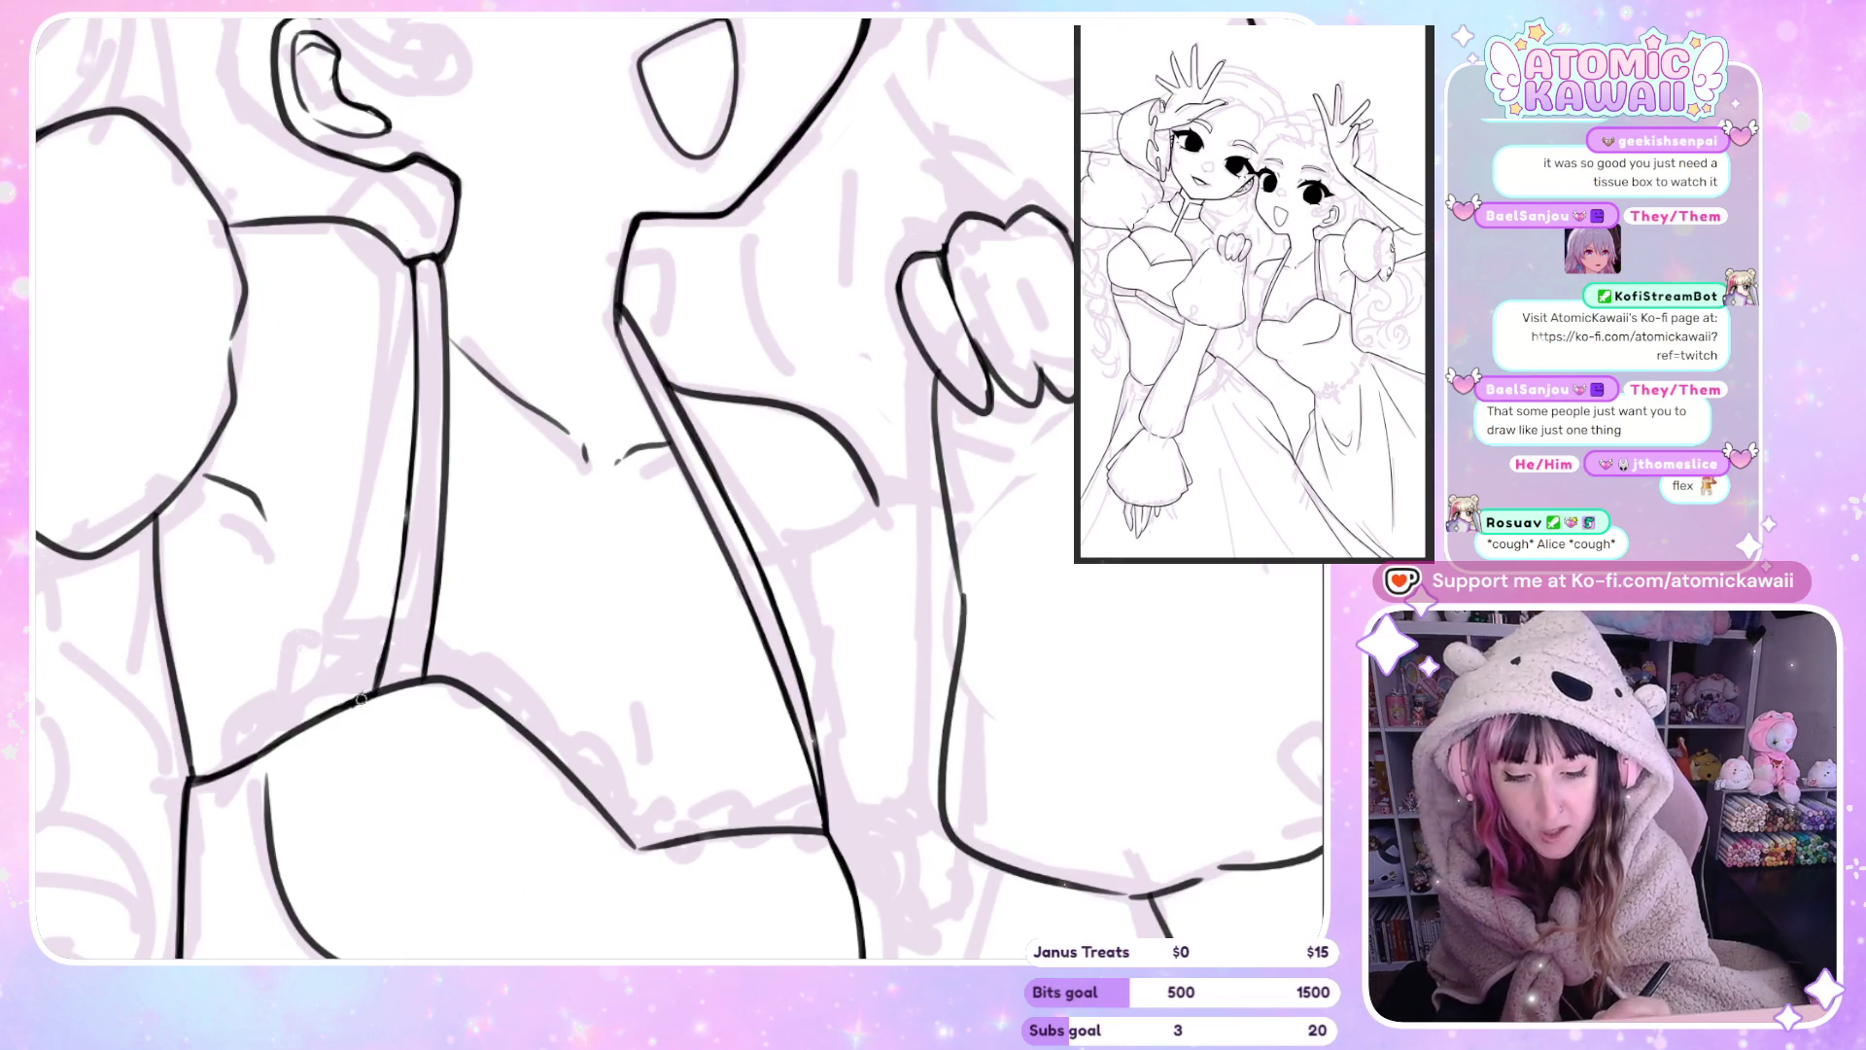
key(h)
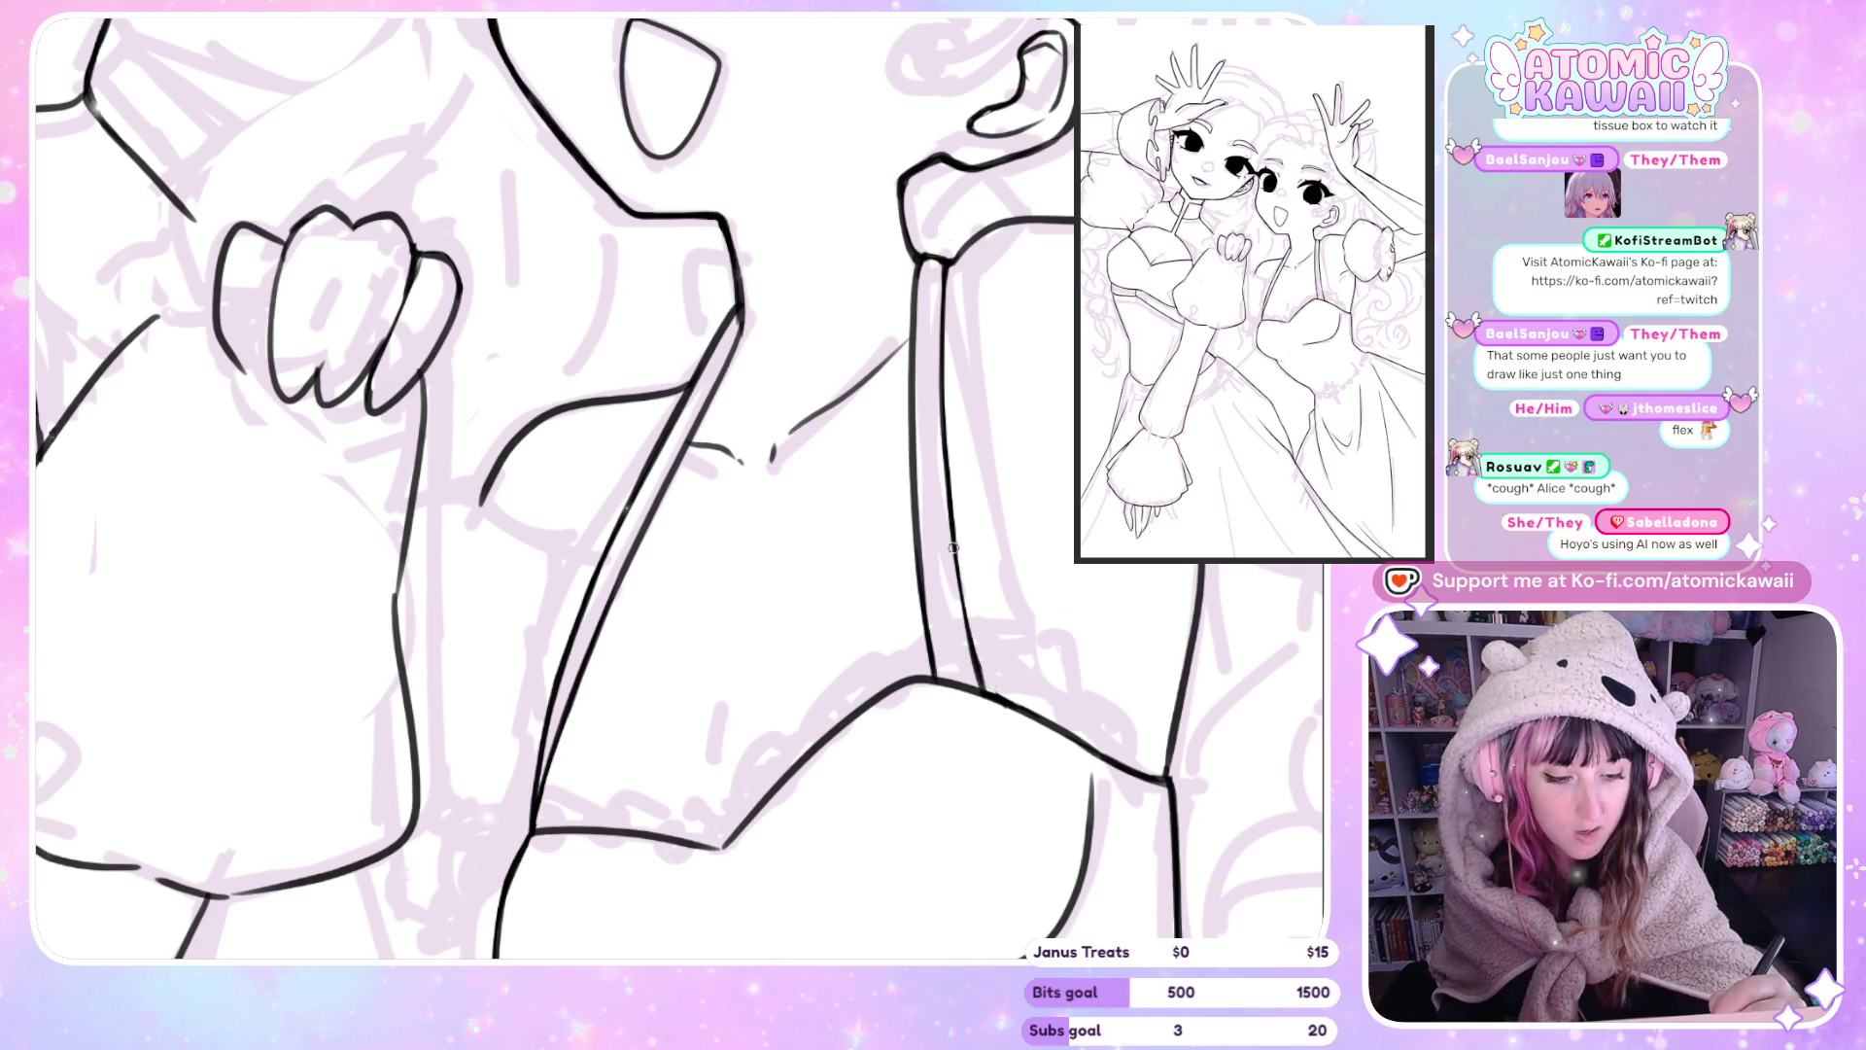
key(h)
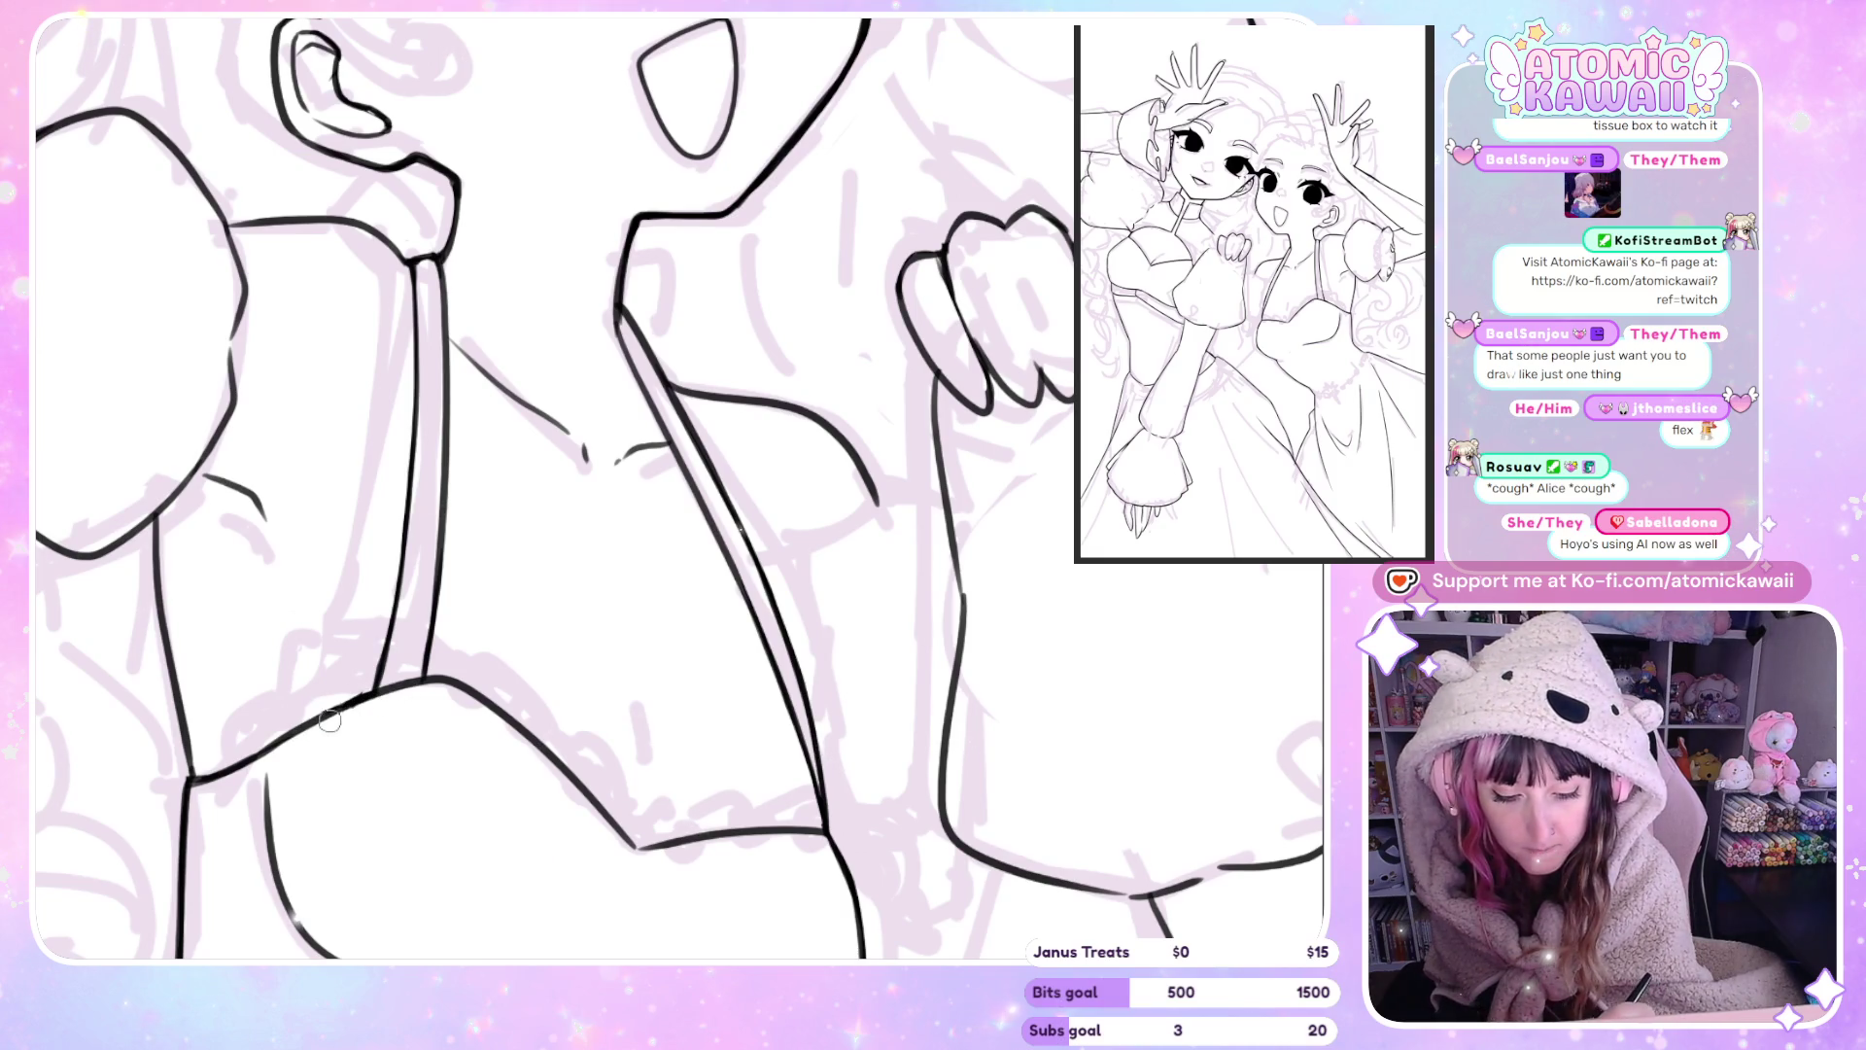
Erase the top of the strap lines and ink a line joining the shoulder to the strap.
key(ctrl+minus)
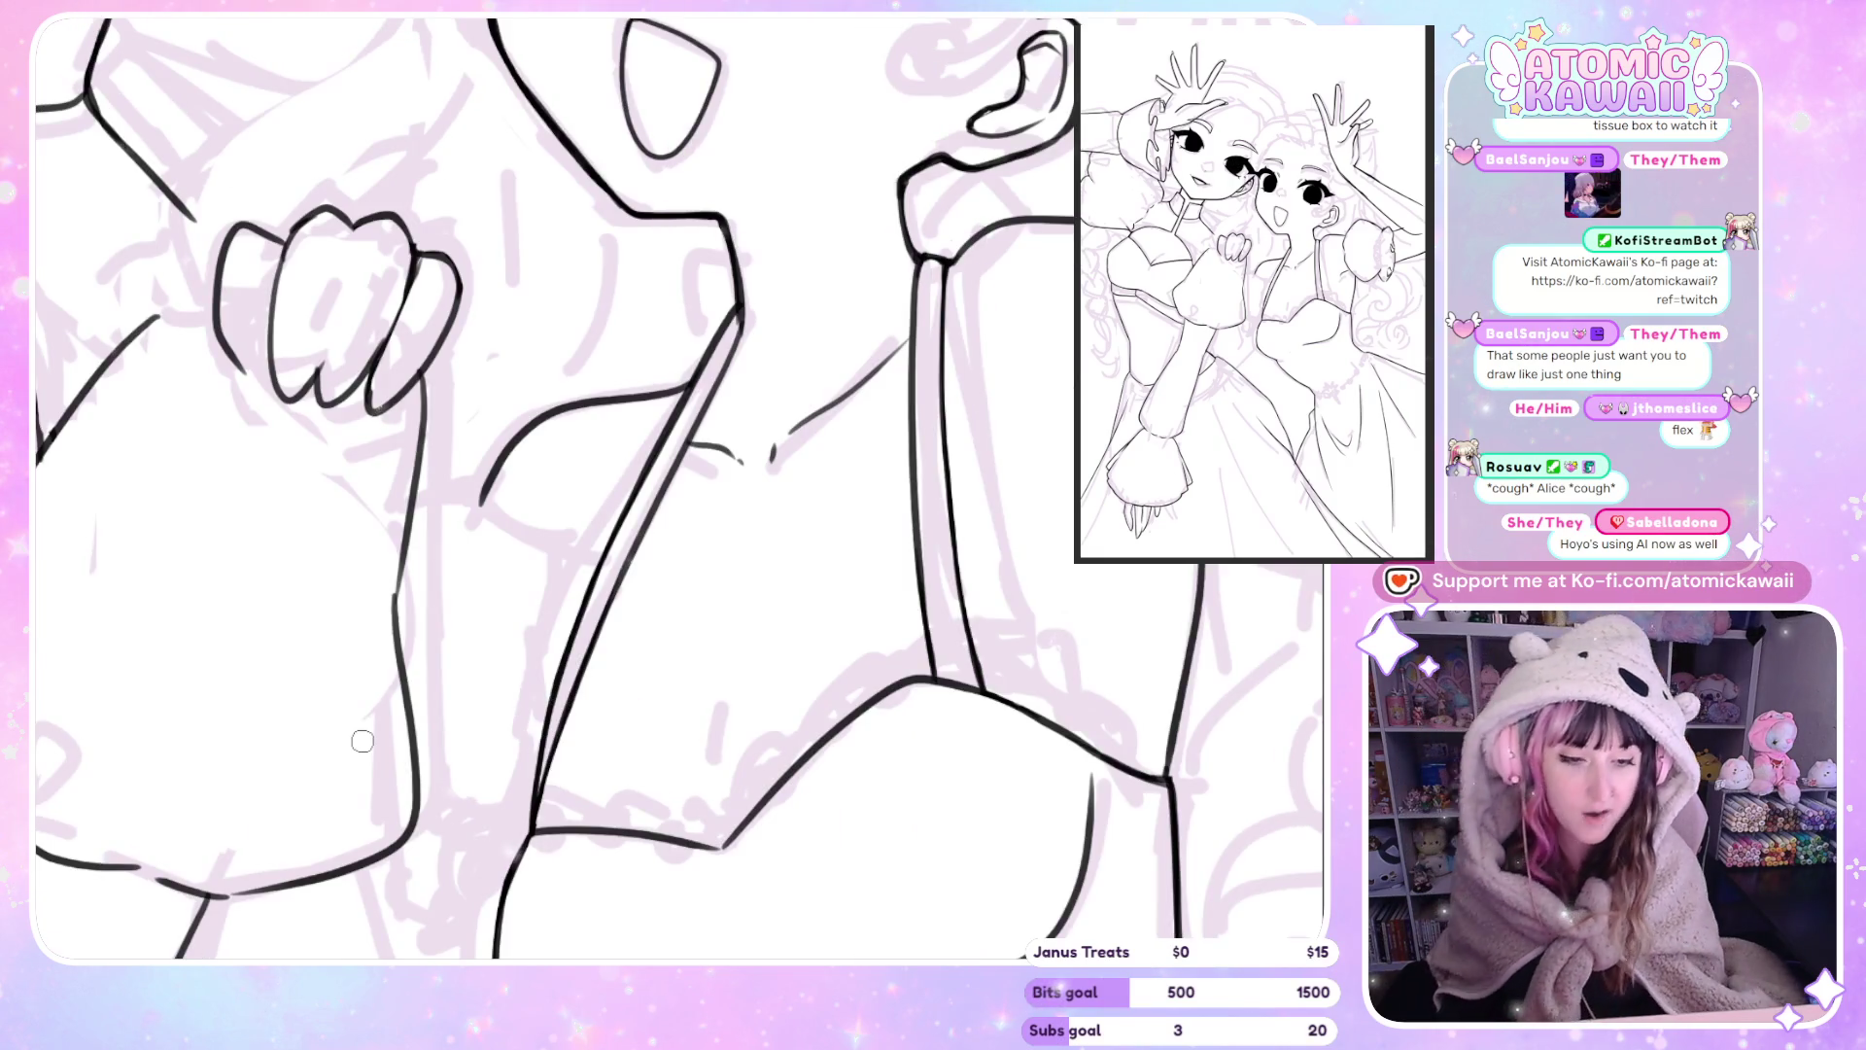
key(ctrl+minus)
key(ctrl+plus)
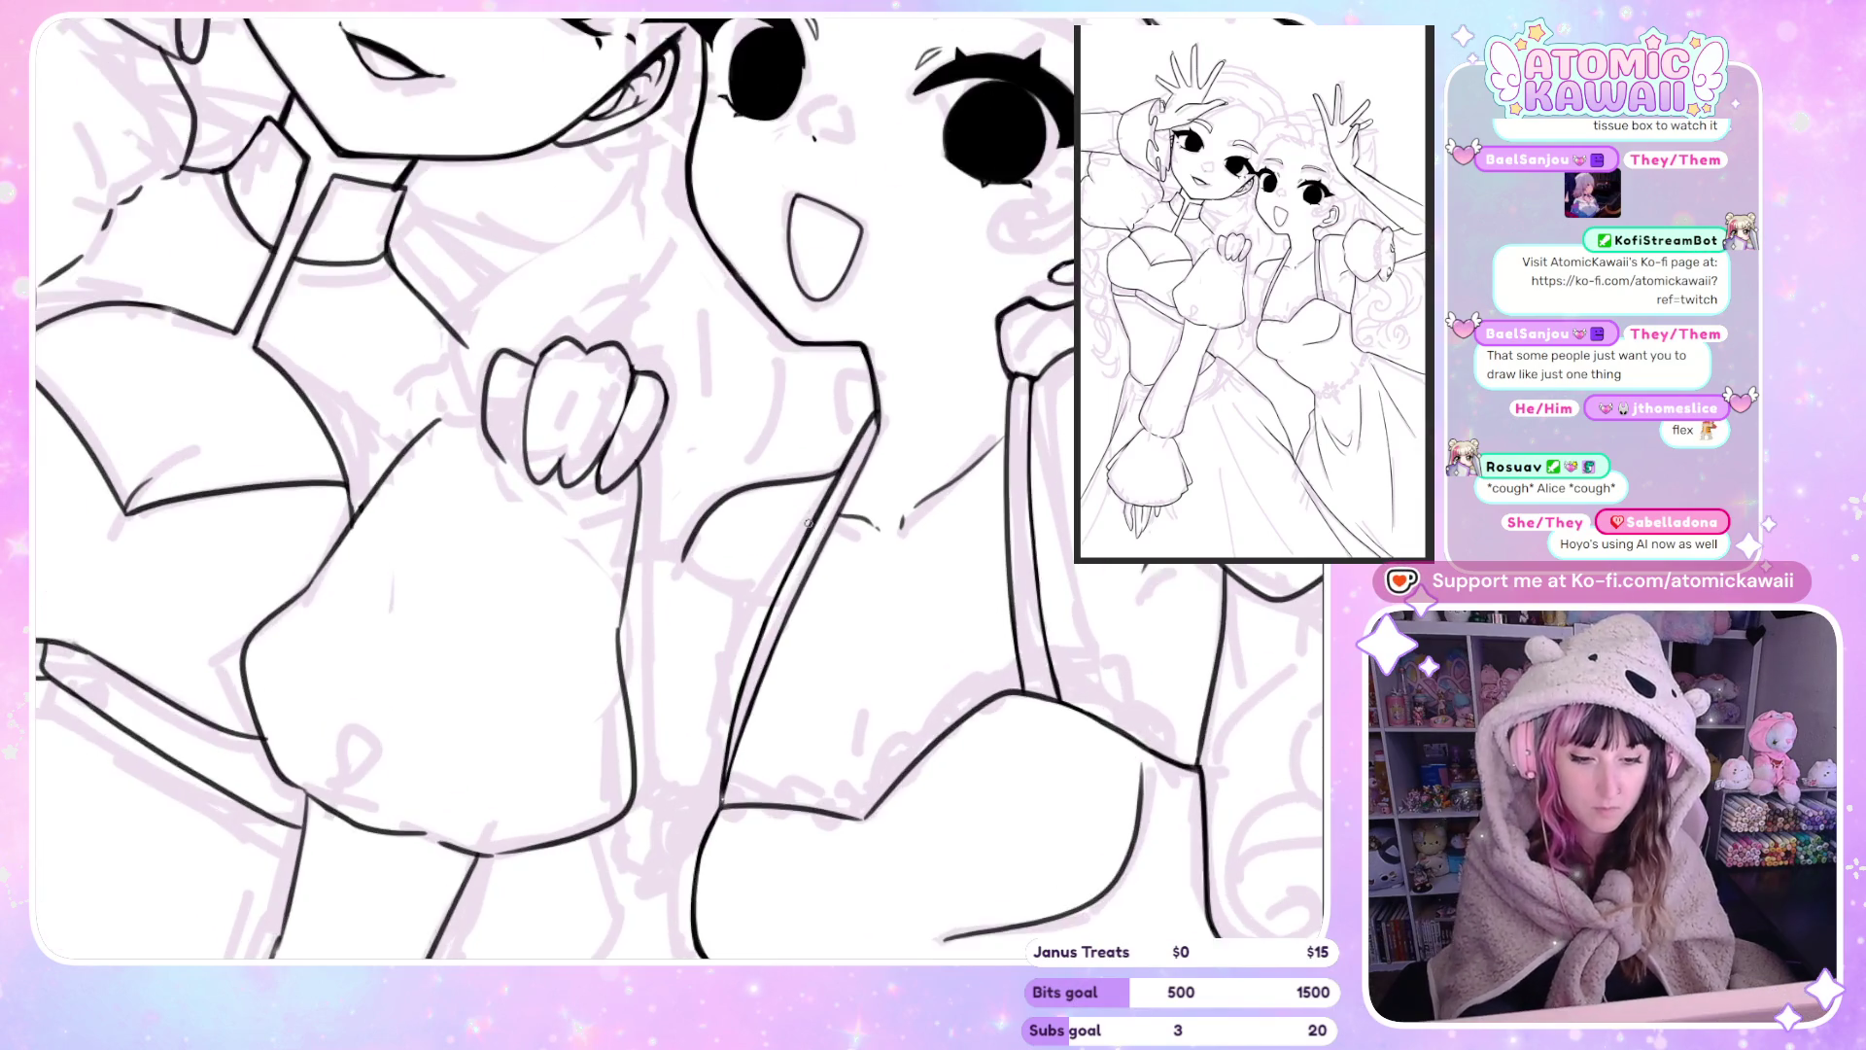
key(ctrl+plus)
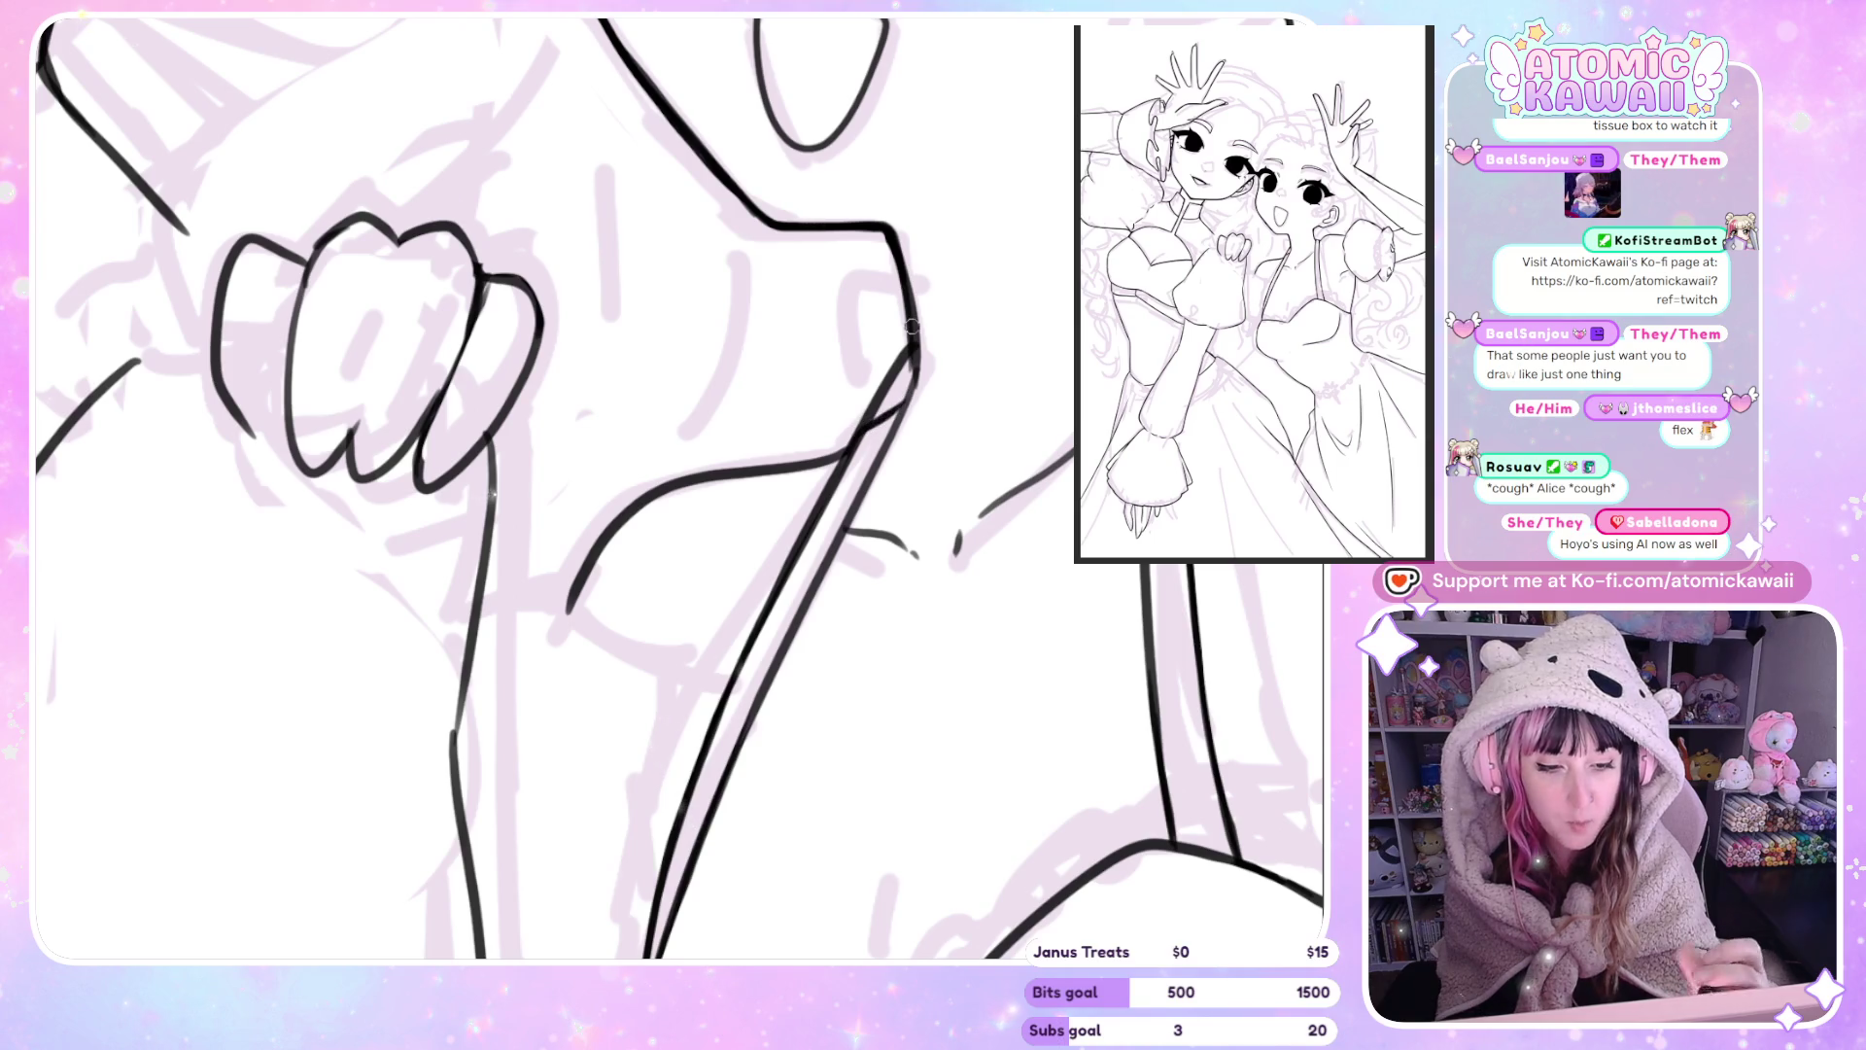
drag(847, 428, 886, 393)
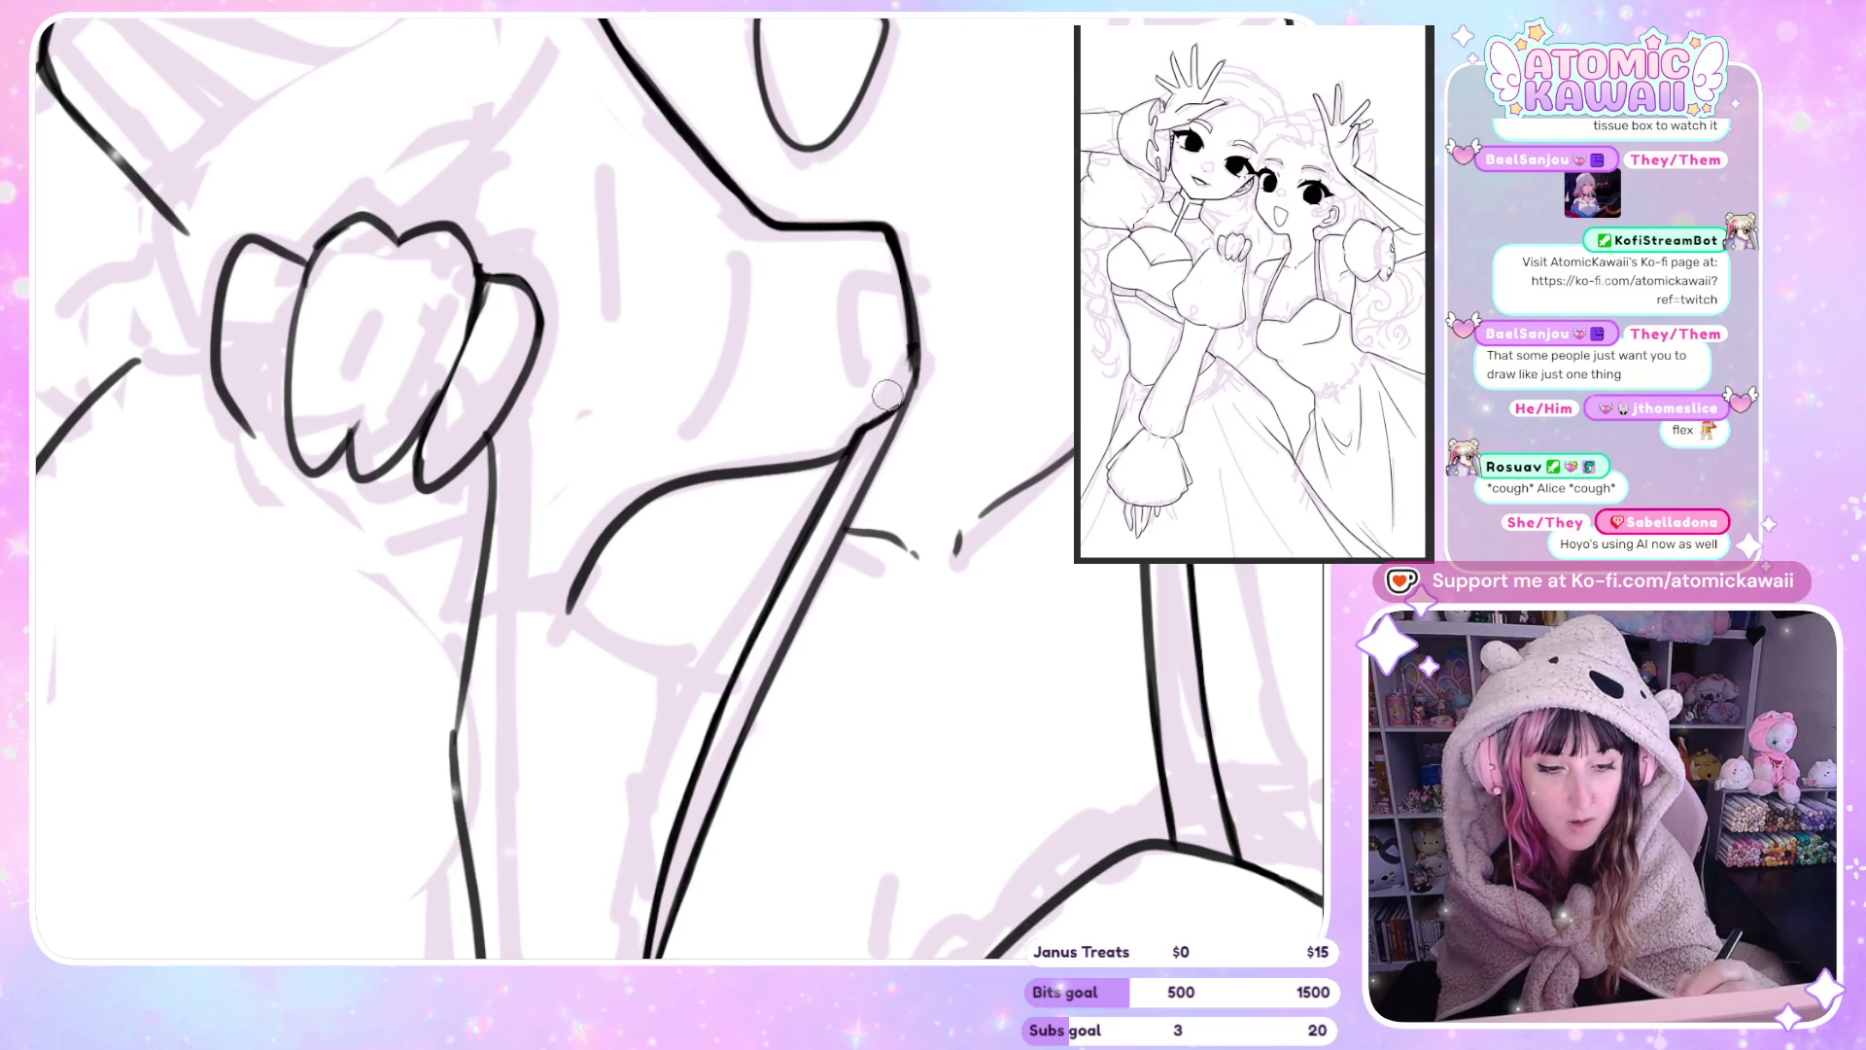
key(h)
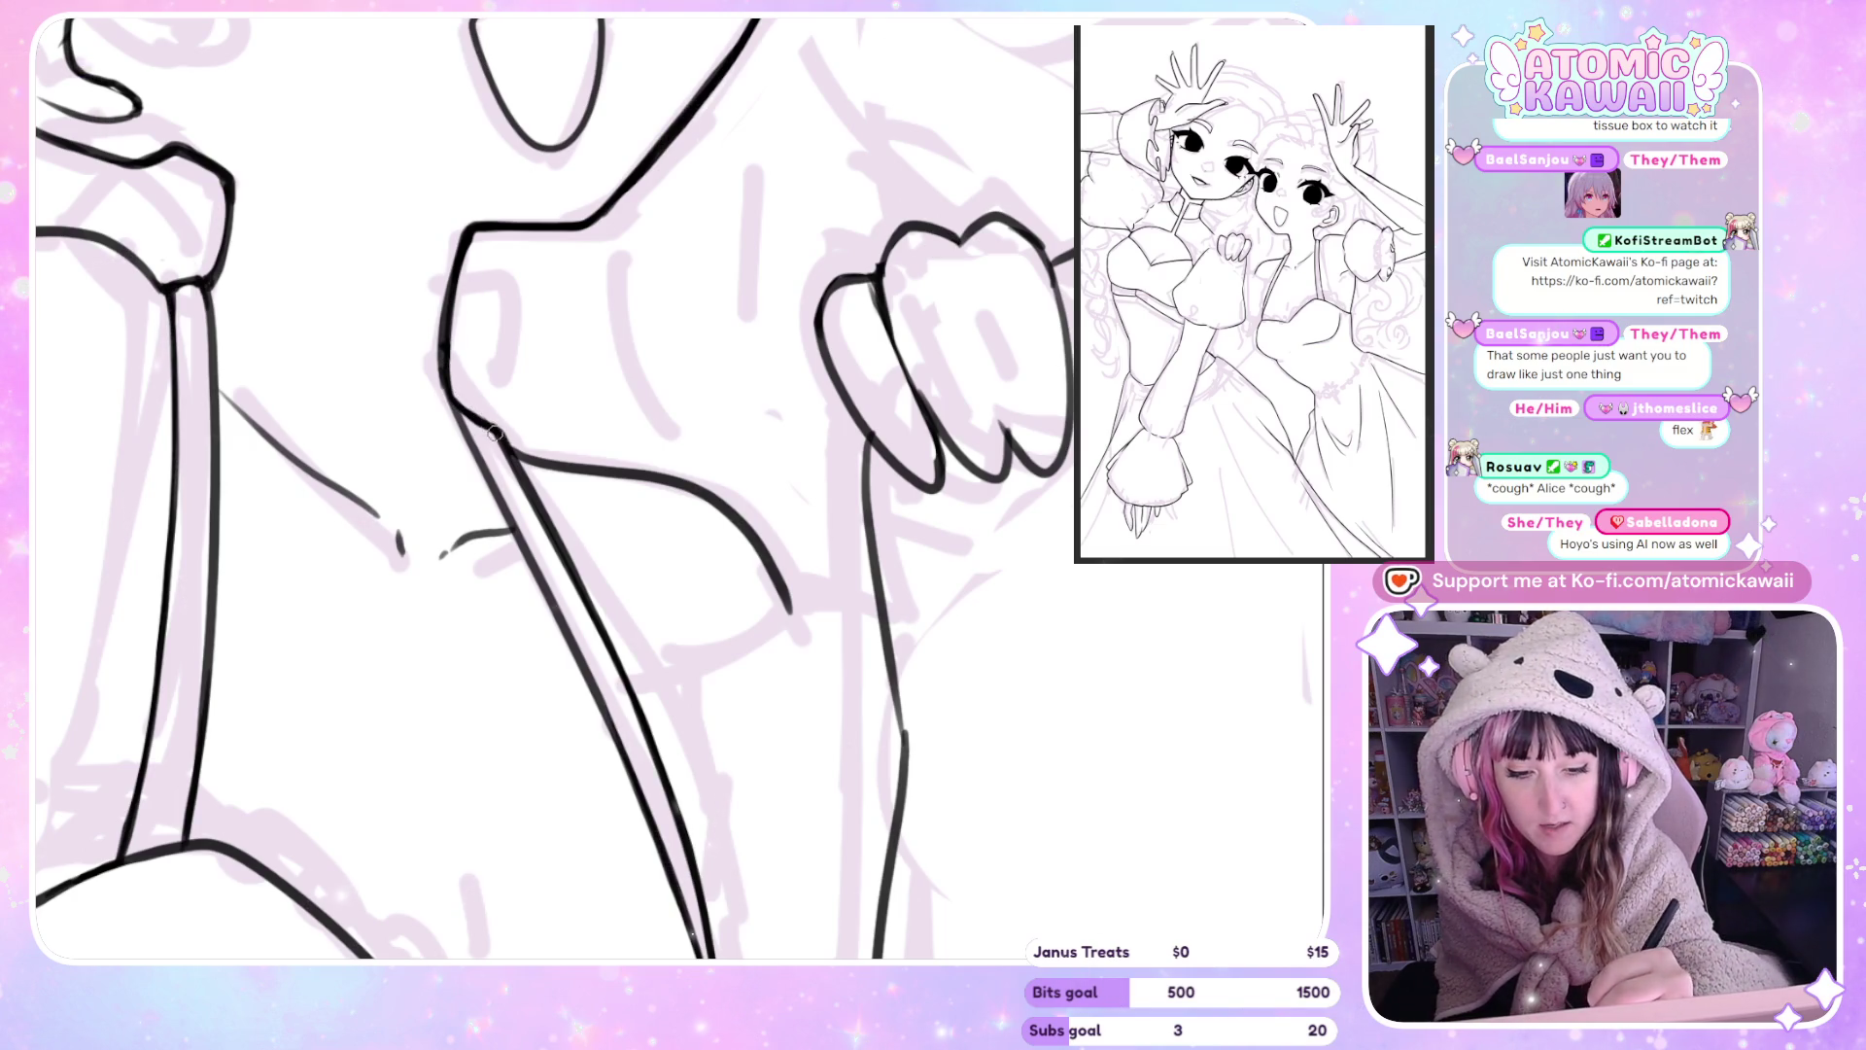
key(h)
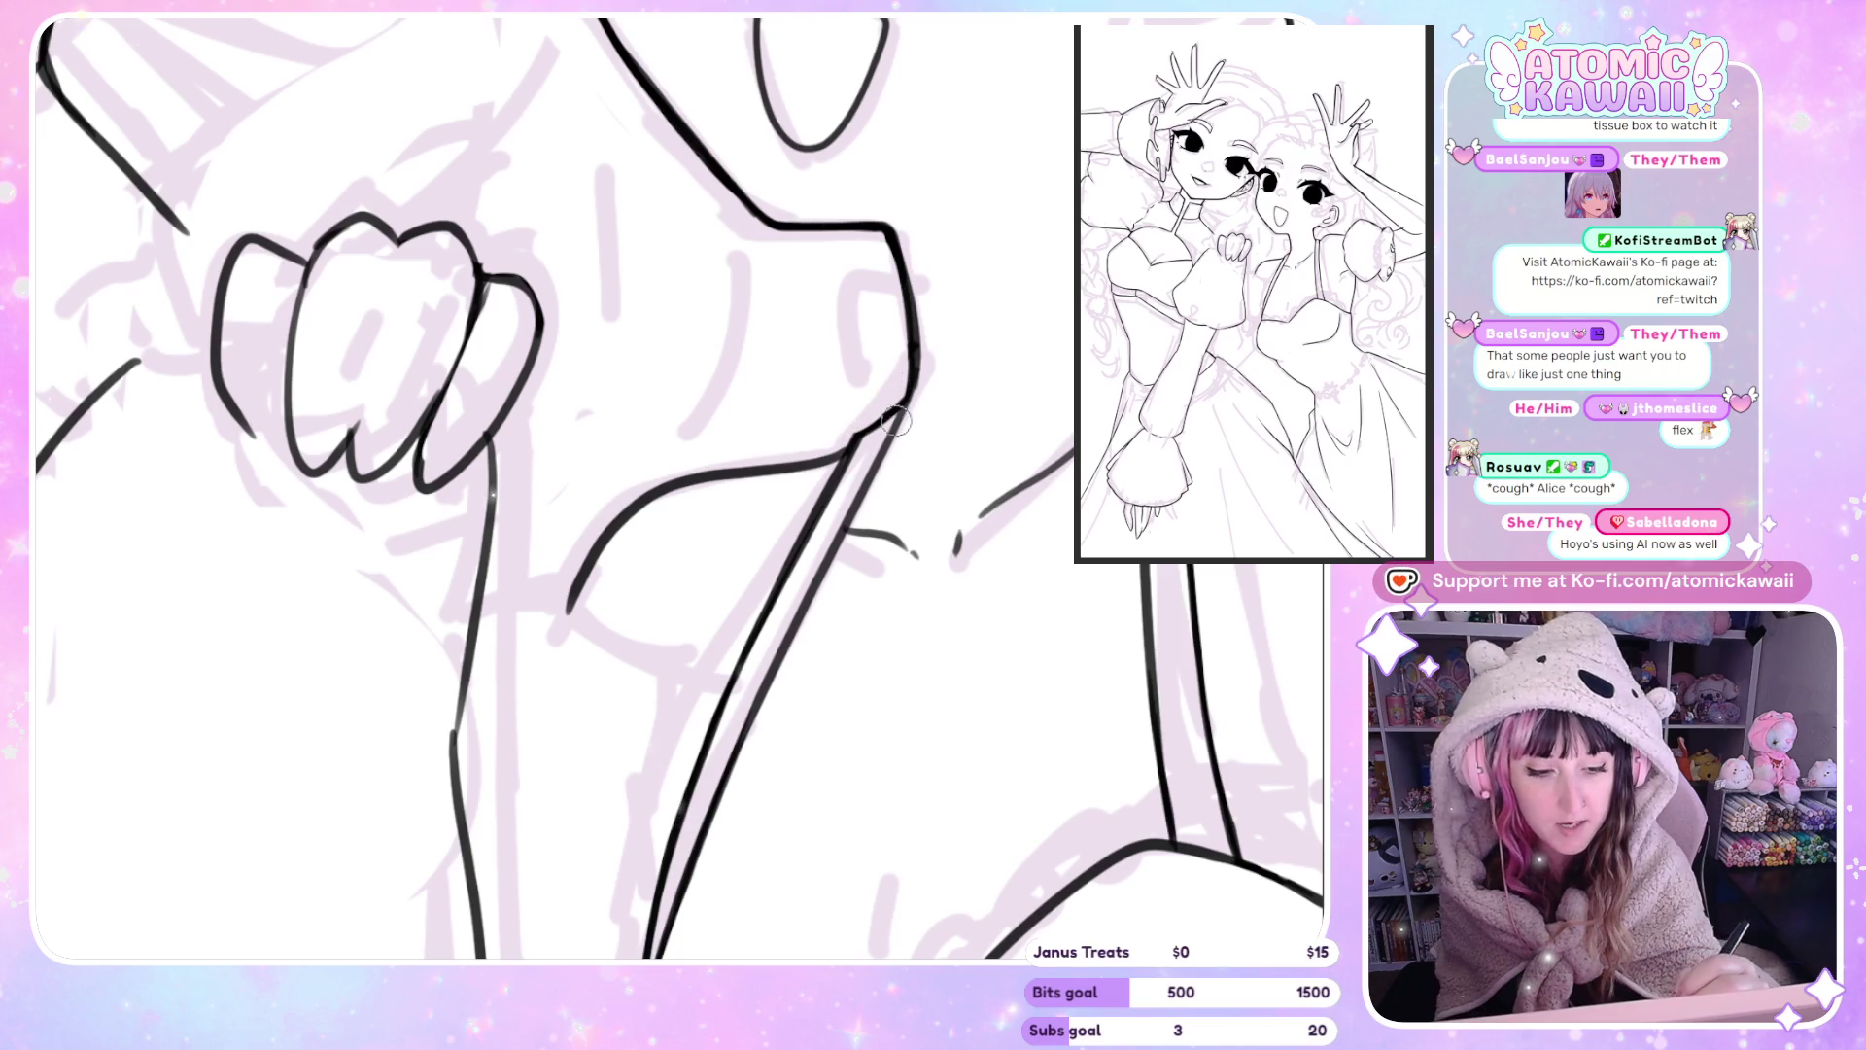
drag(915, 369, 853, 436)
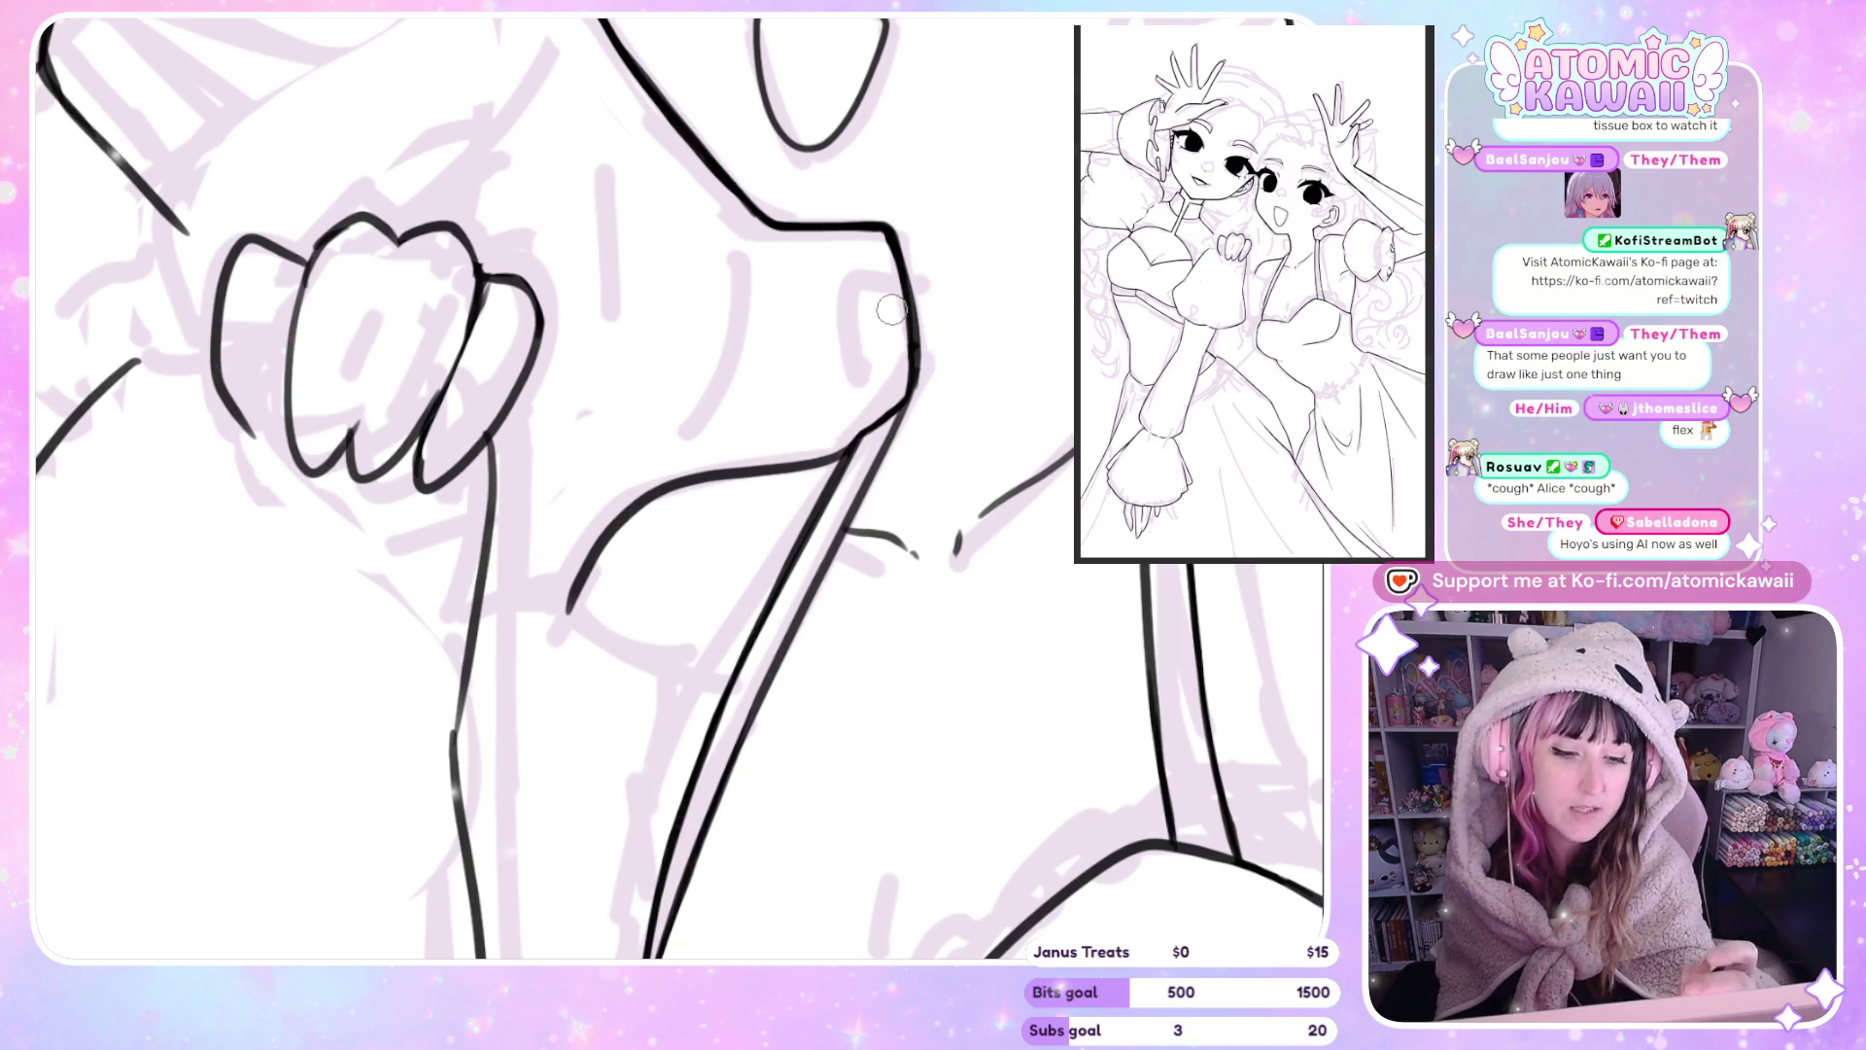
scroll(650, 532, down, 5)
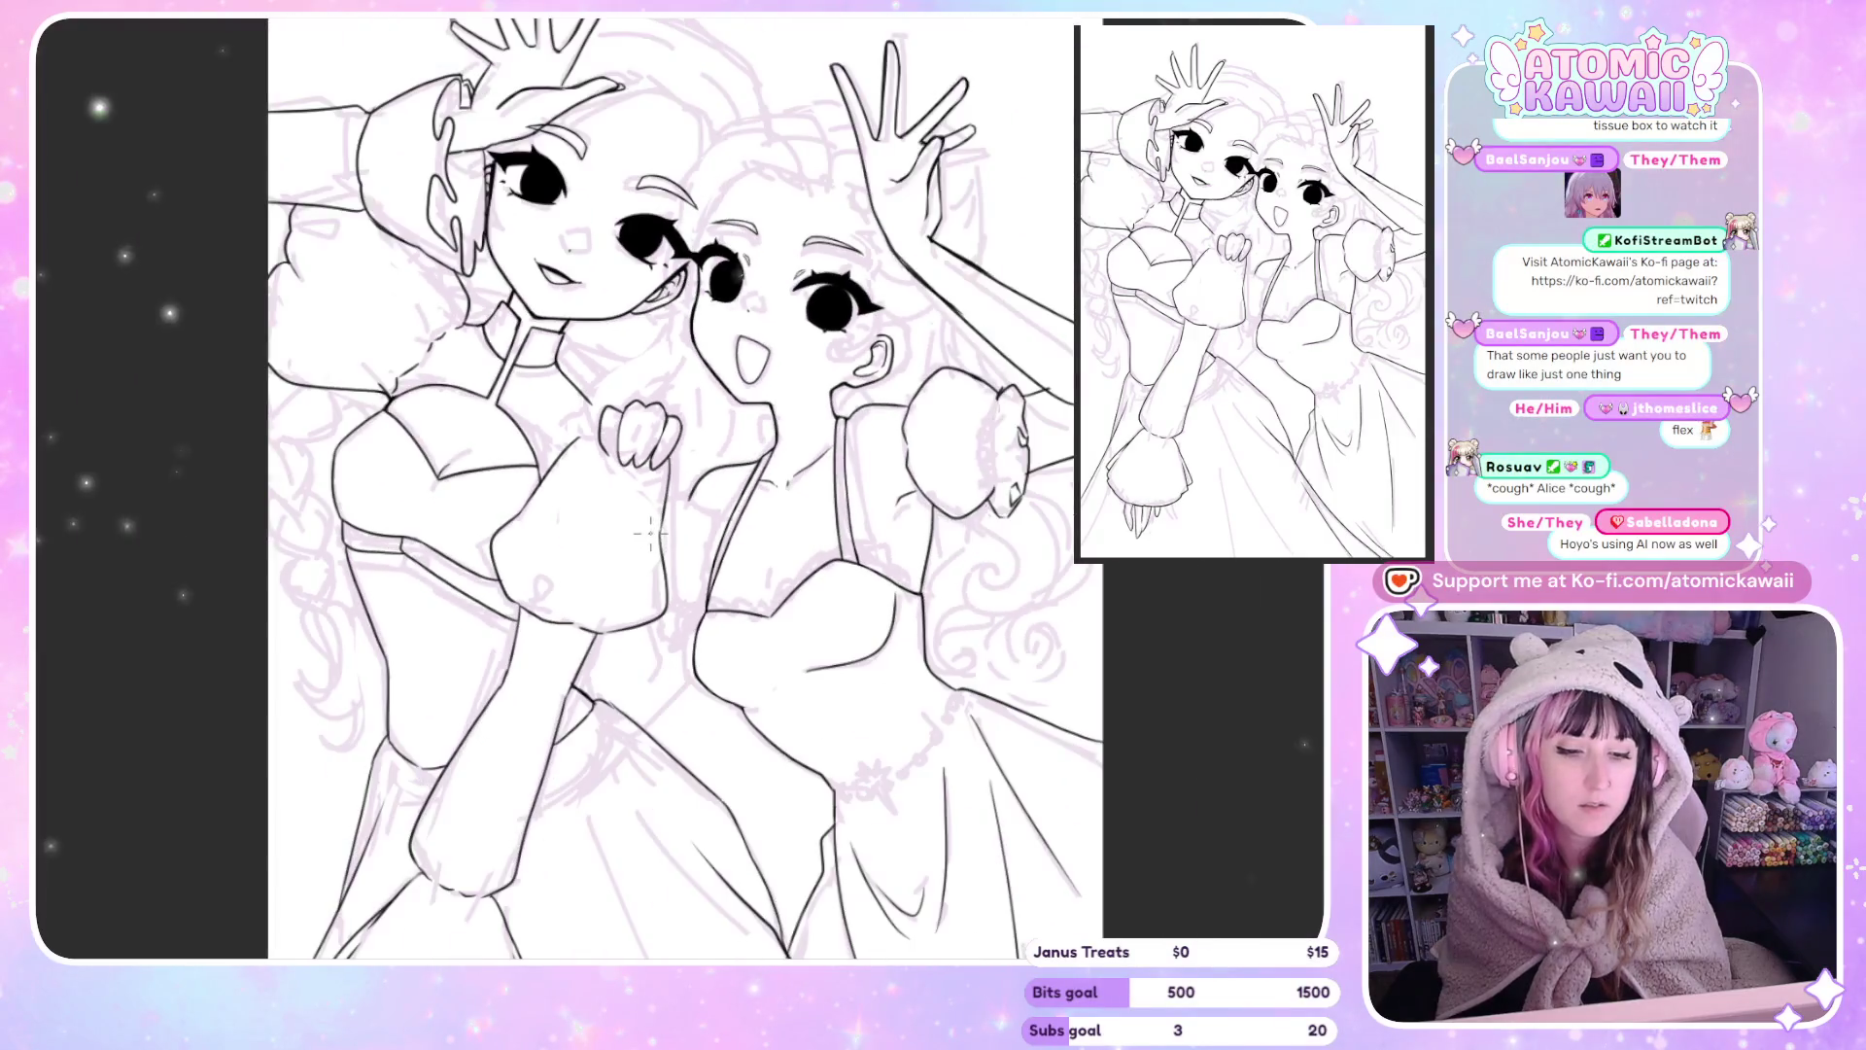
key(ctrl+0)
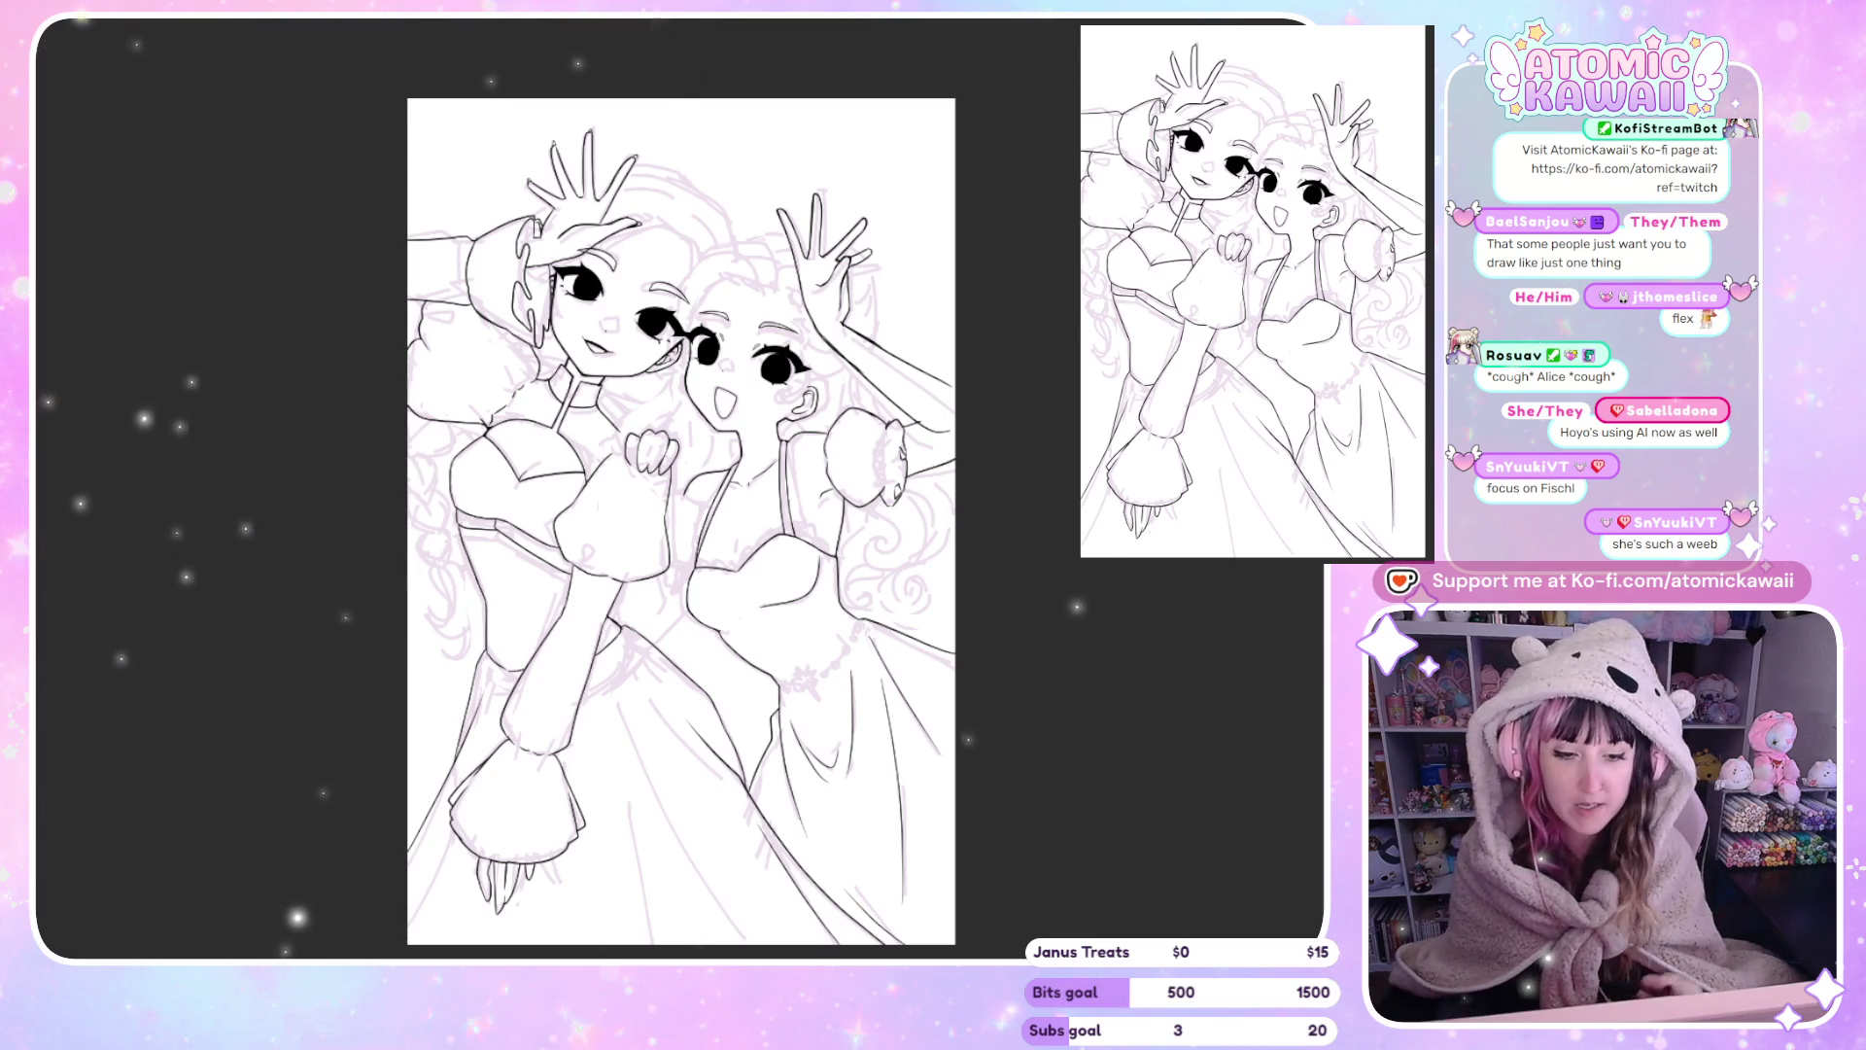
scroll(821, 478, up, 2)
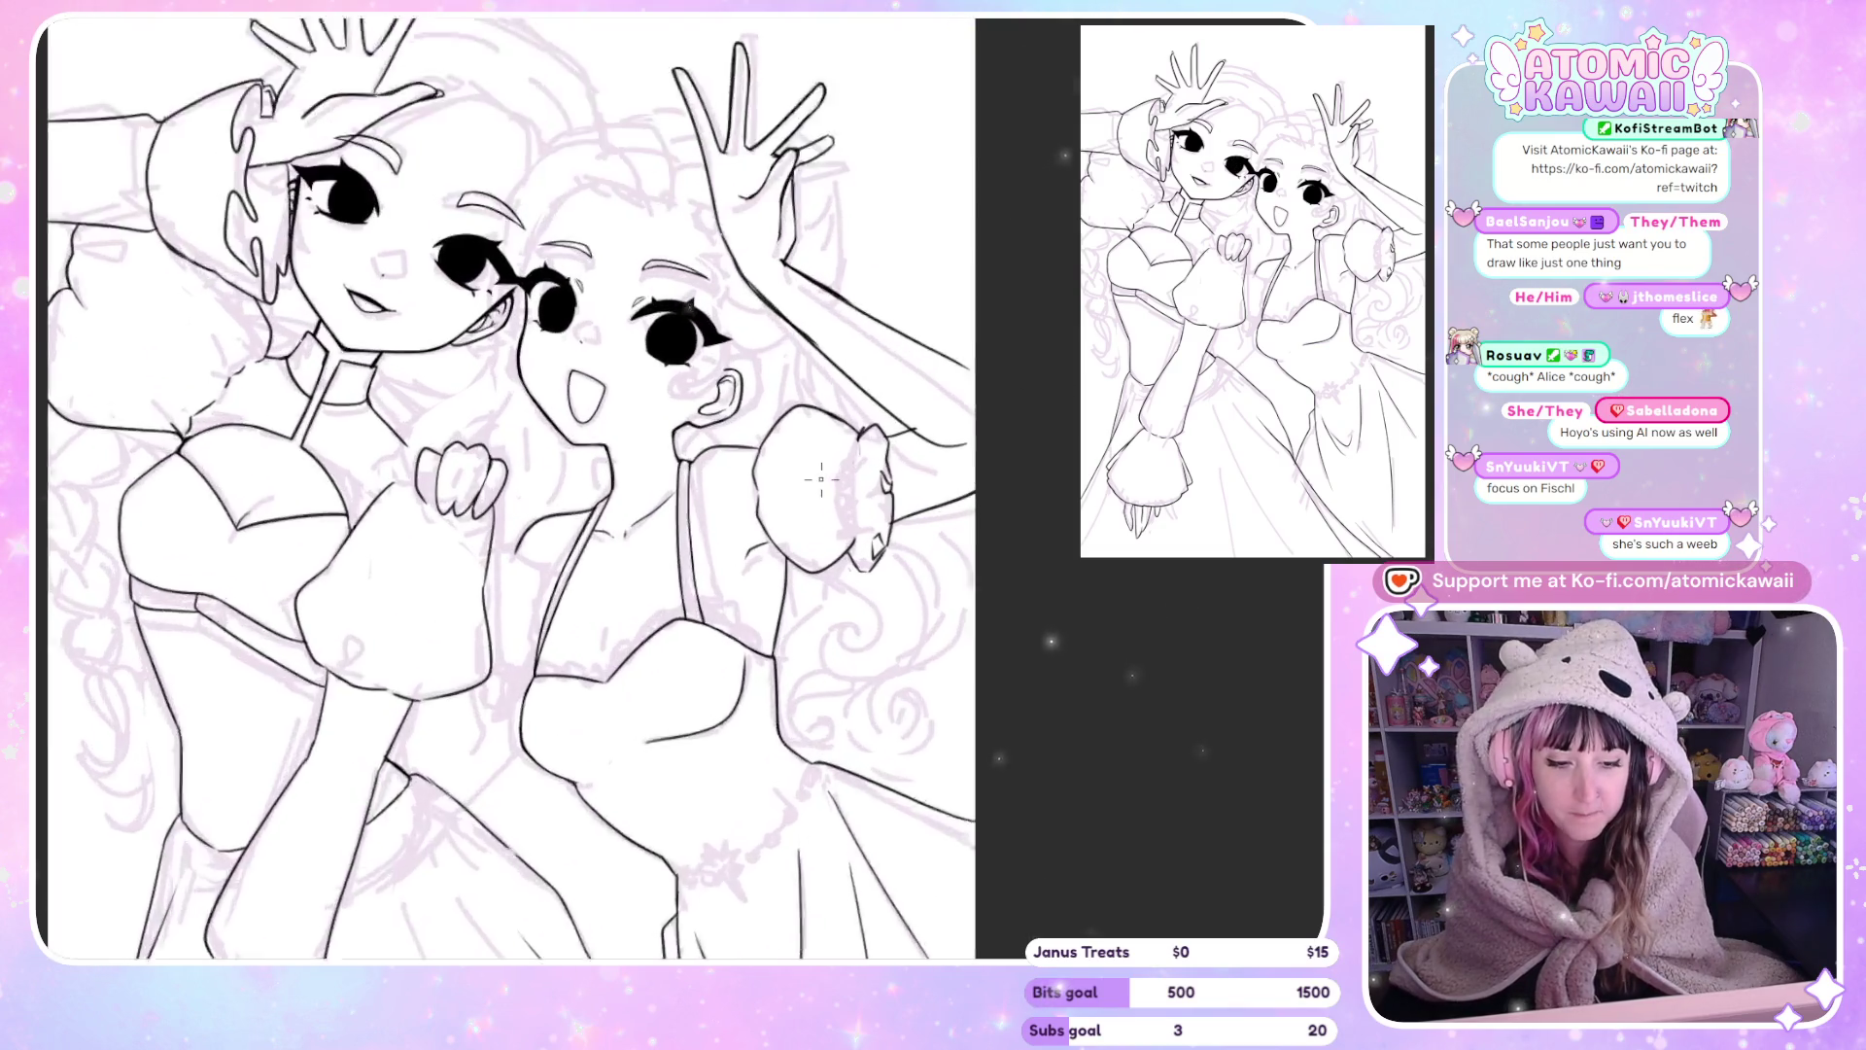
Mirror-check the face, sleeve, chest and gown areas of the drawing.
scroll(821, 478, up, 2)
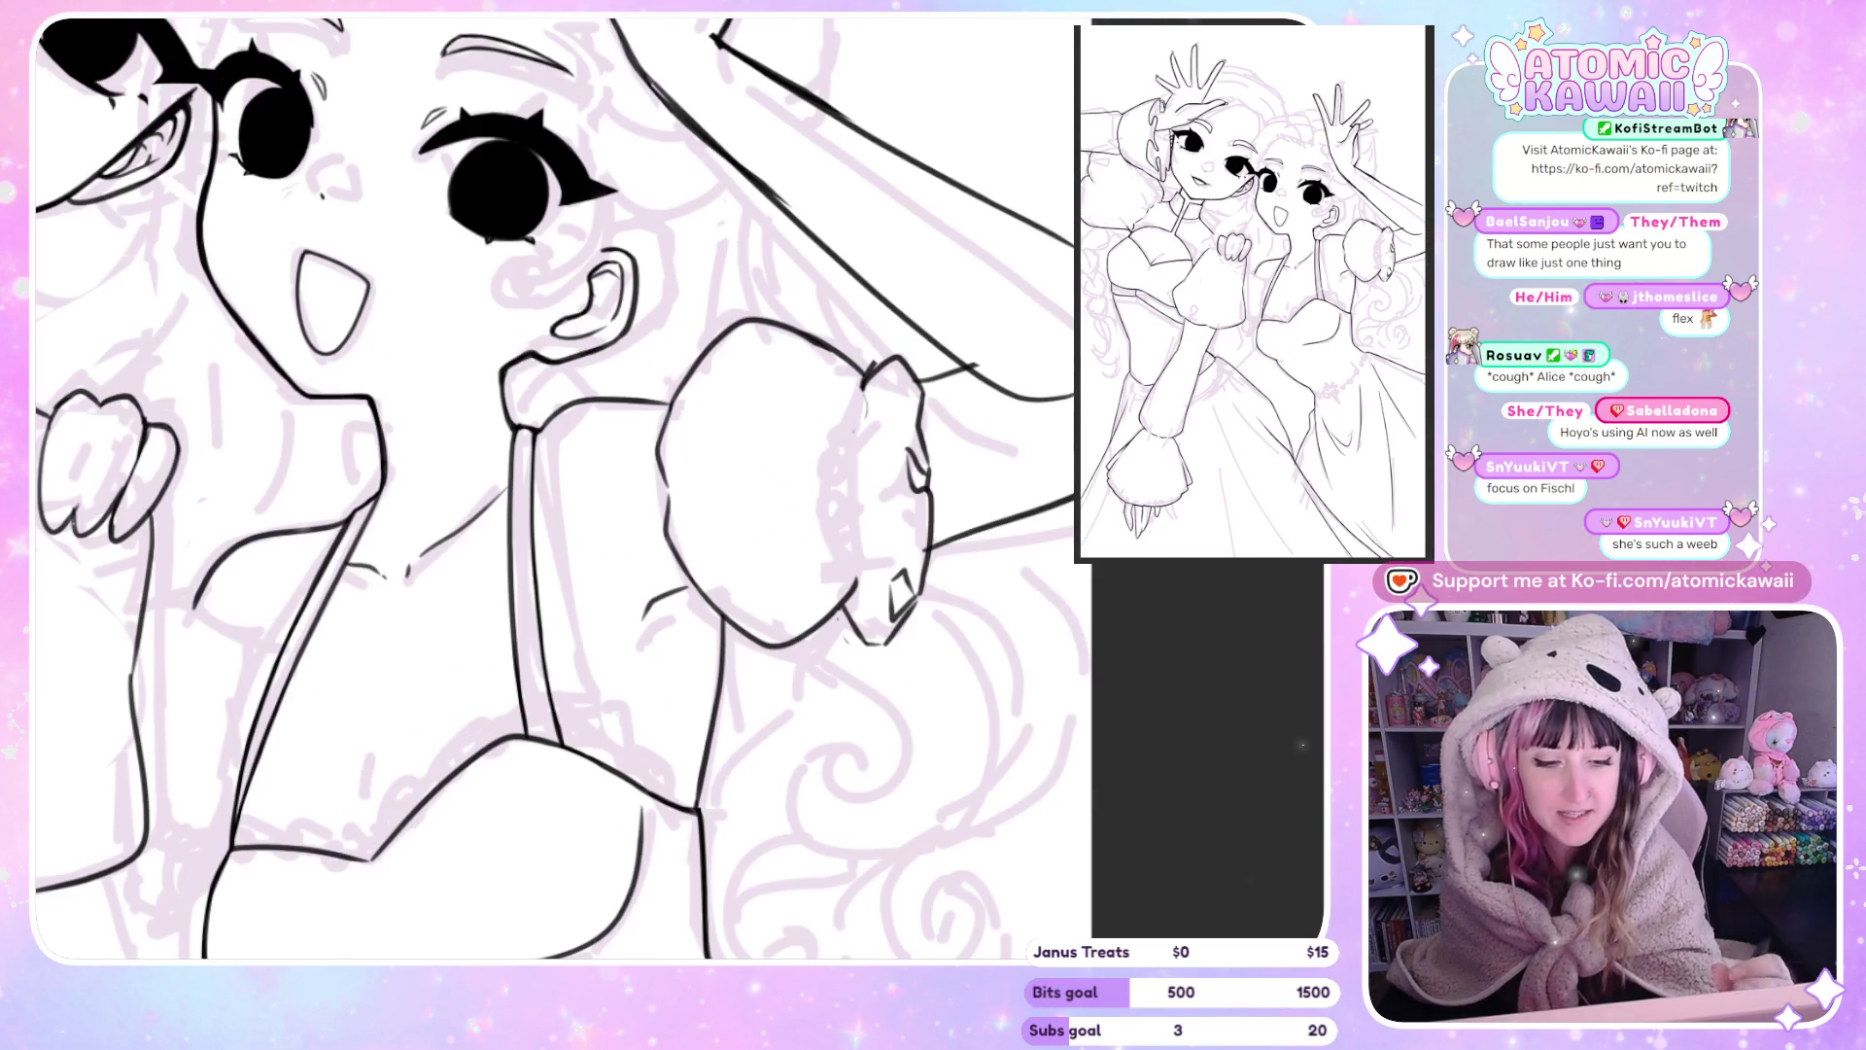
key(h)
key(h)
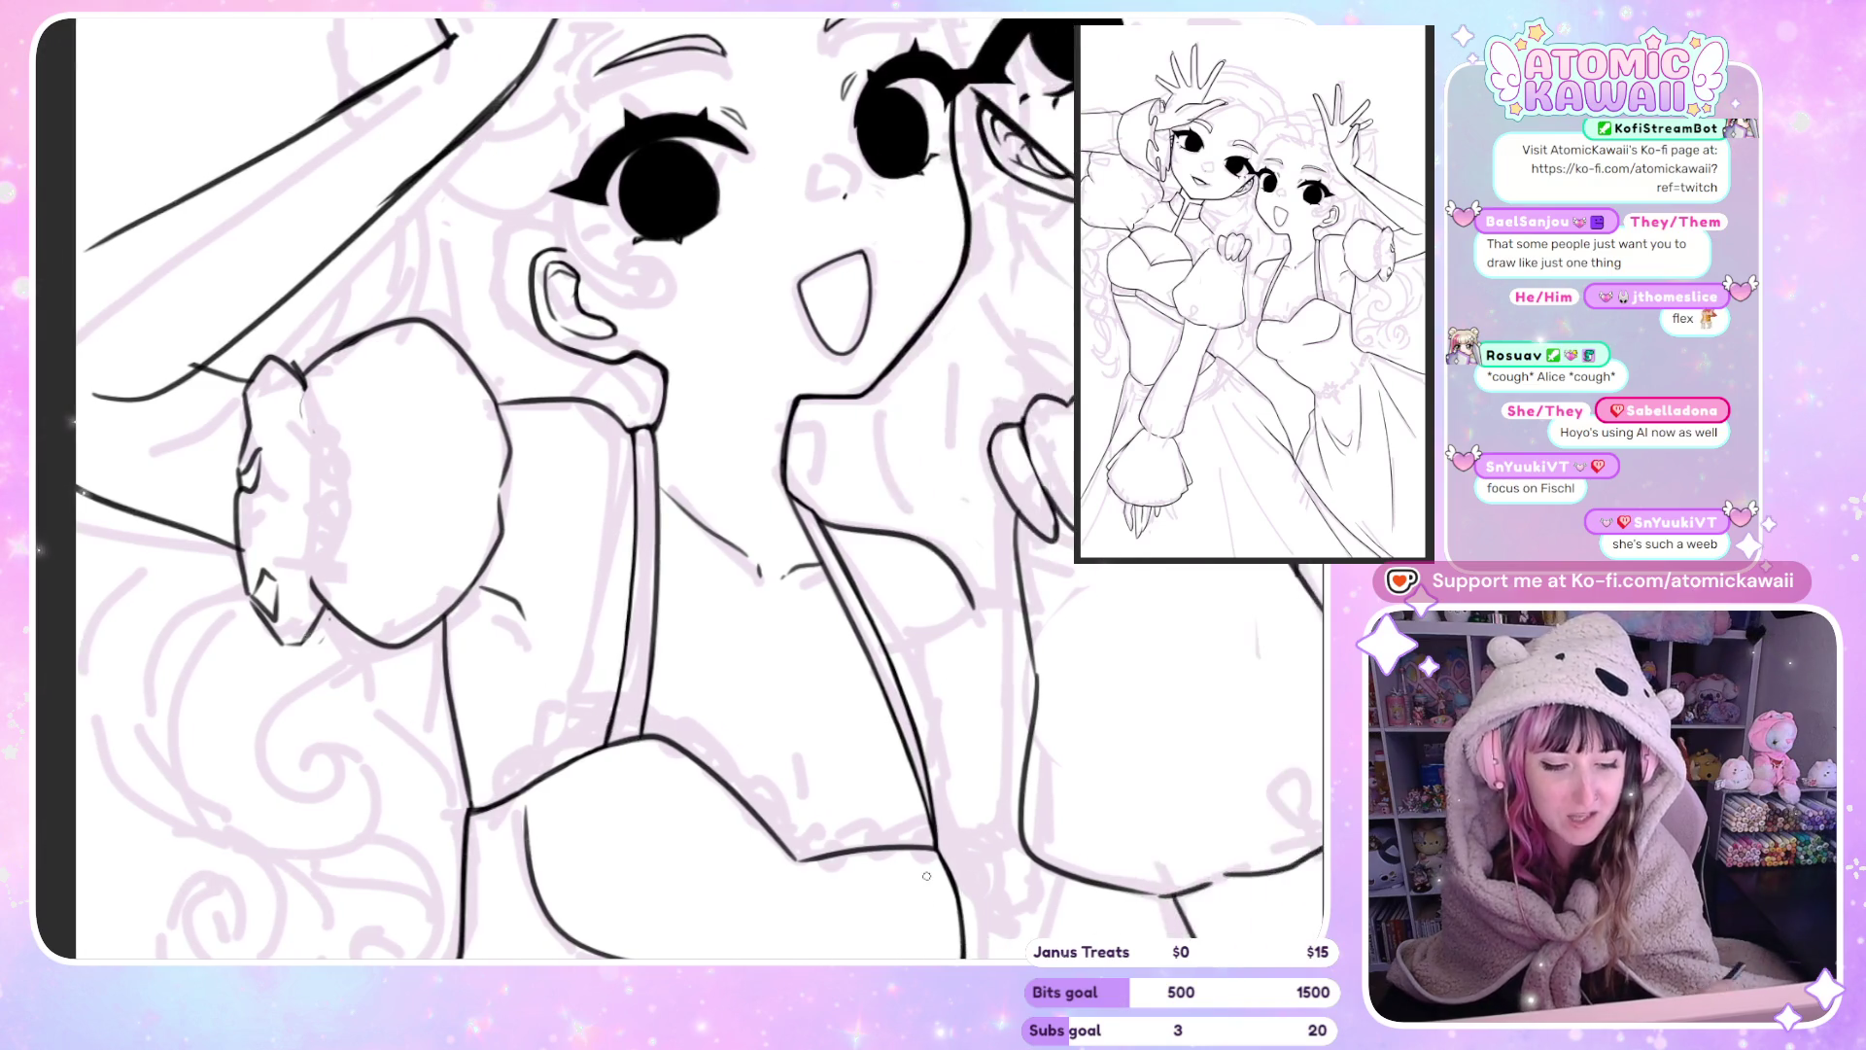
key(h)
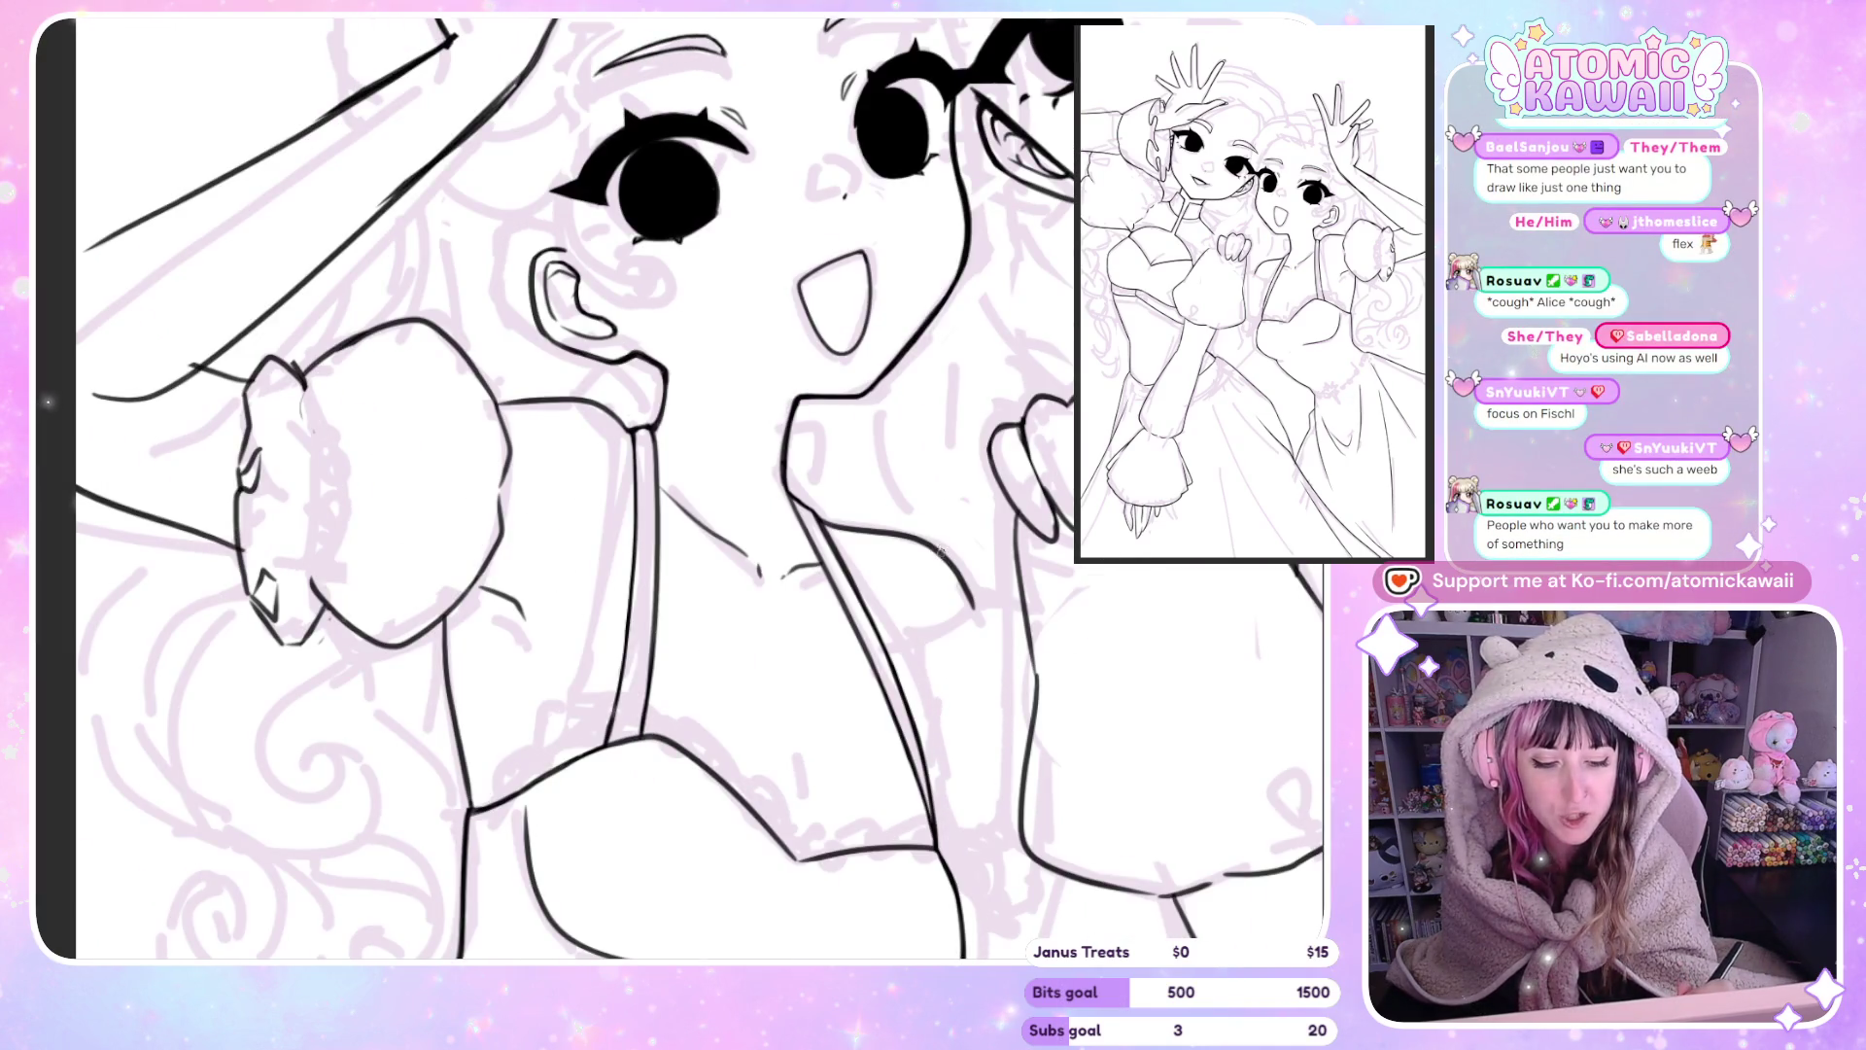
key(h)
scroll(965, 632, down, 1)
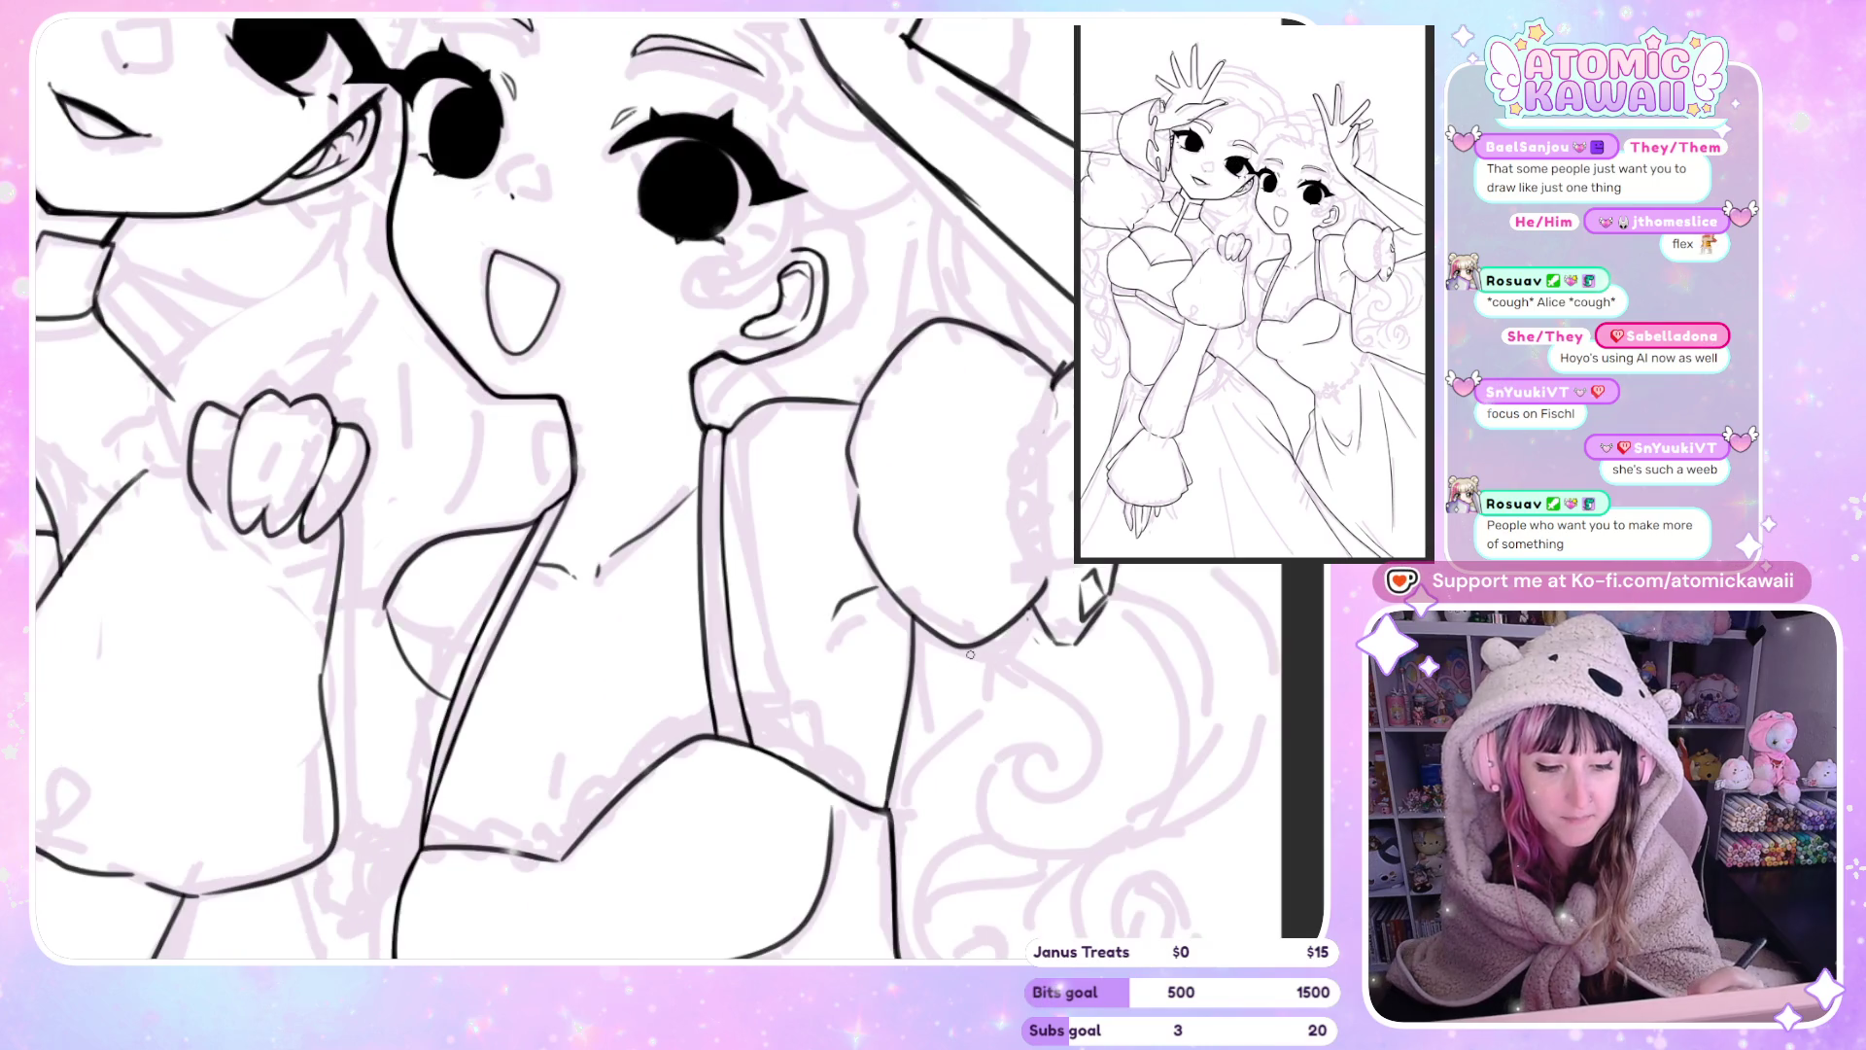
scroll(965, 632, down, 1)
scroll(658, 723, down, 2)
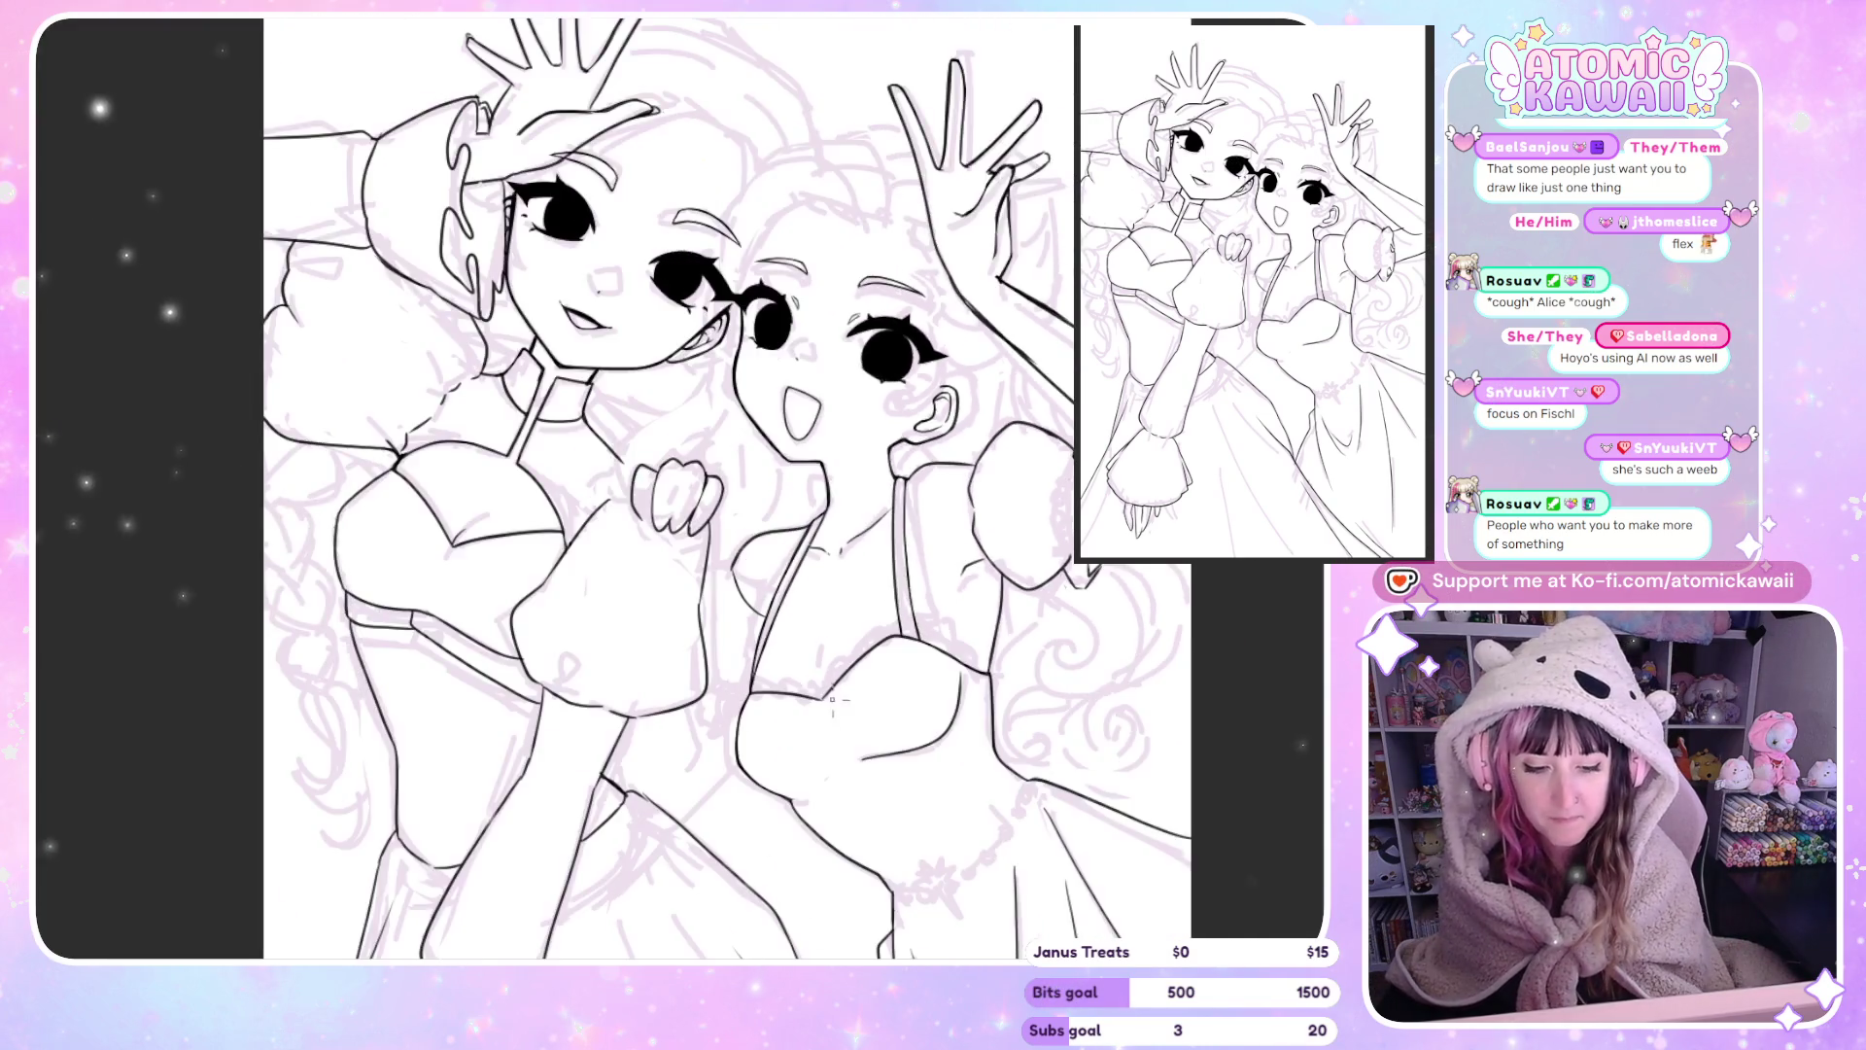
scroll(658, 723, up, 3)
key(h)
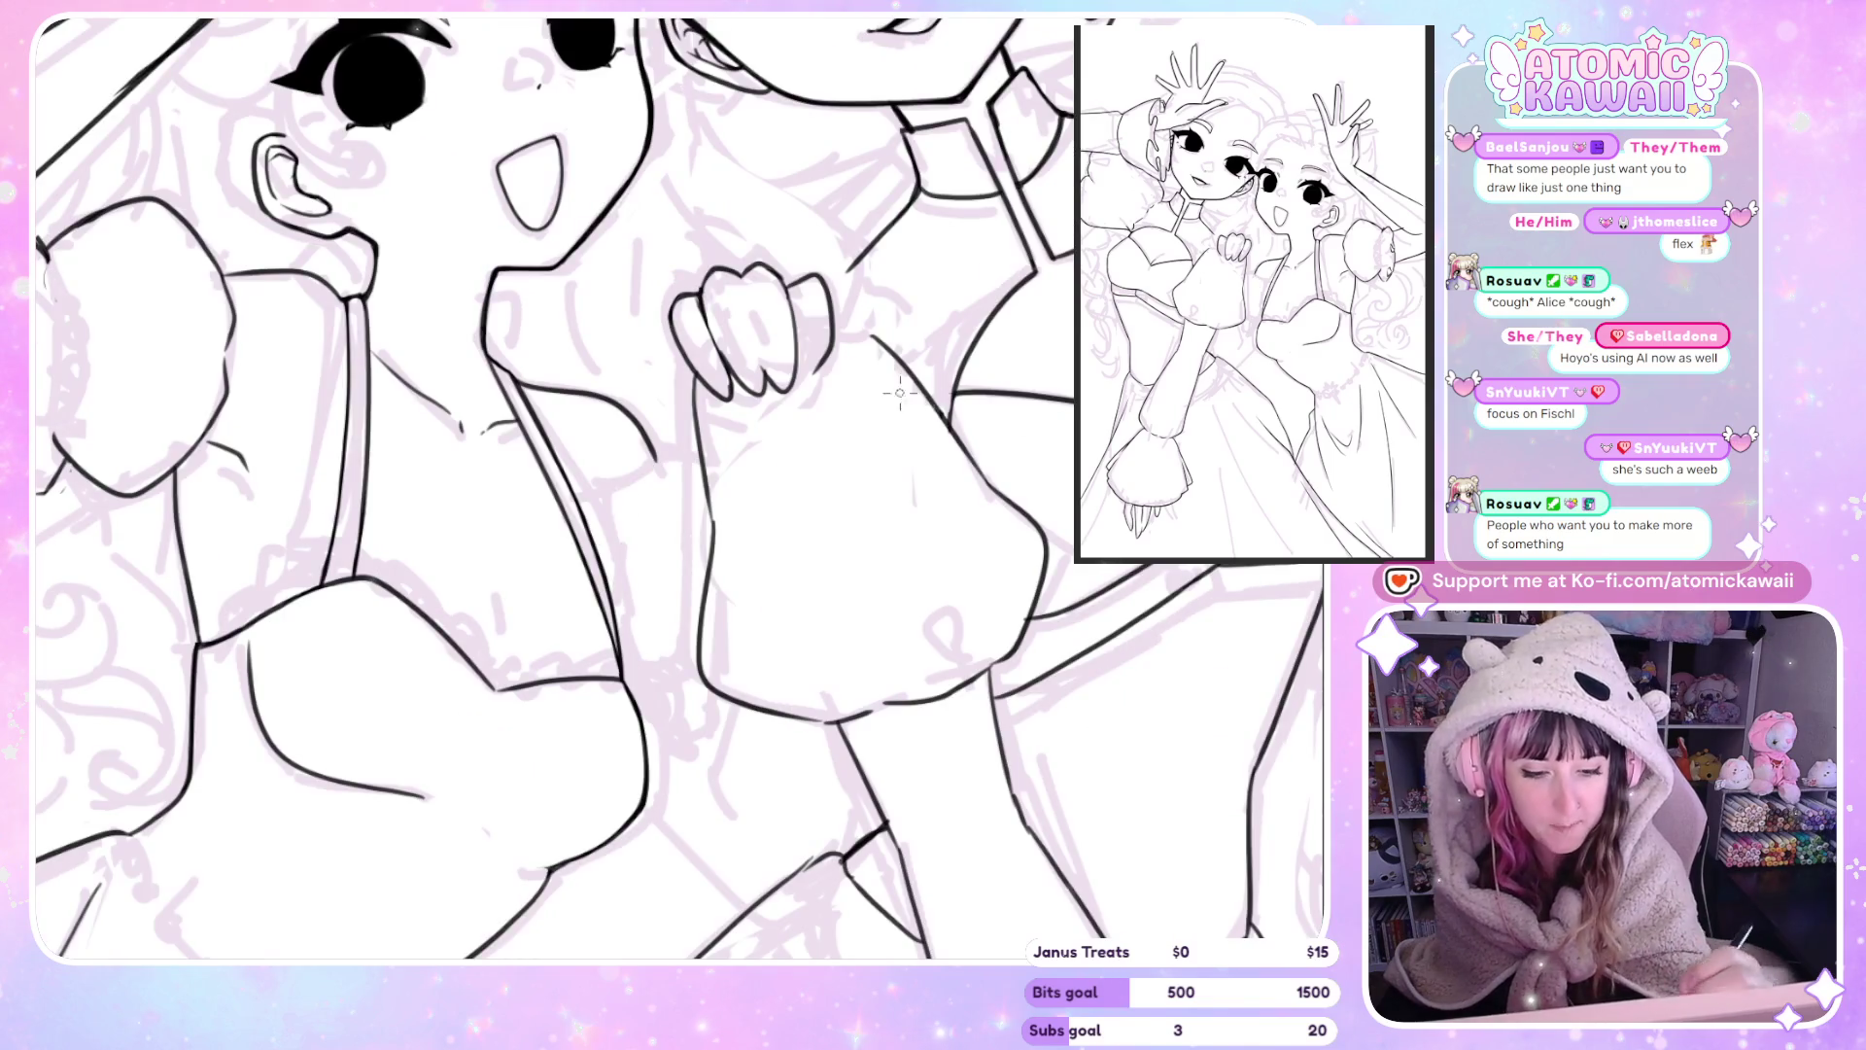
key(h)
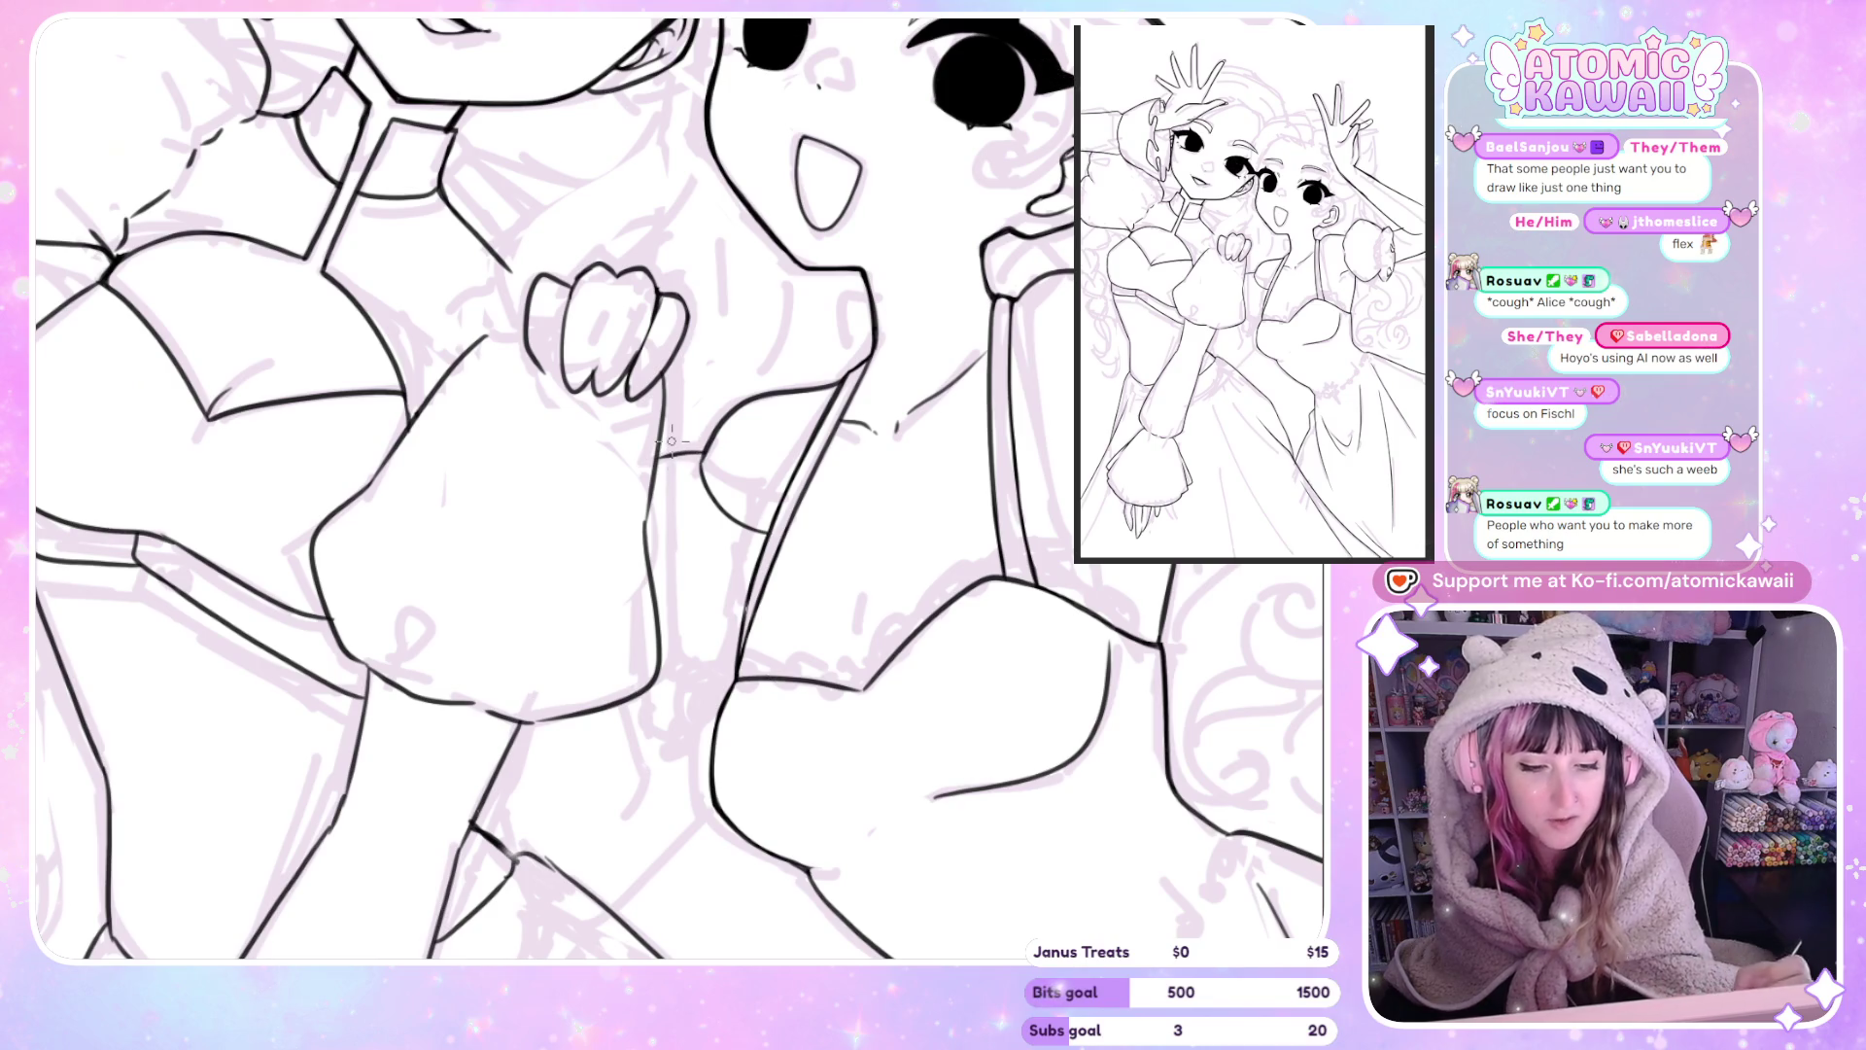
key(h)
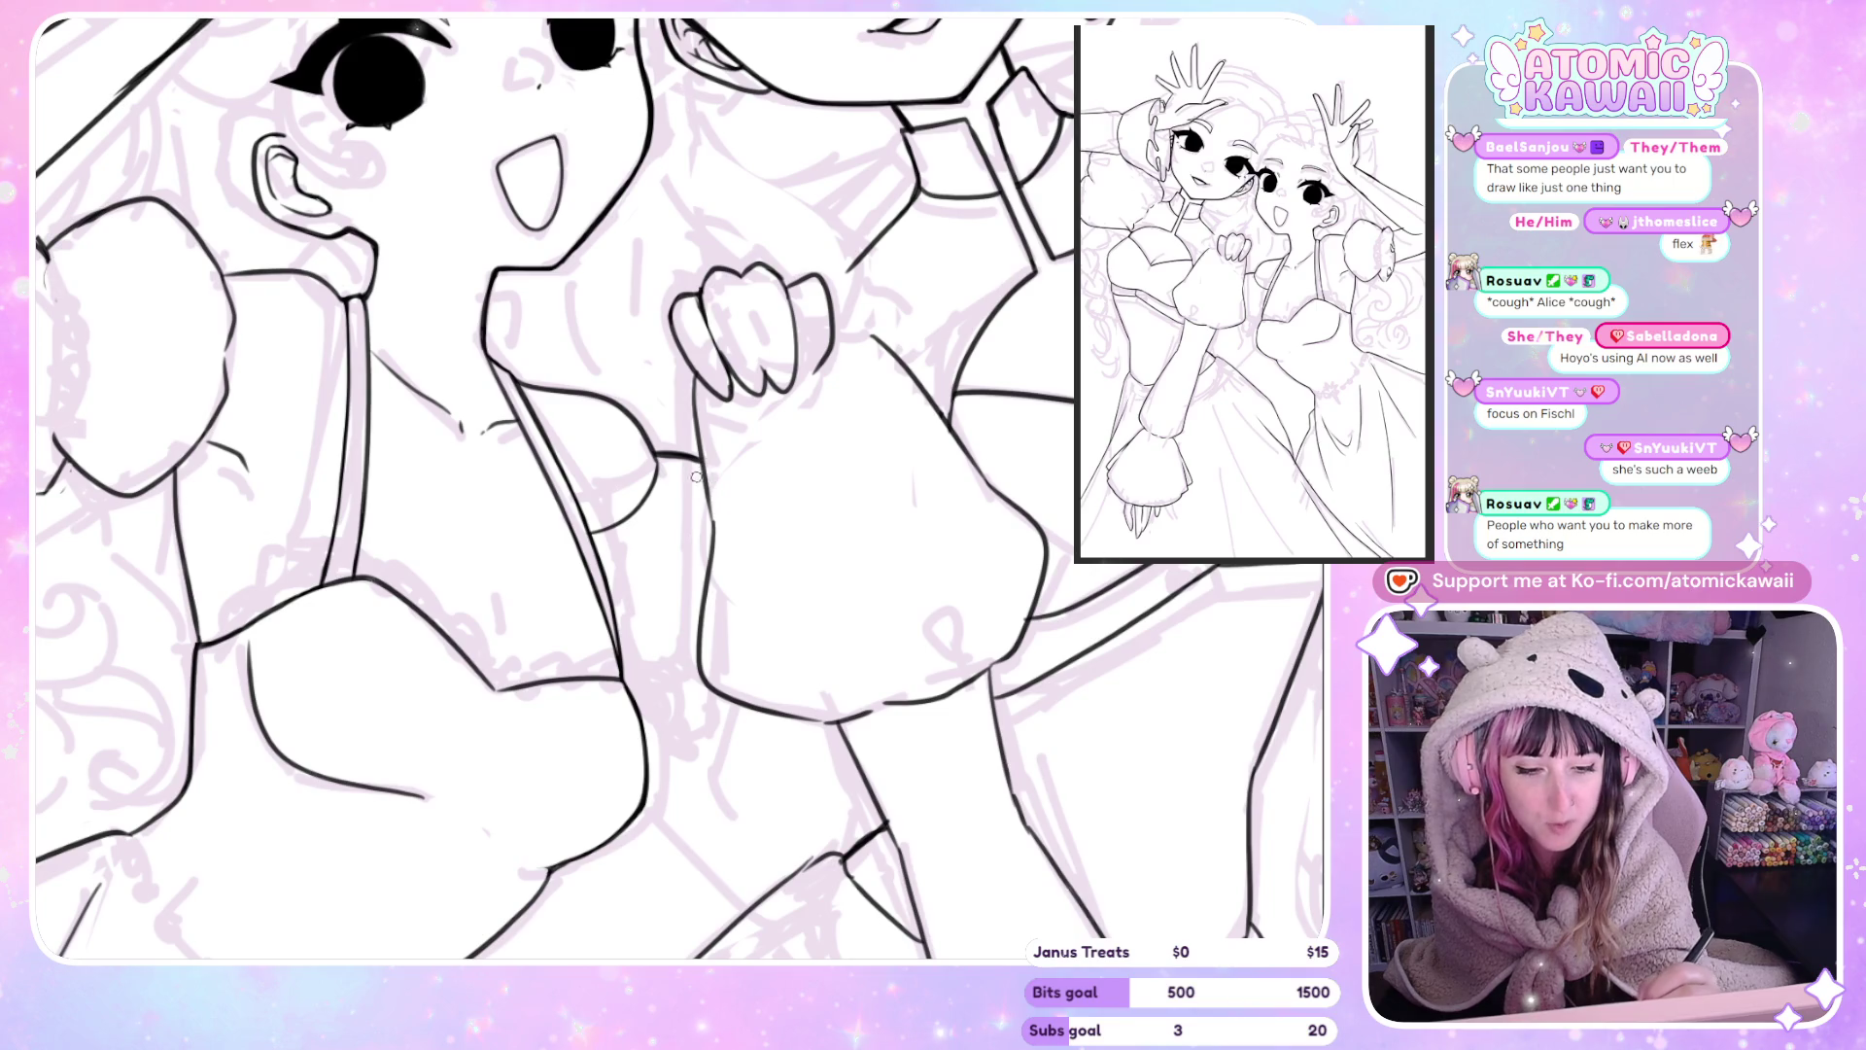
key(h)
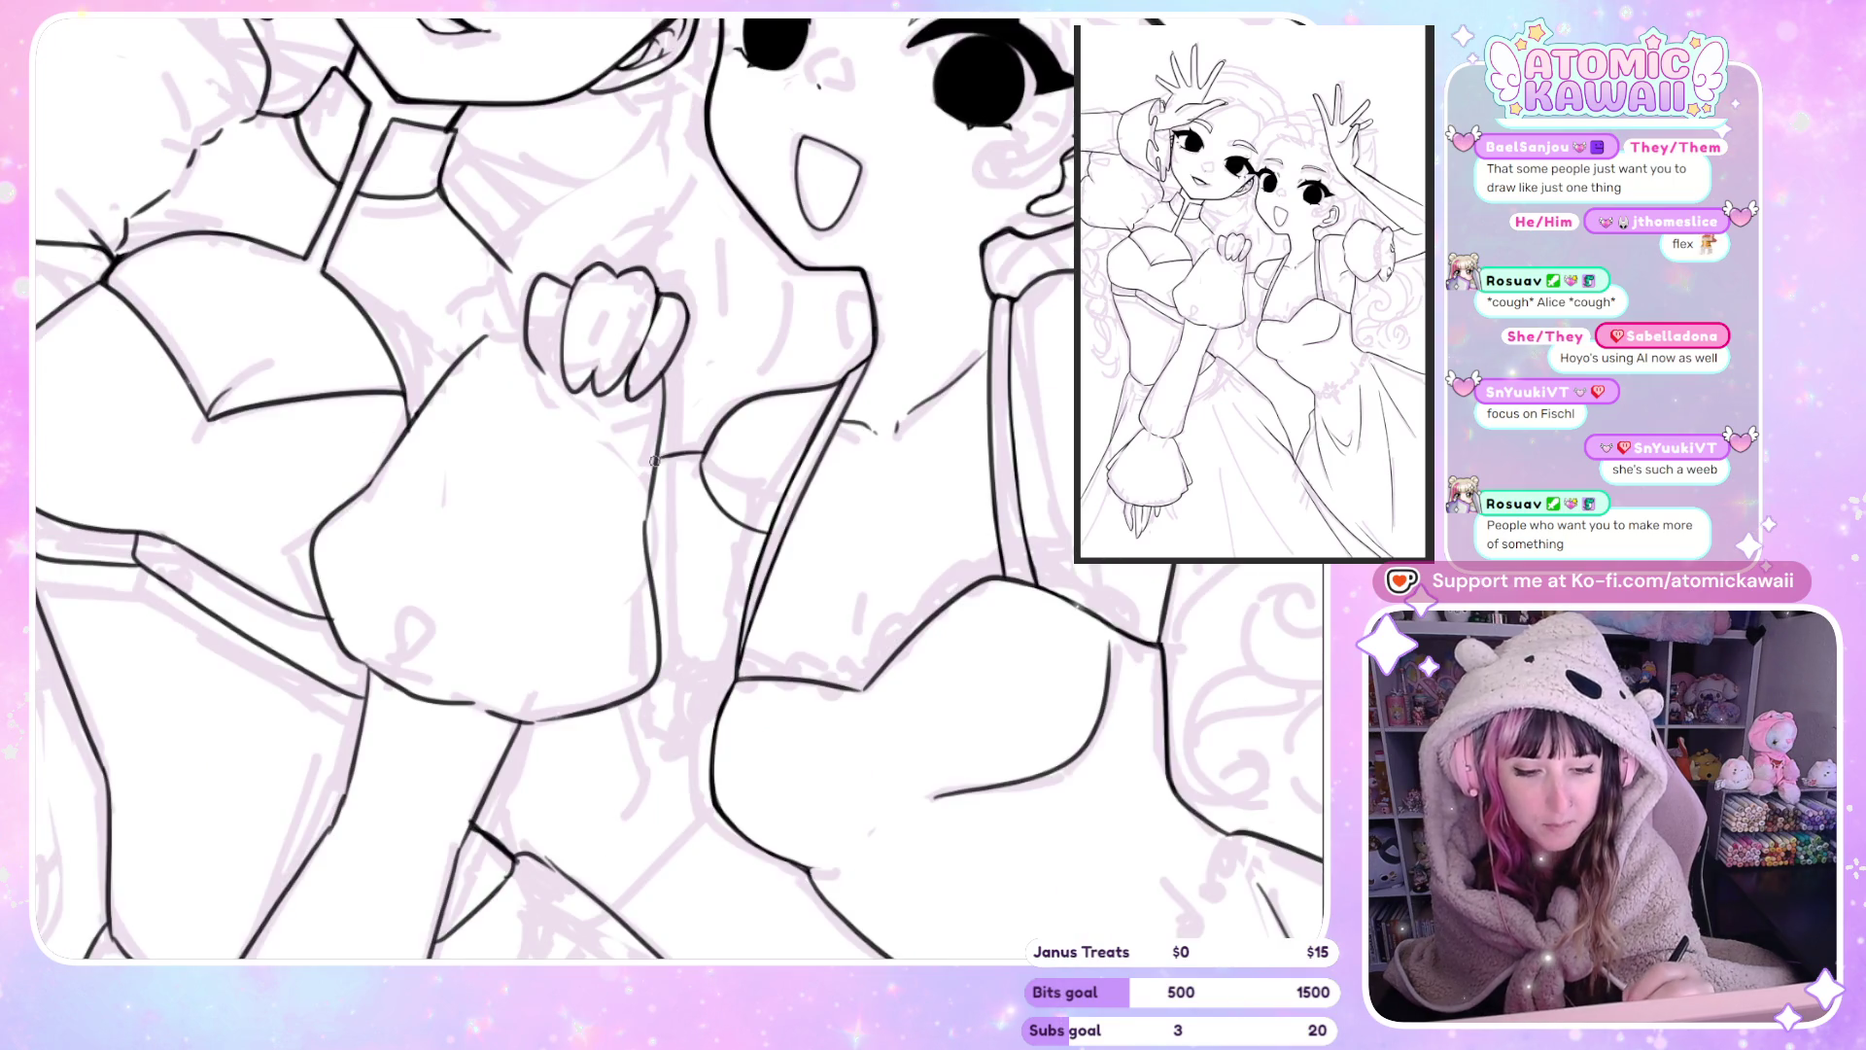
Thicken the short gown stroke and extend the dress outline with short strokes.
drag(704, 454, 659, 457)
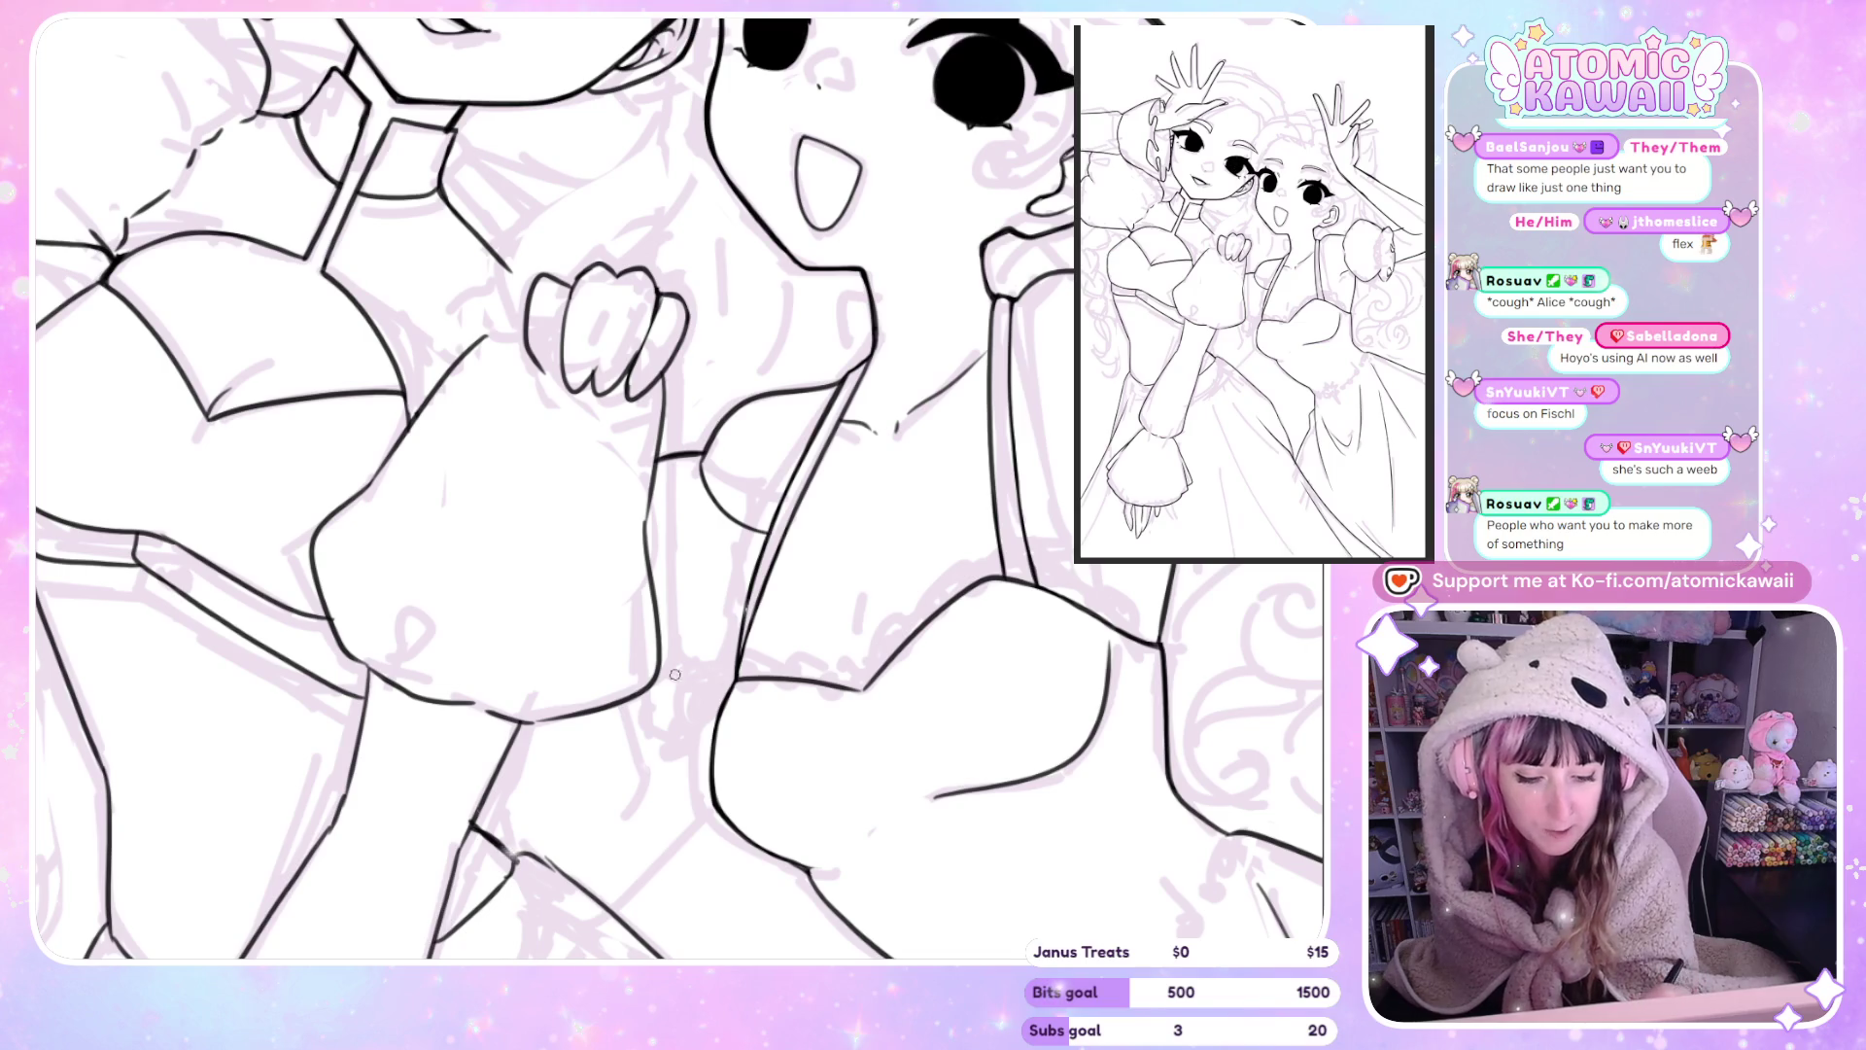
drag(663, 672, 698, 682)
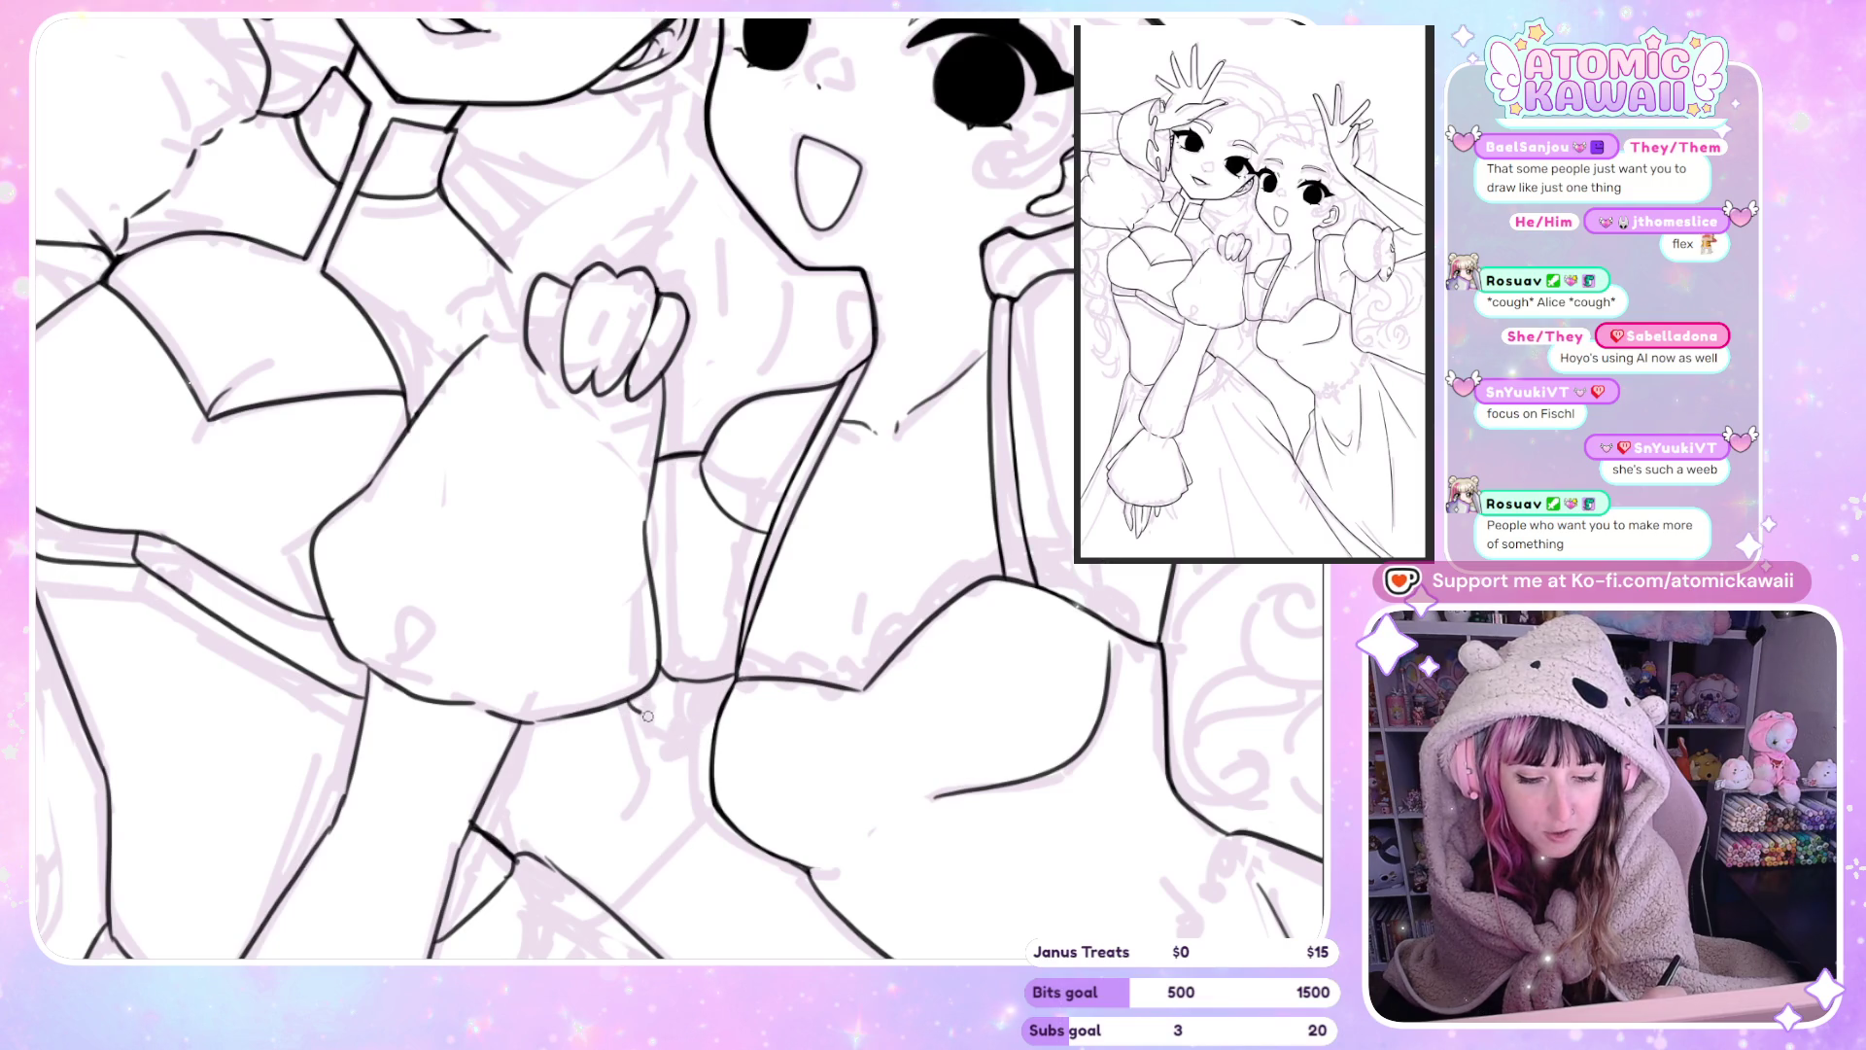
drag(656, 715, 683, 729)
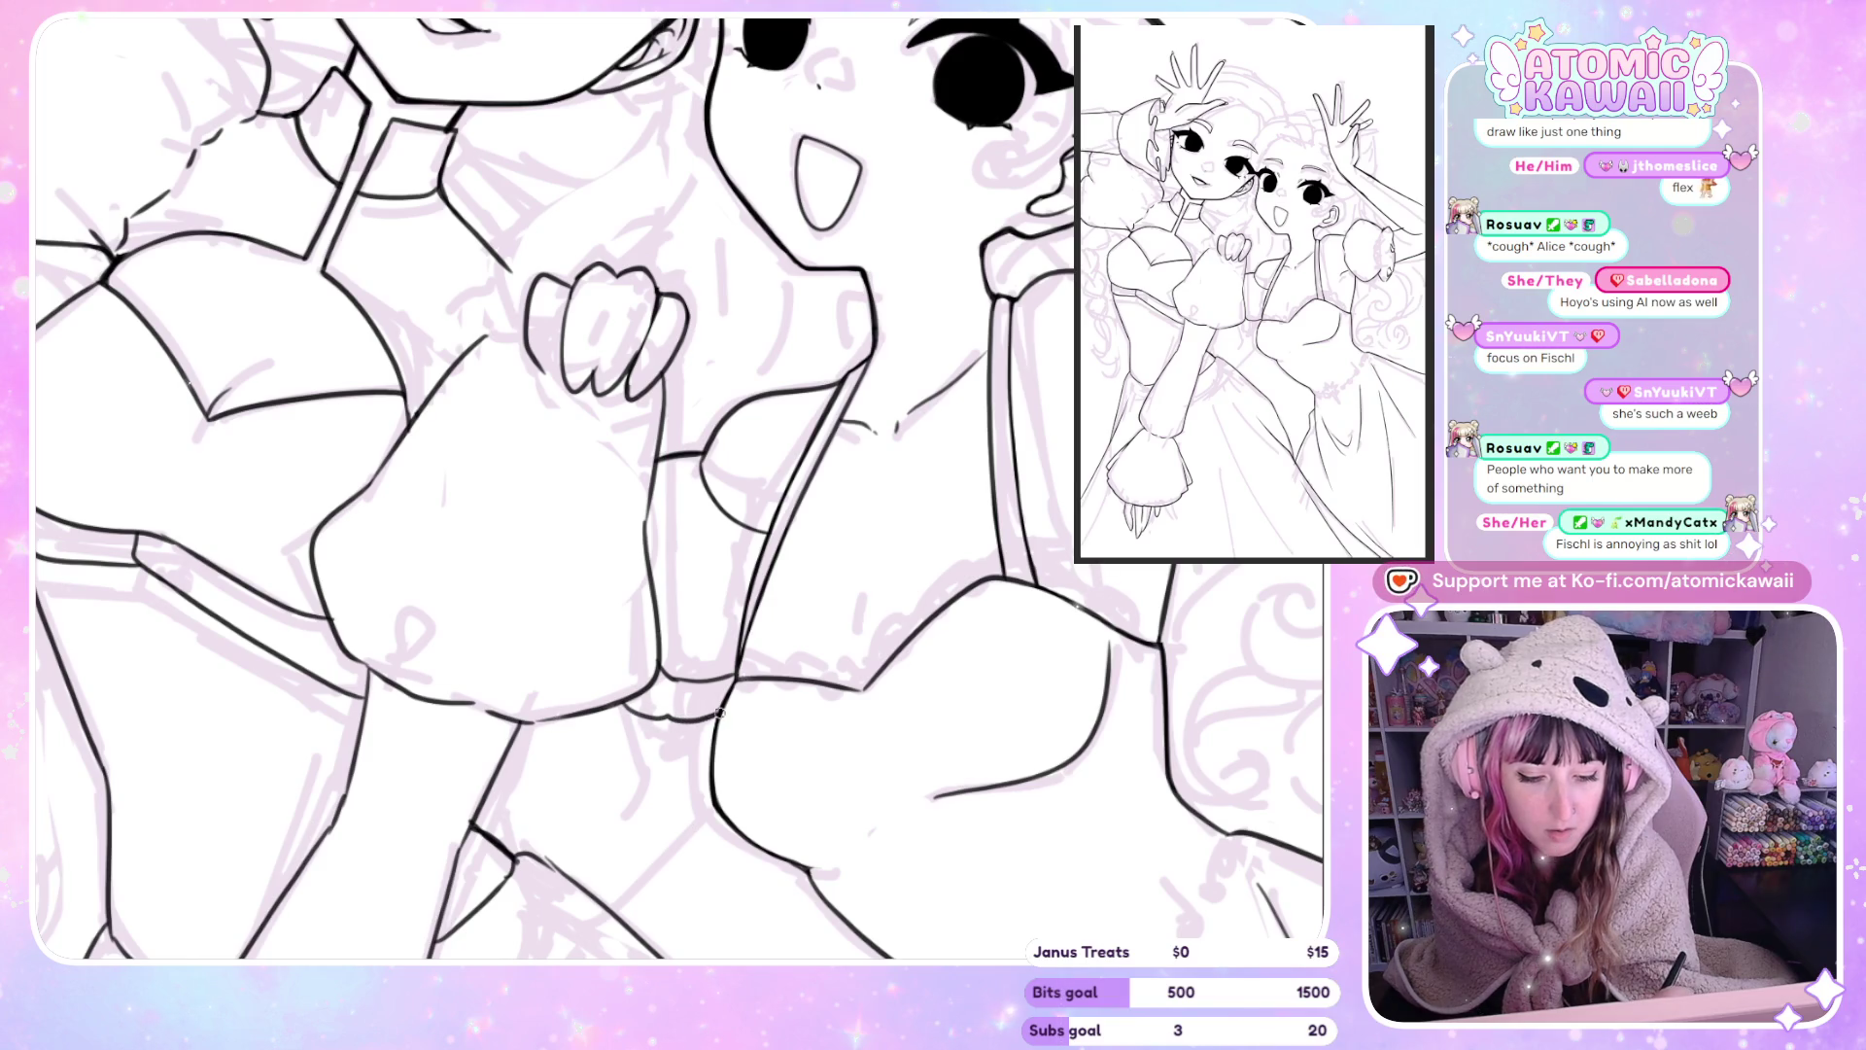
key(m)
key(m)
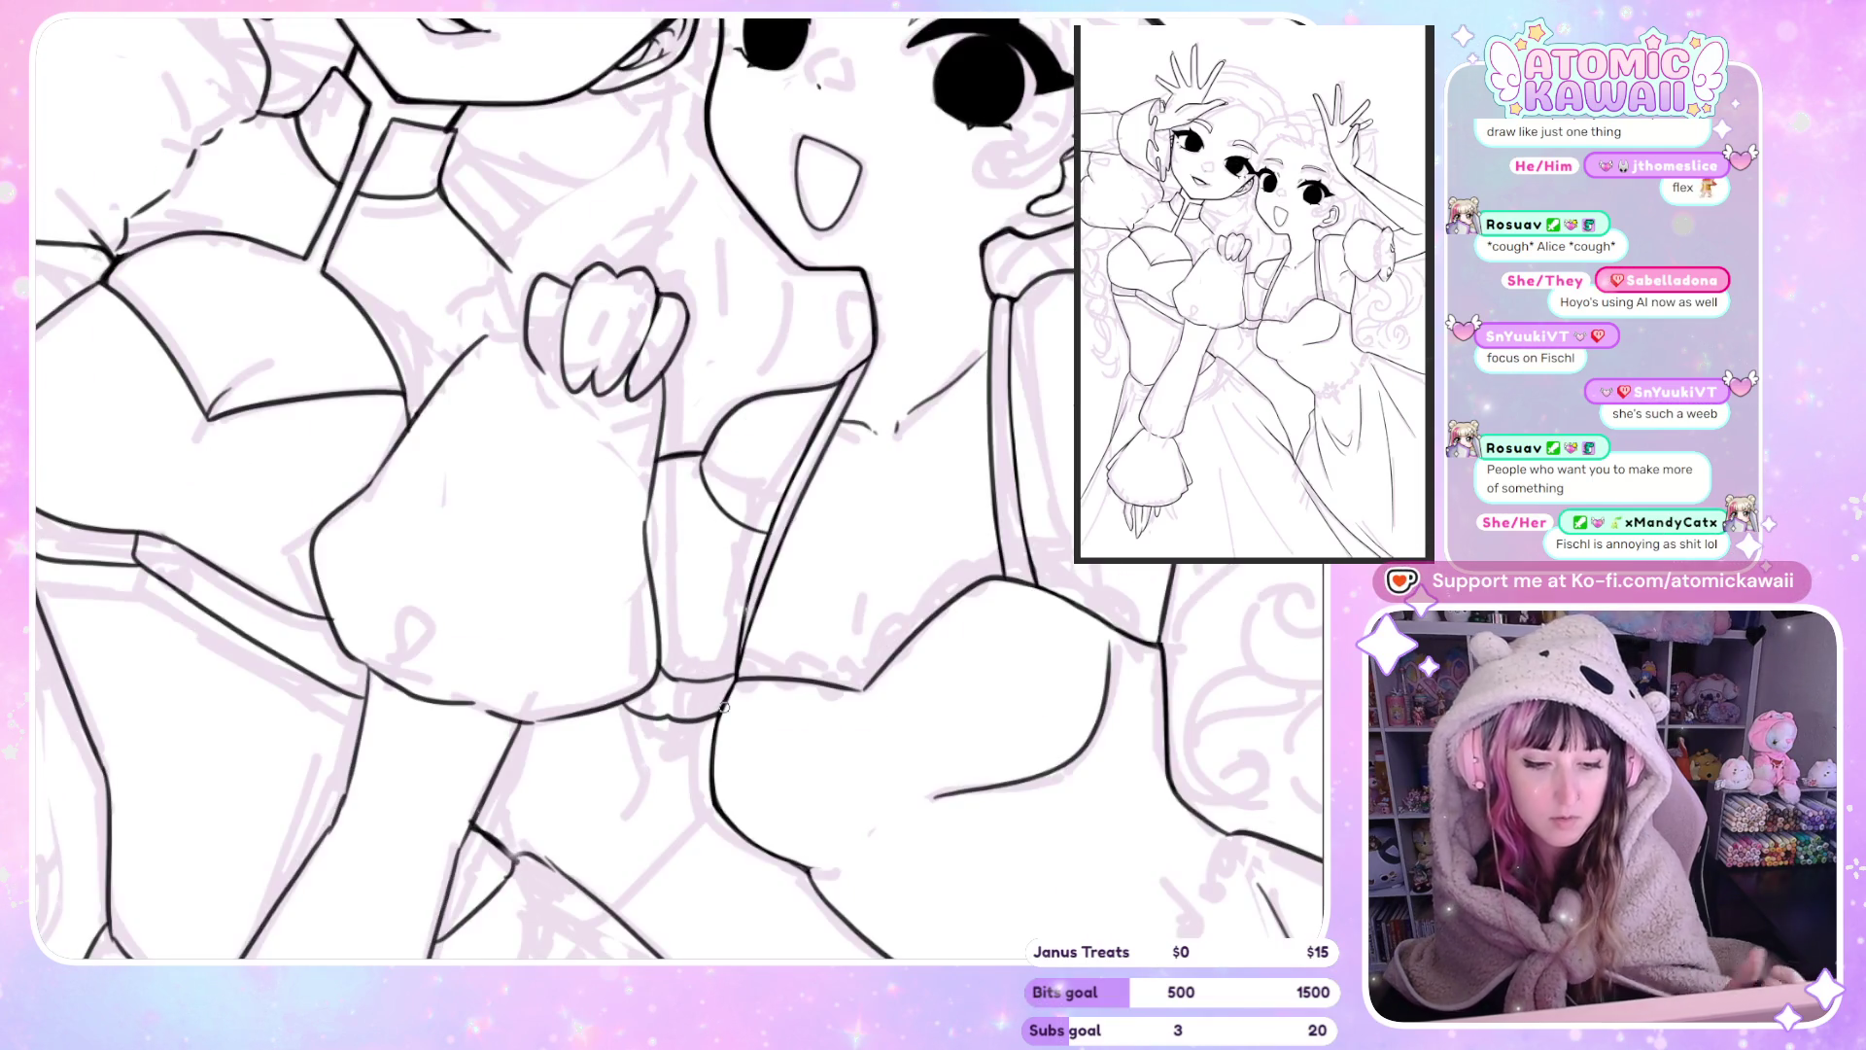
key(ctrl+0)
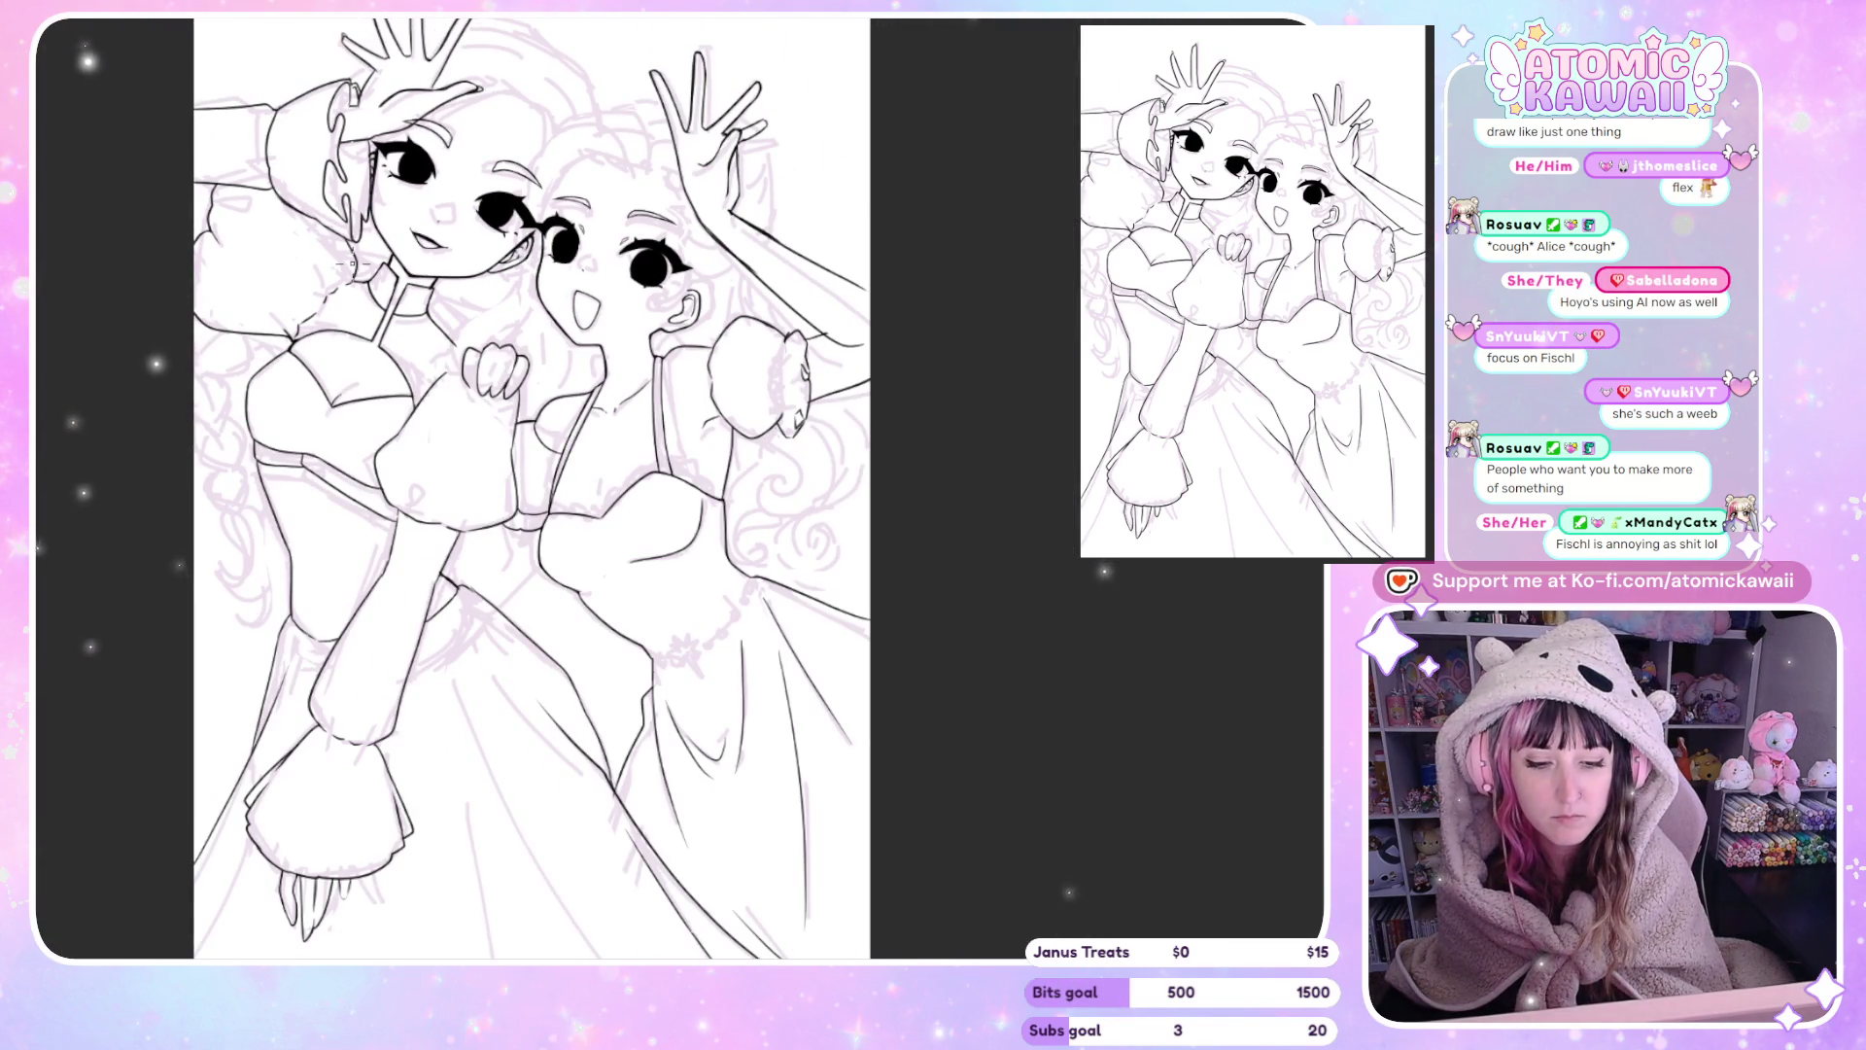
scroll(634, 541, up, 5)
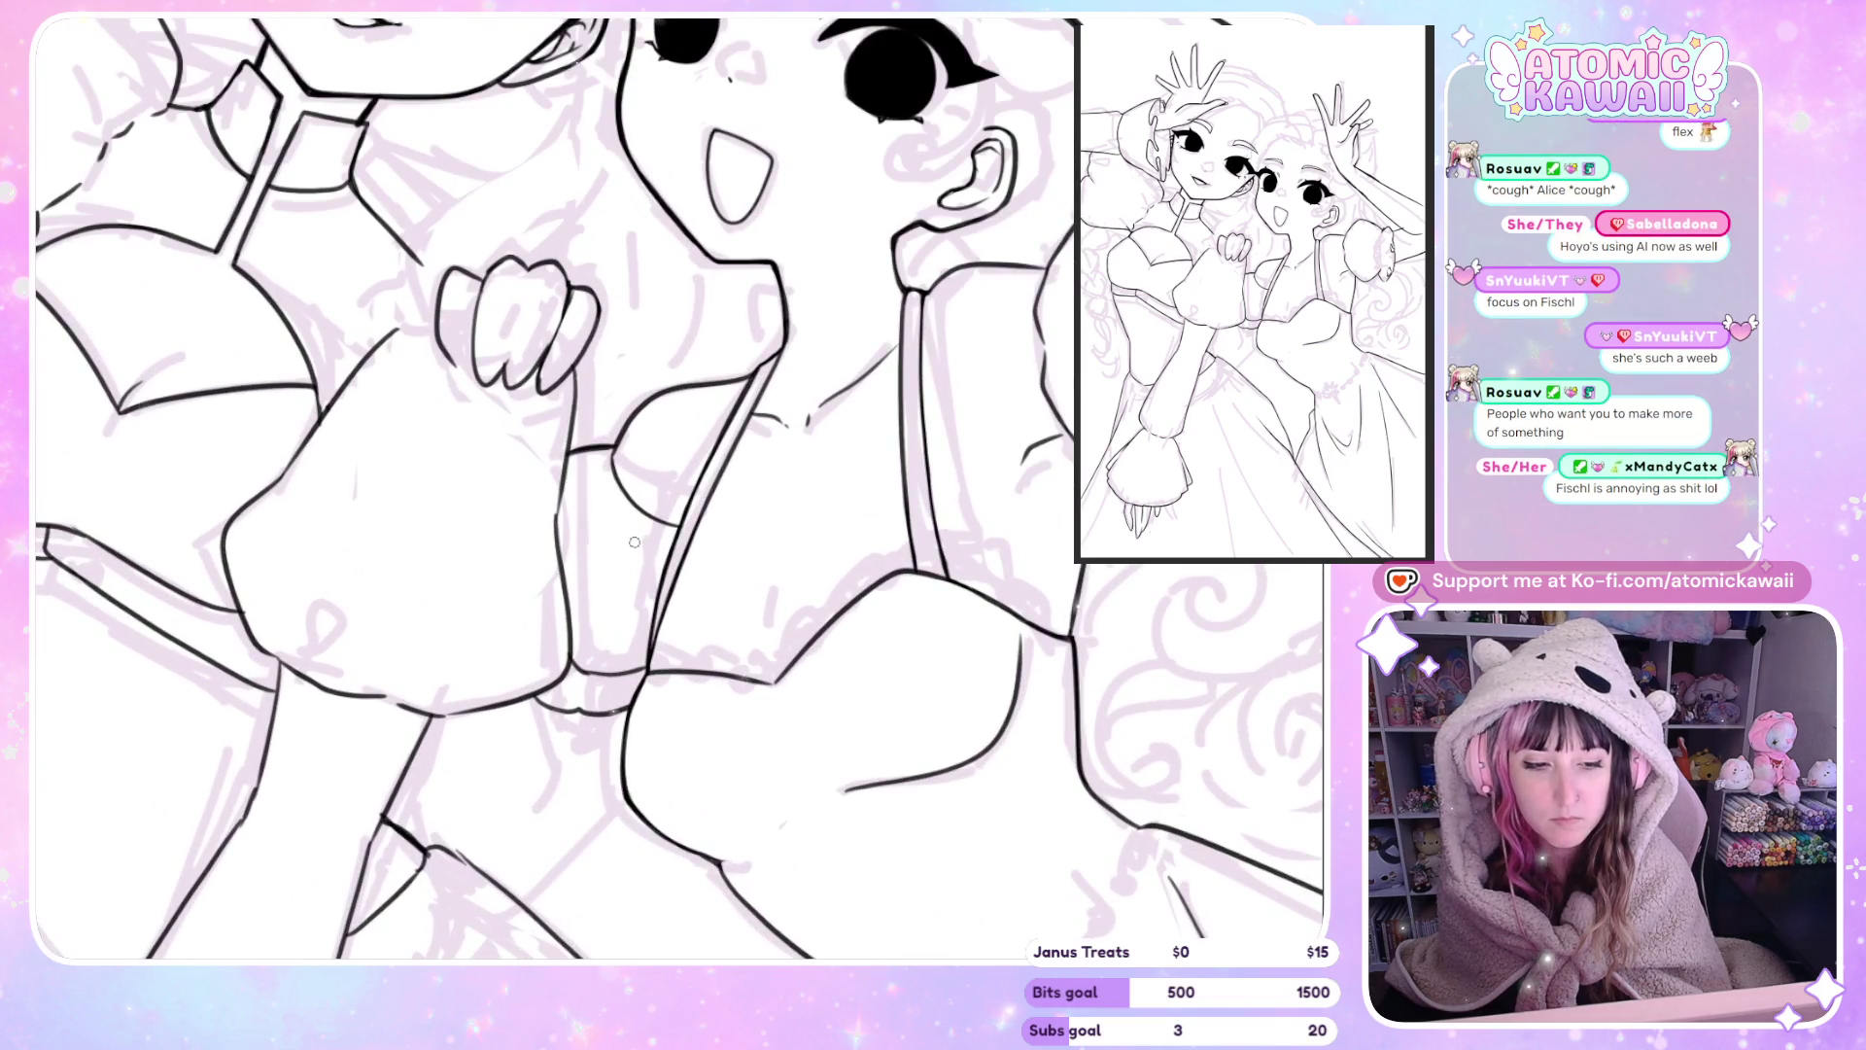
Undo the doubled wobbly ink stroke and fit the whole page in view.
key(h)
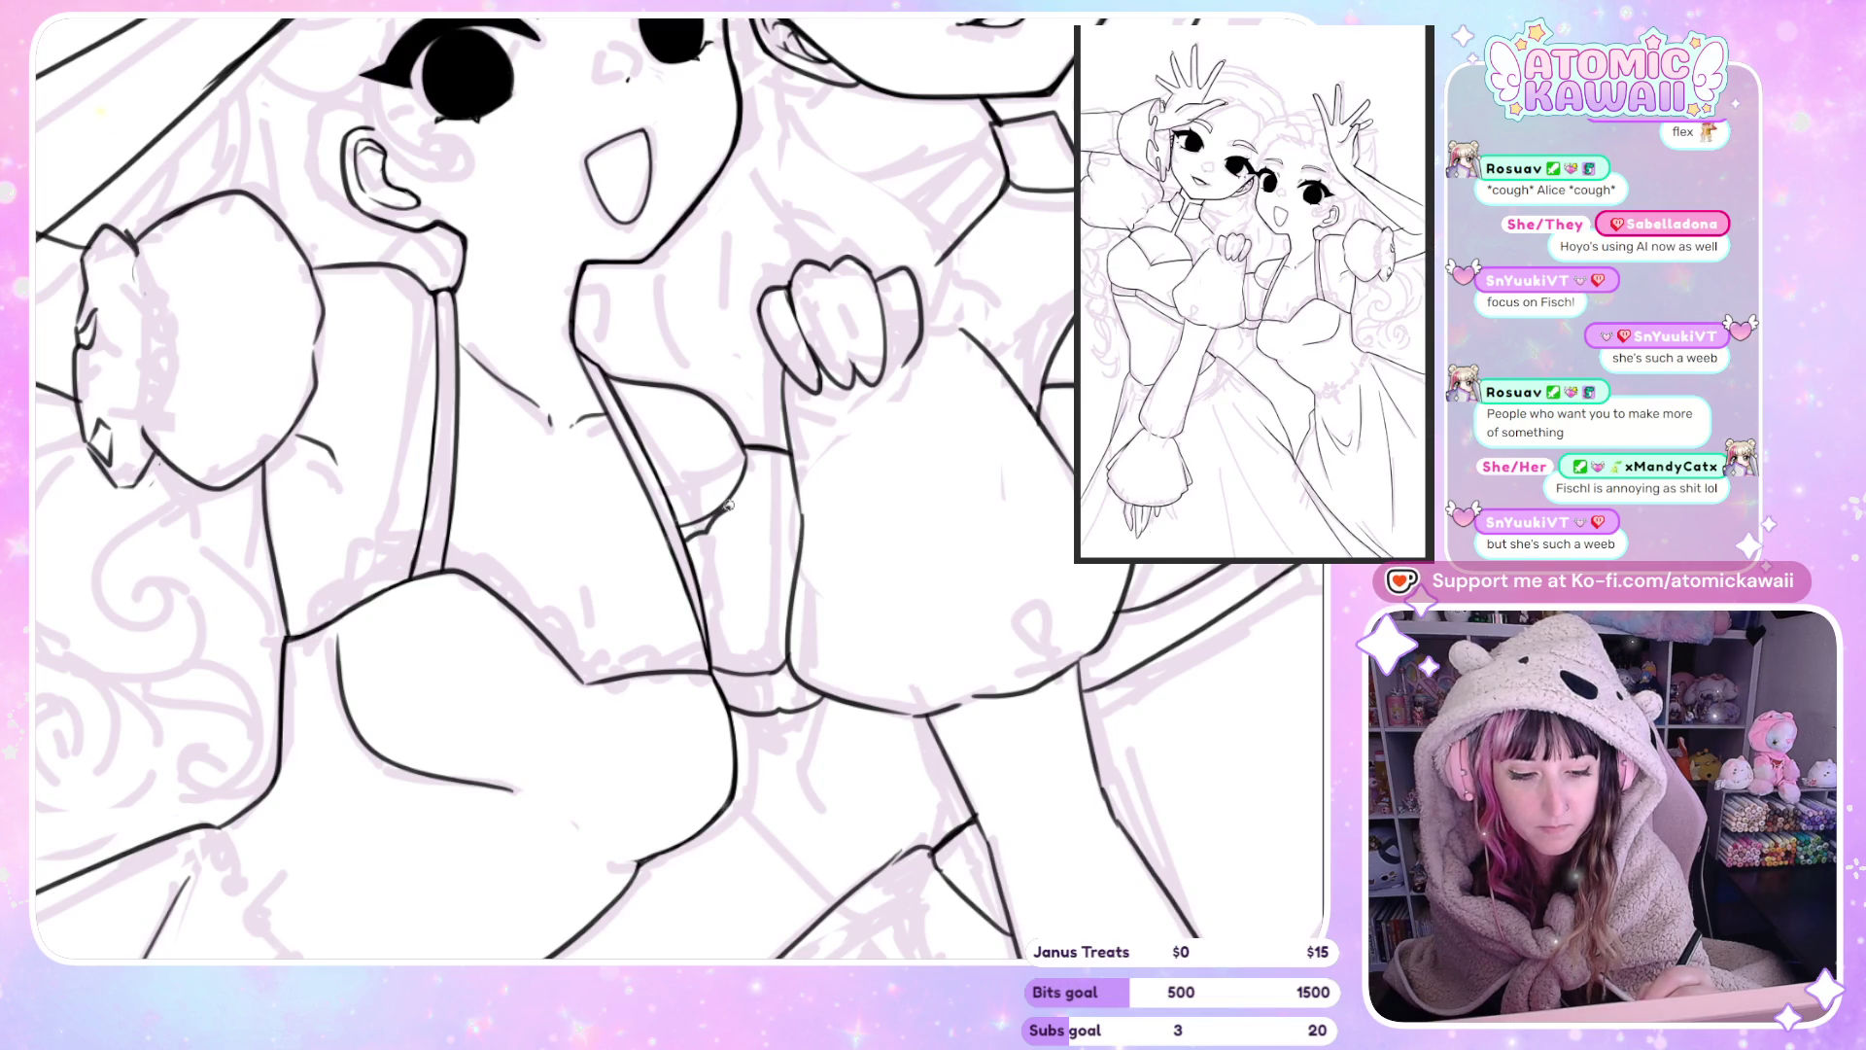
key(h)
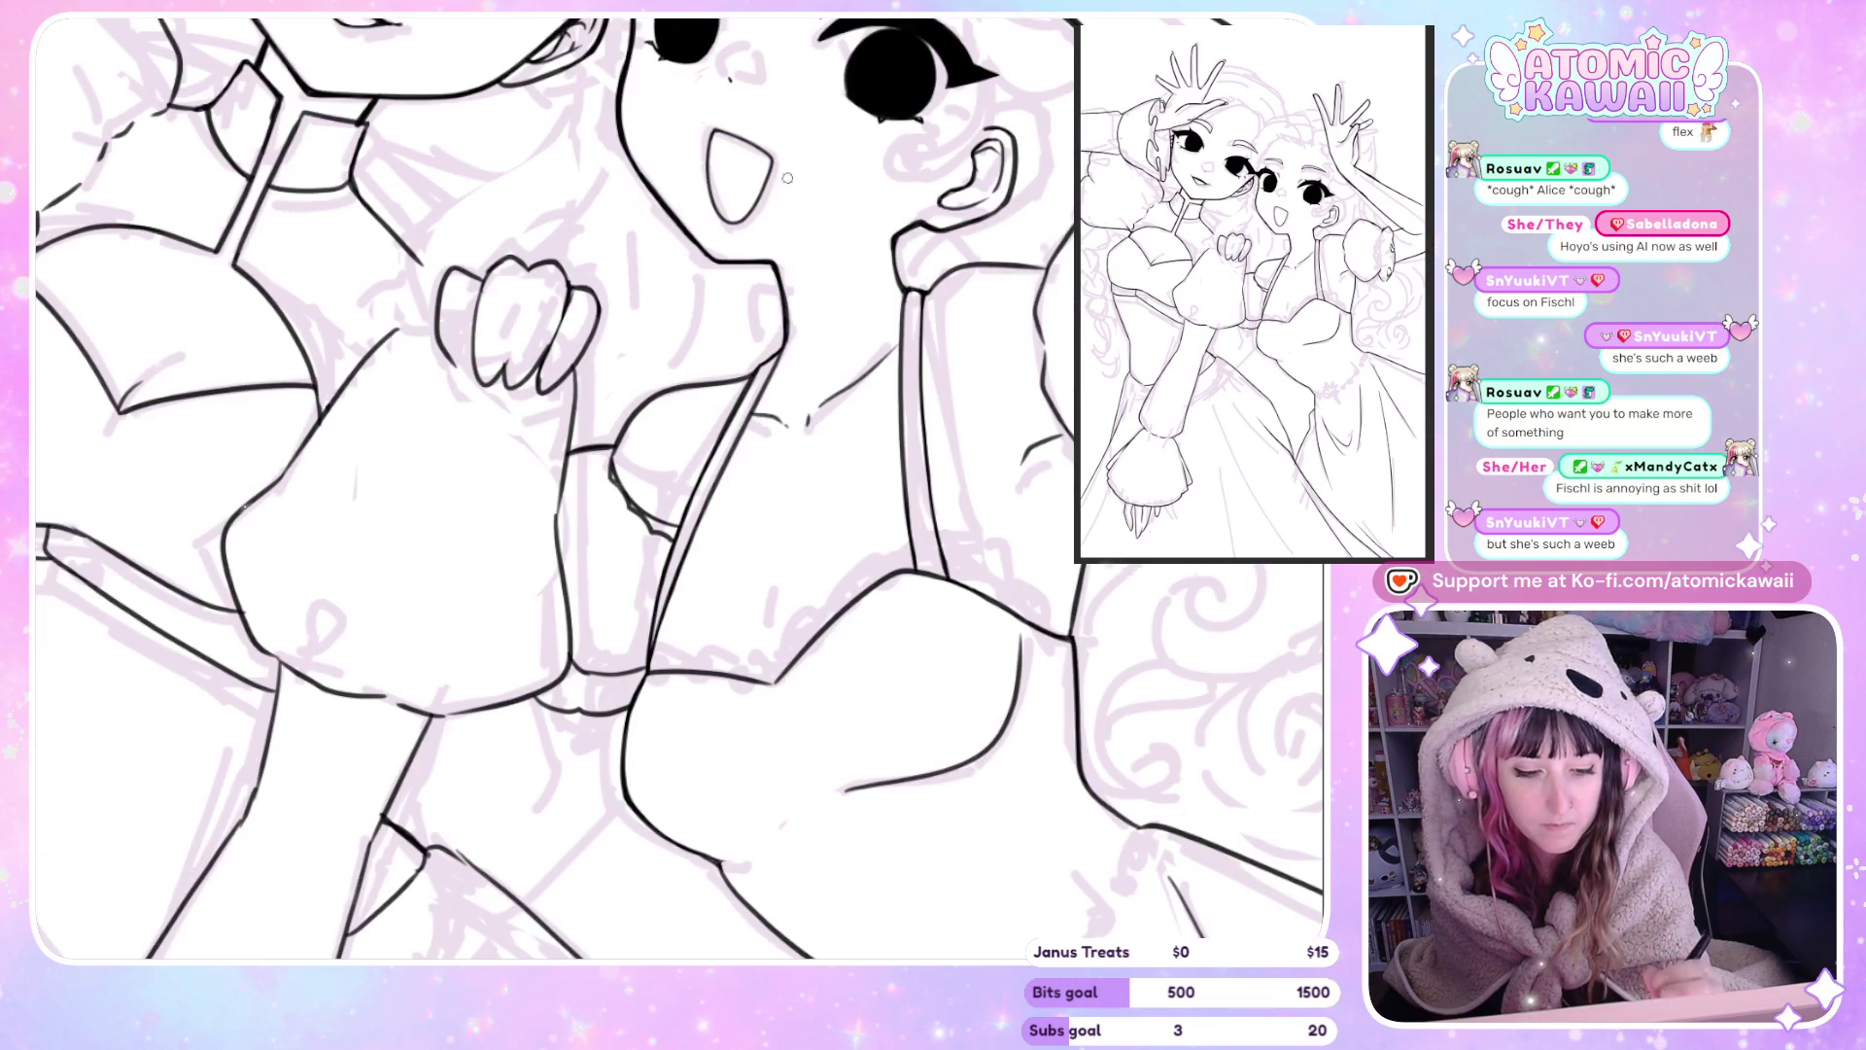
key(h)
key(ctrl+z)
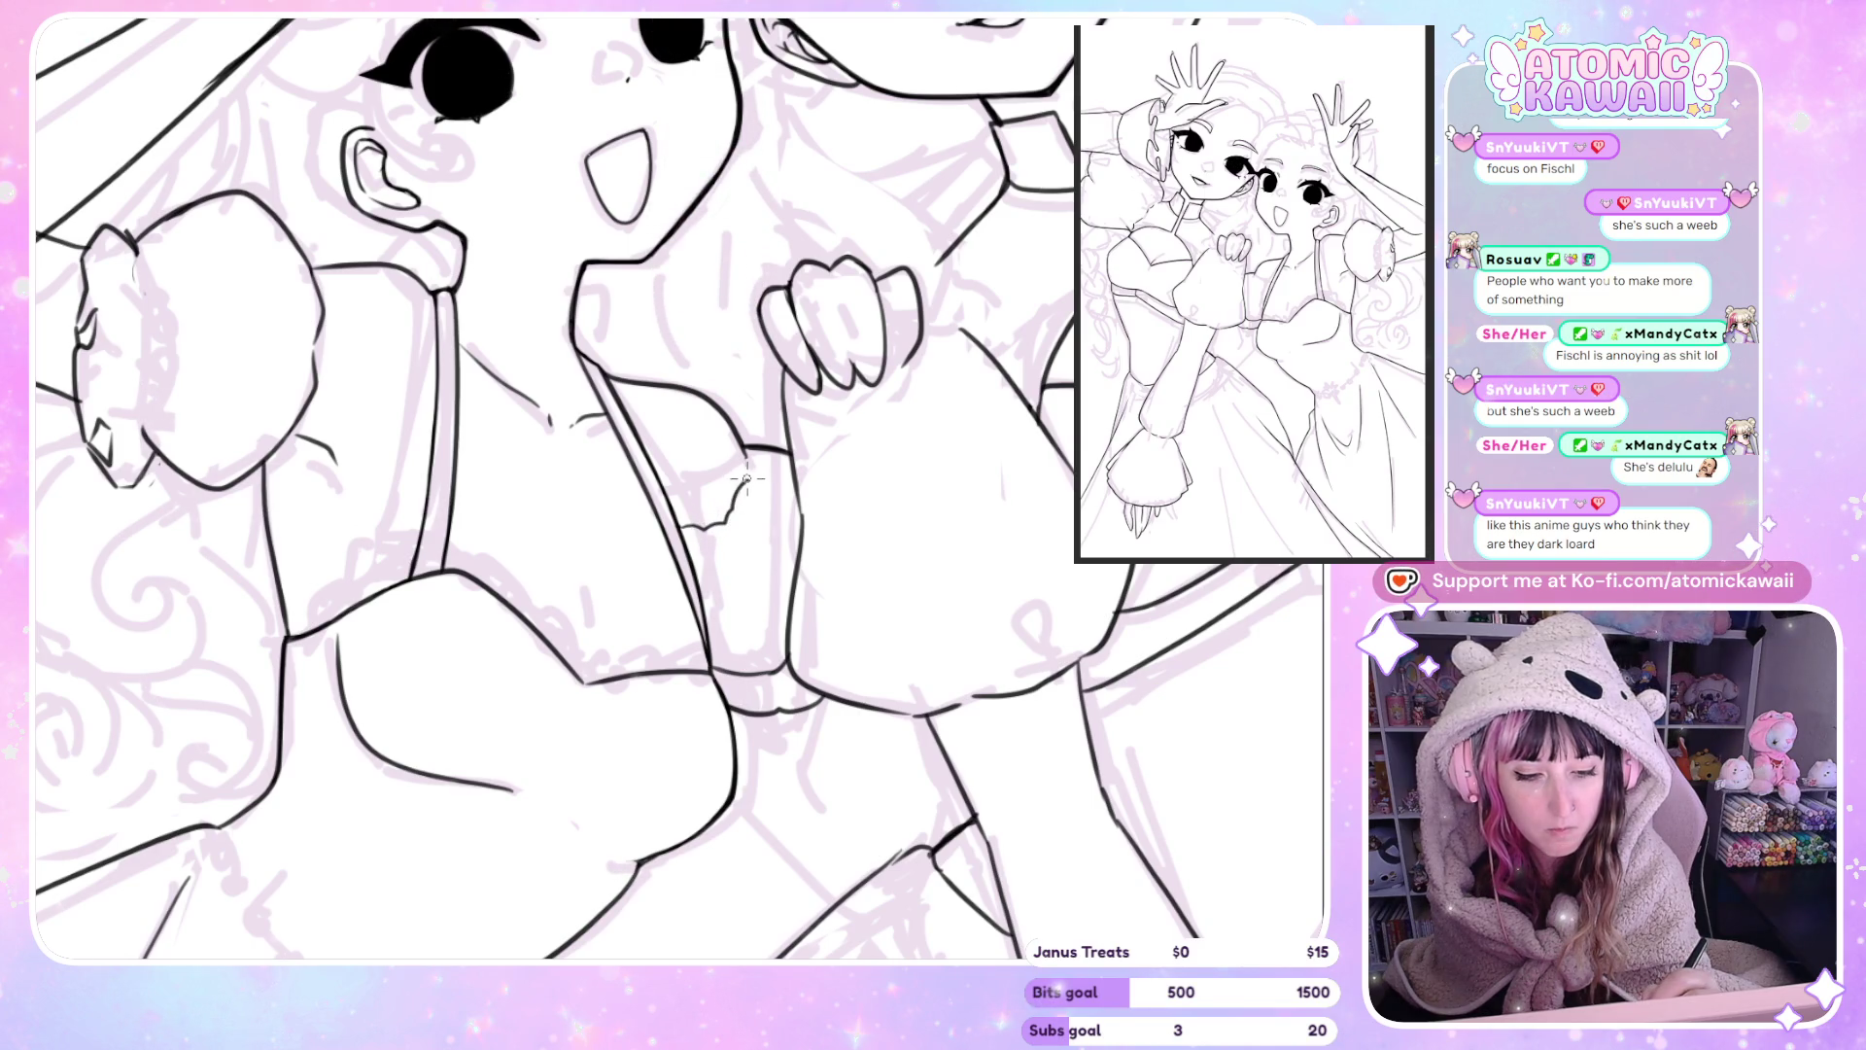
drag(747, 457, 389, 448)
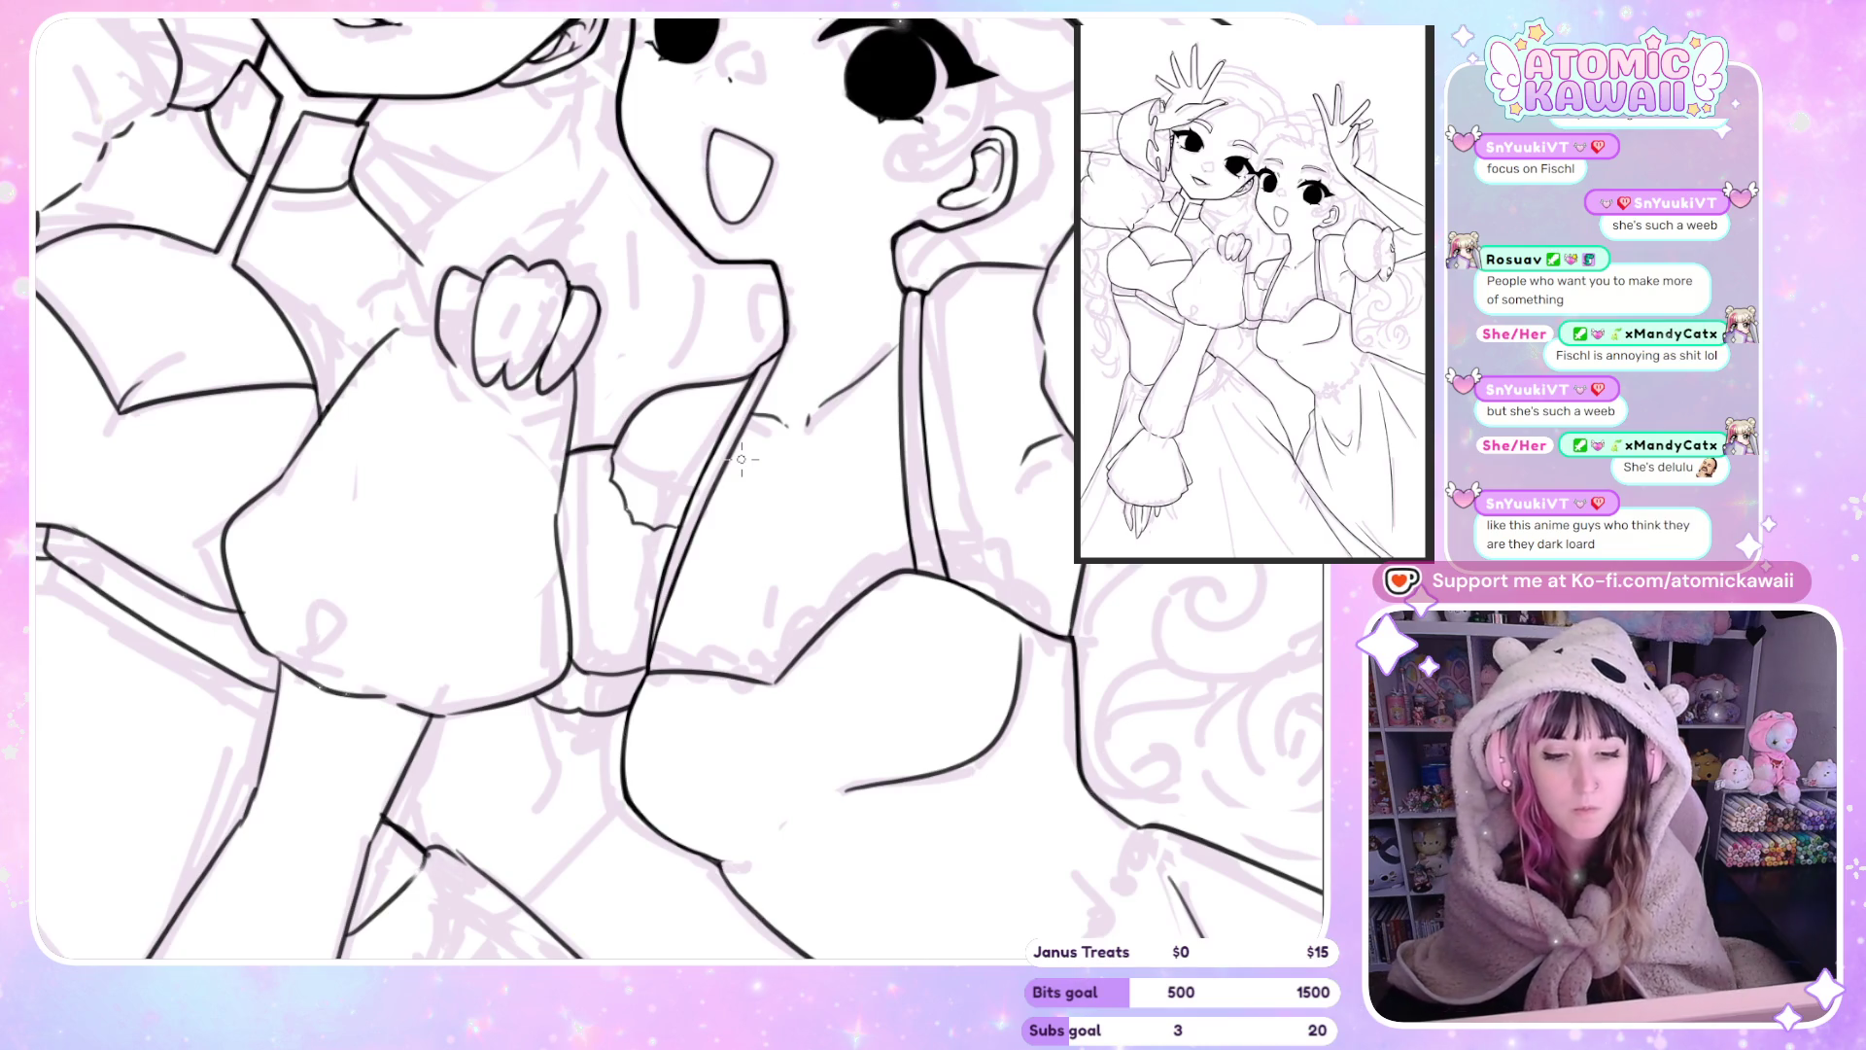
drag(612, 333, 706, 370)
key(ctrl+0)
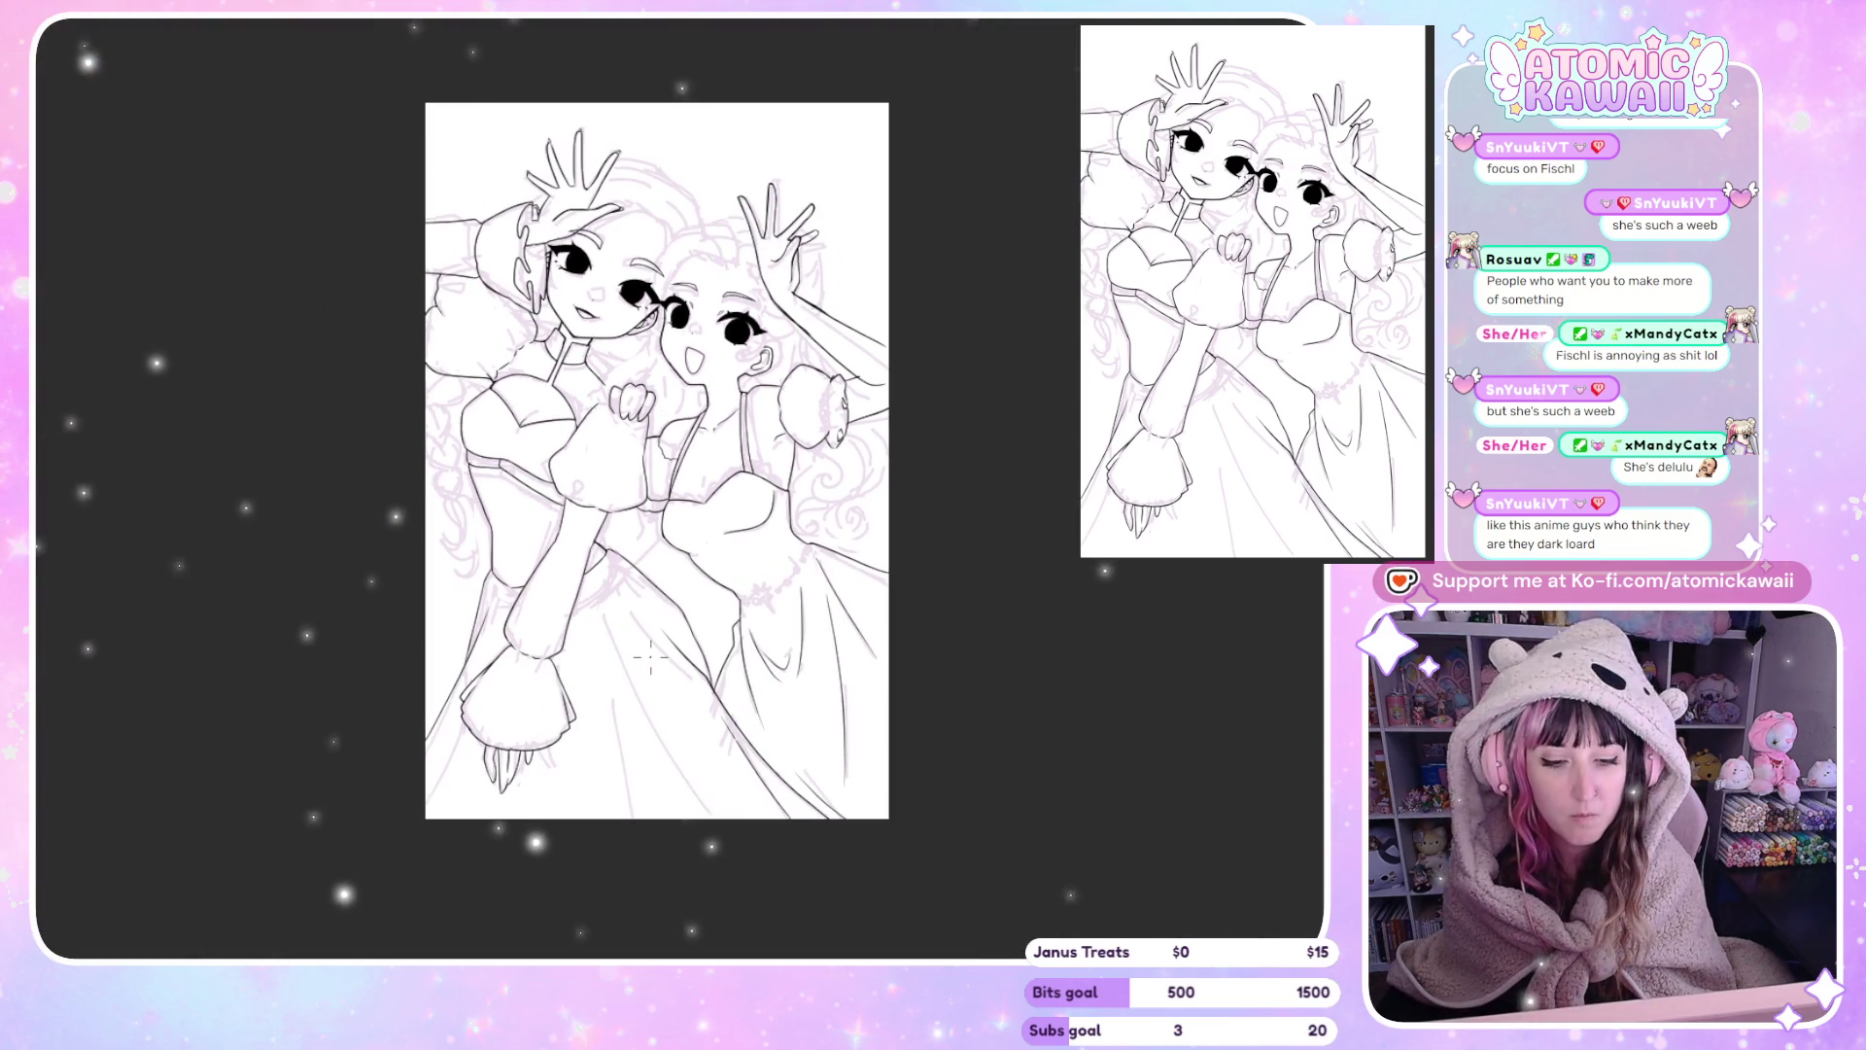
Zoom into the arm and bodice area below the girls' fists.
scroll(651, 658, up, 5)
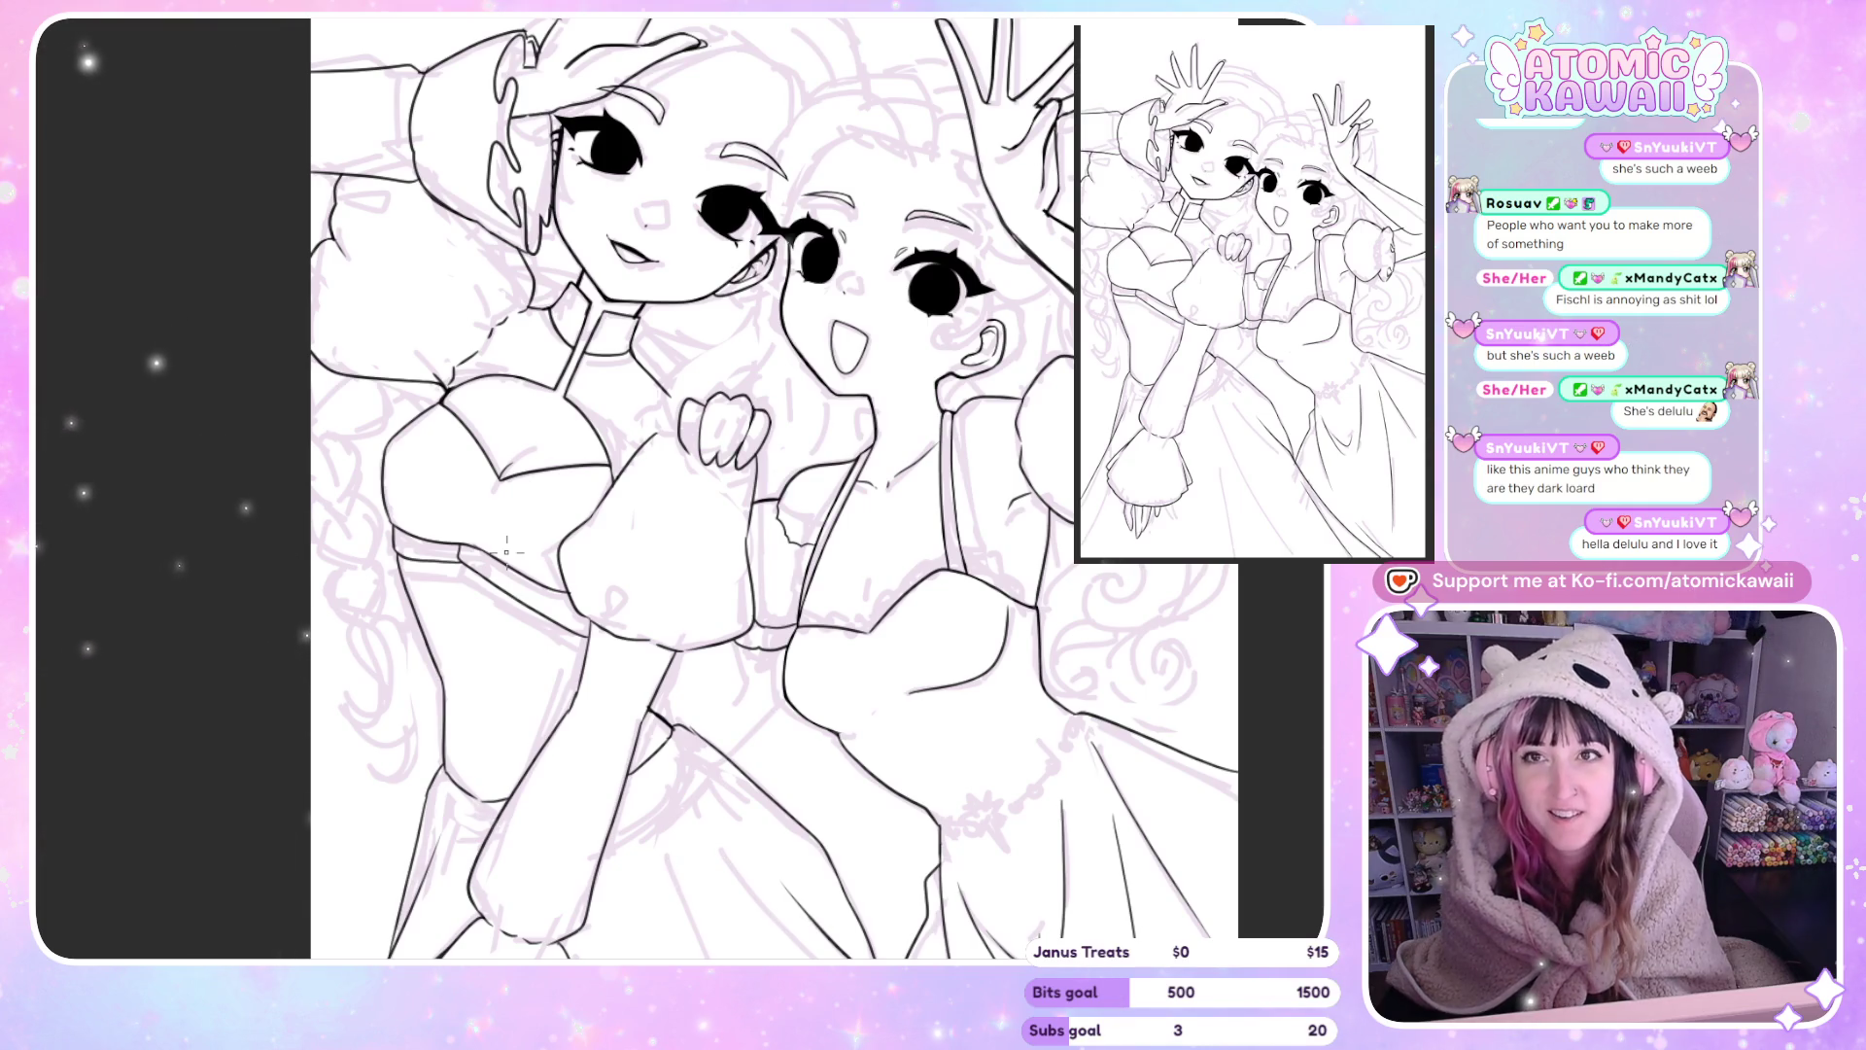
scroll(819, 413, up, 5)
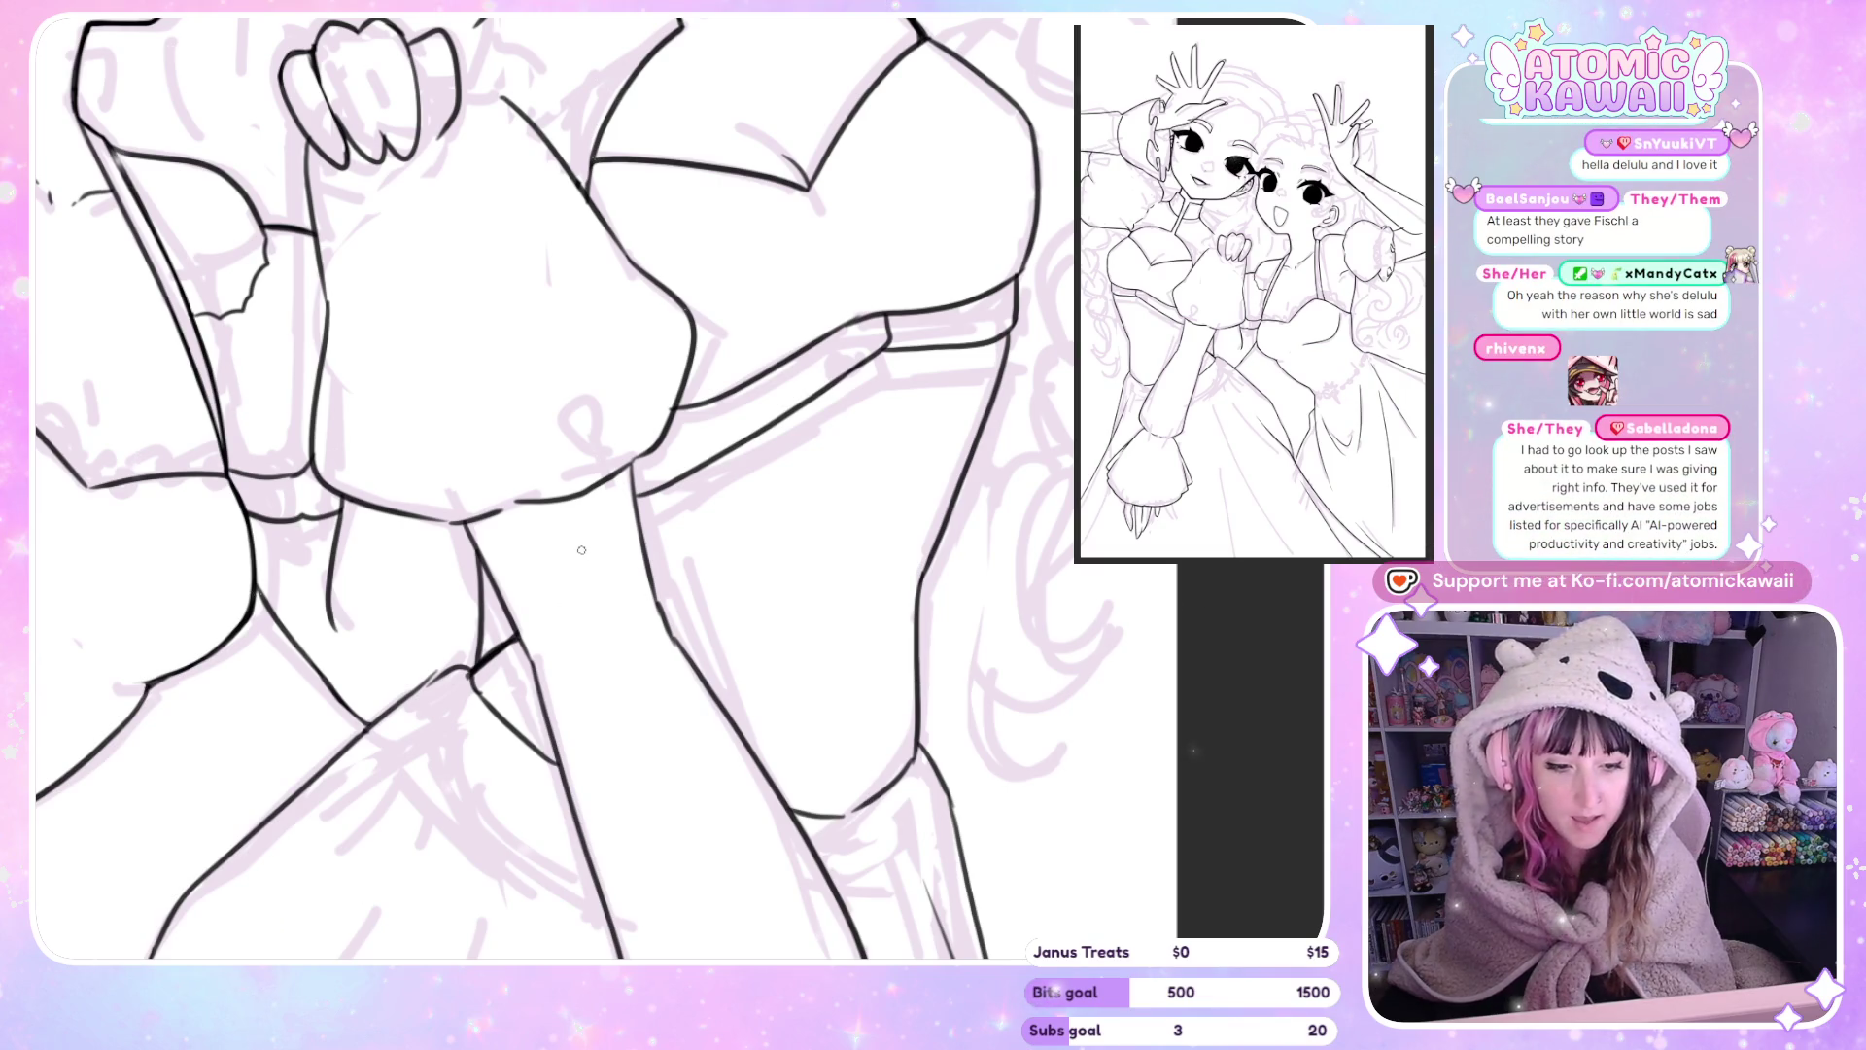
Mirror-check the arm, then ink a bodice segment and the strap's upper edge.
scroll(861, 287, up, 2)
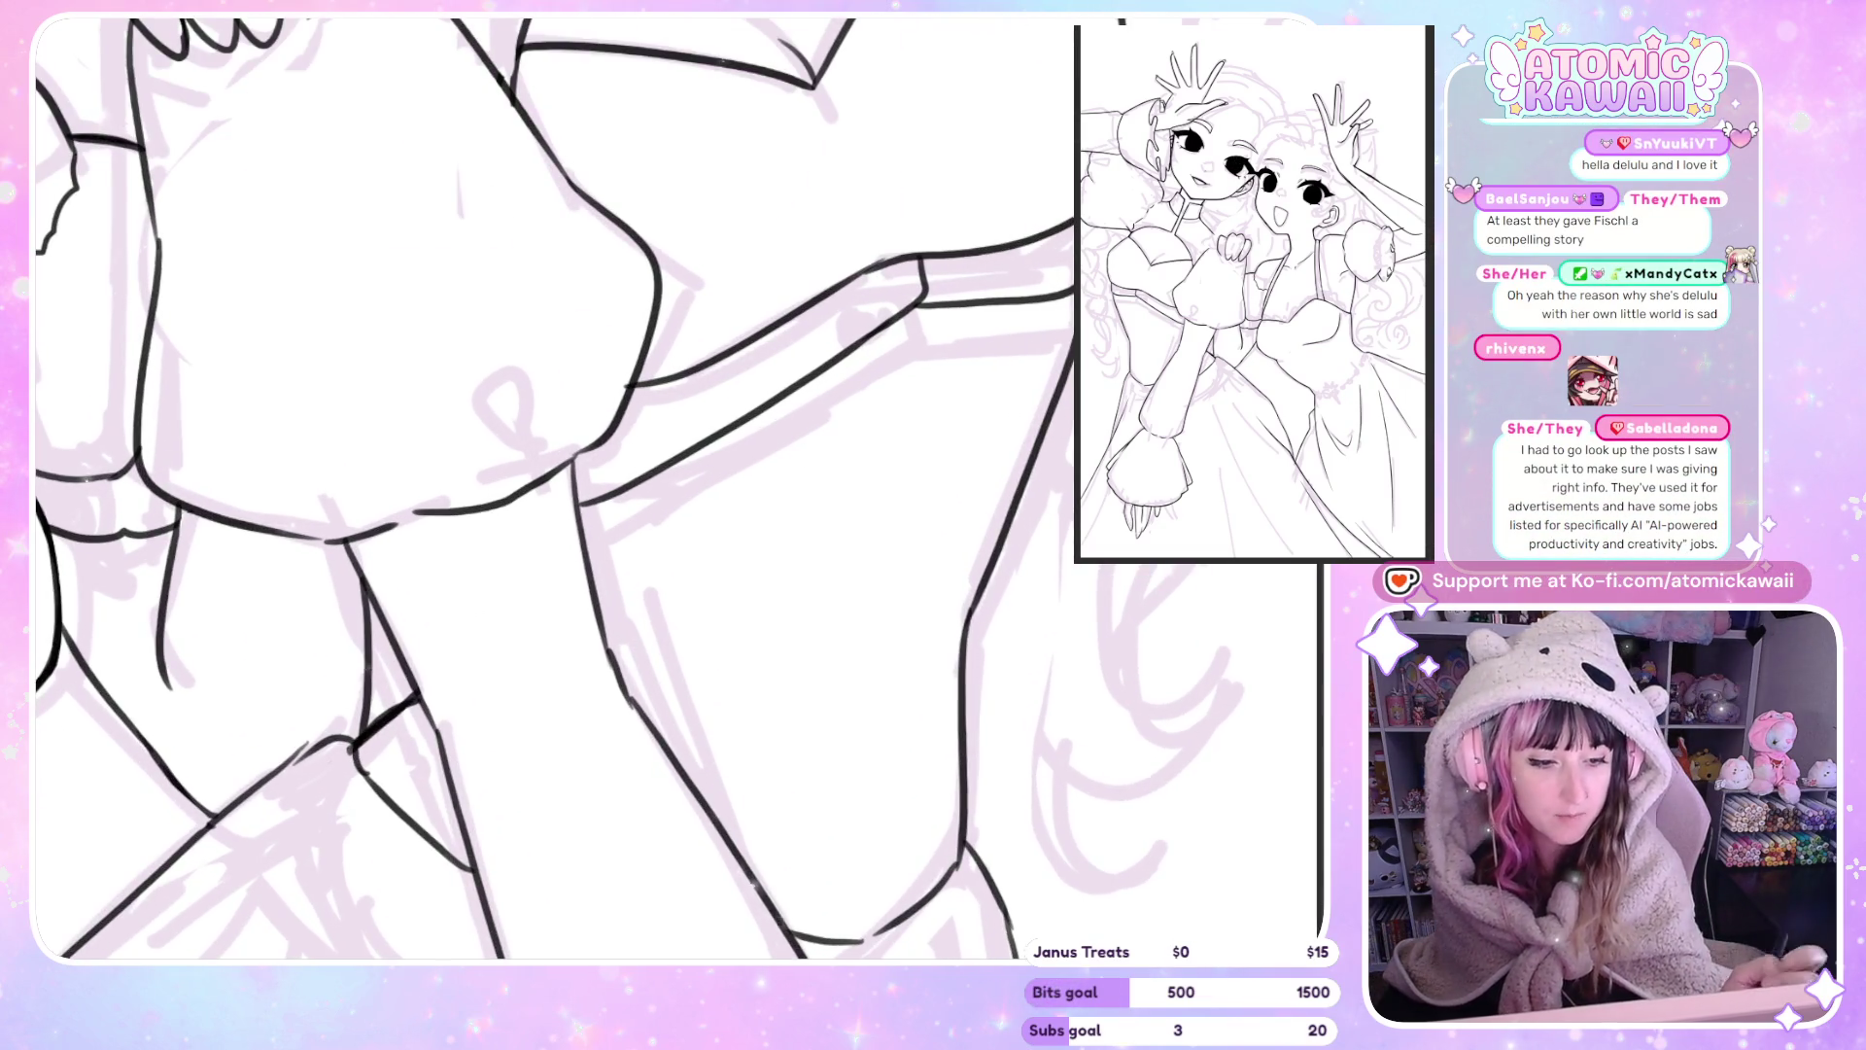
key(h)
key(h)
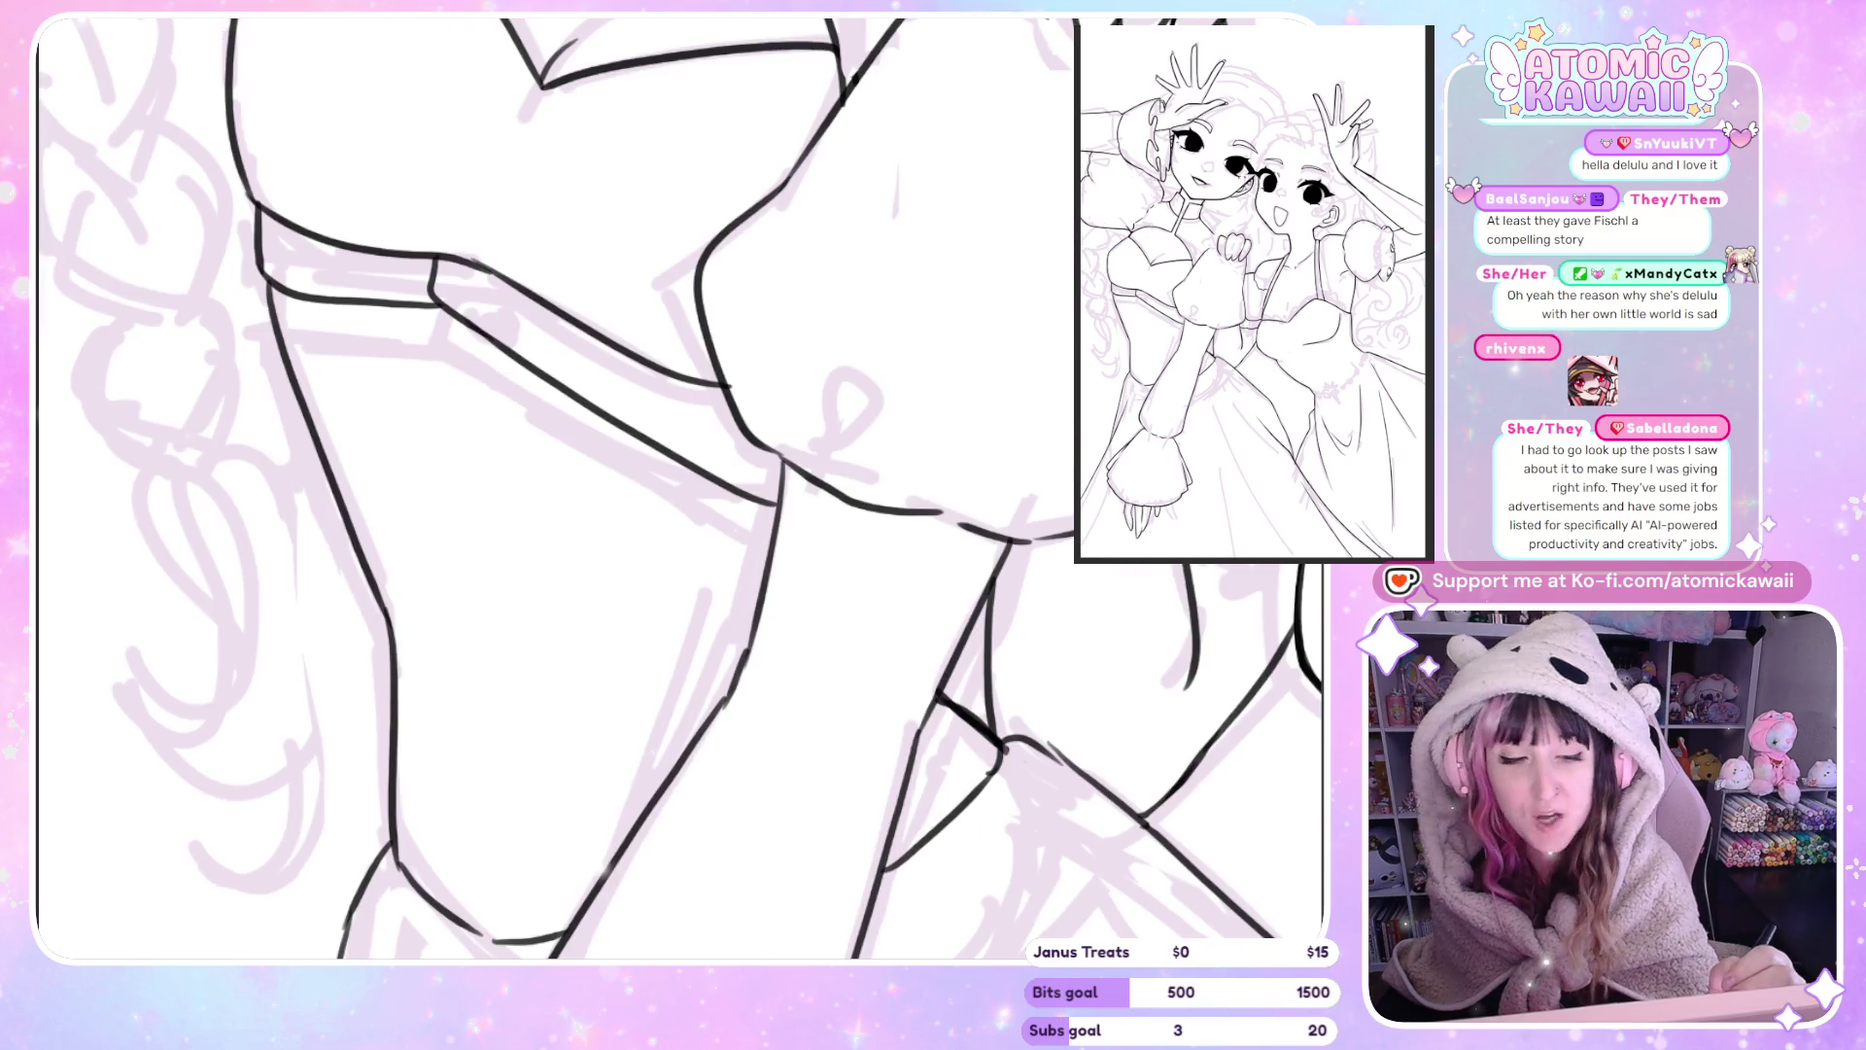
key(h)
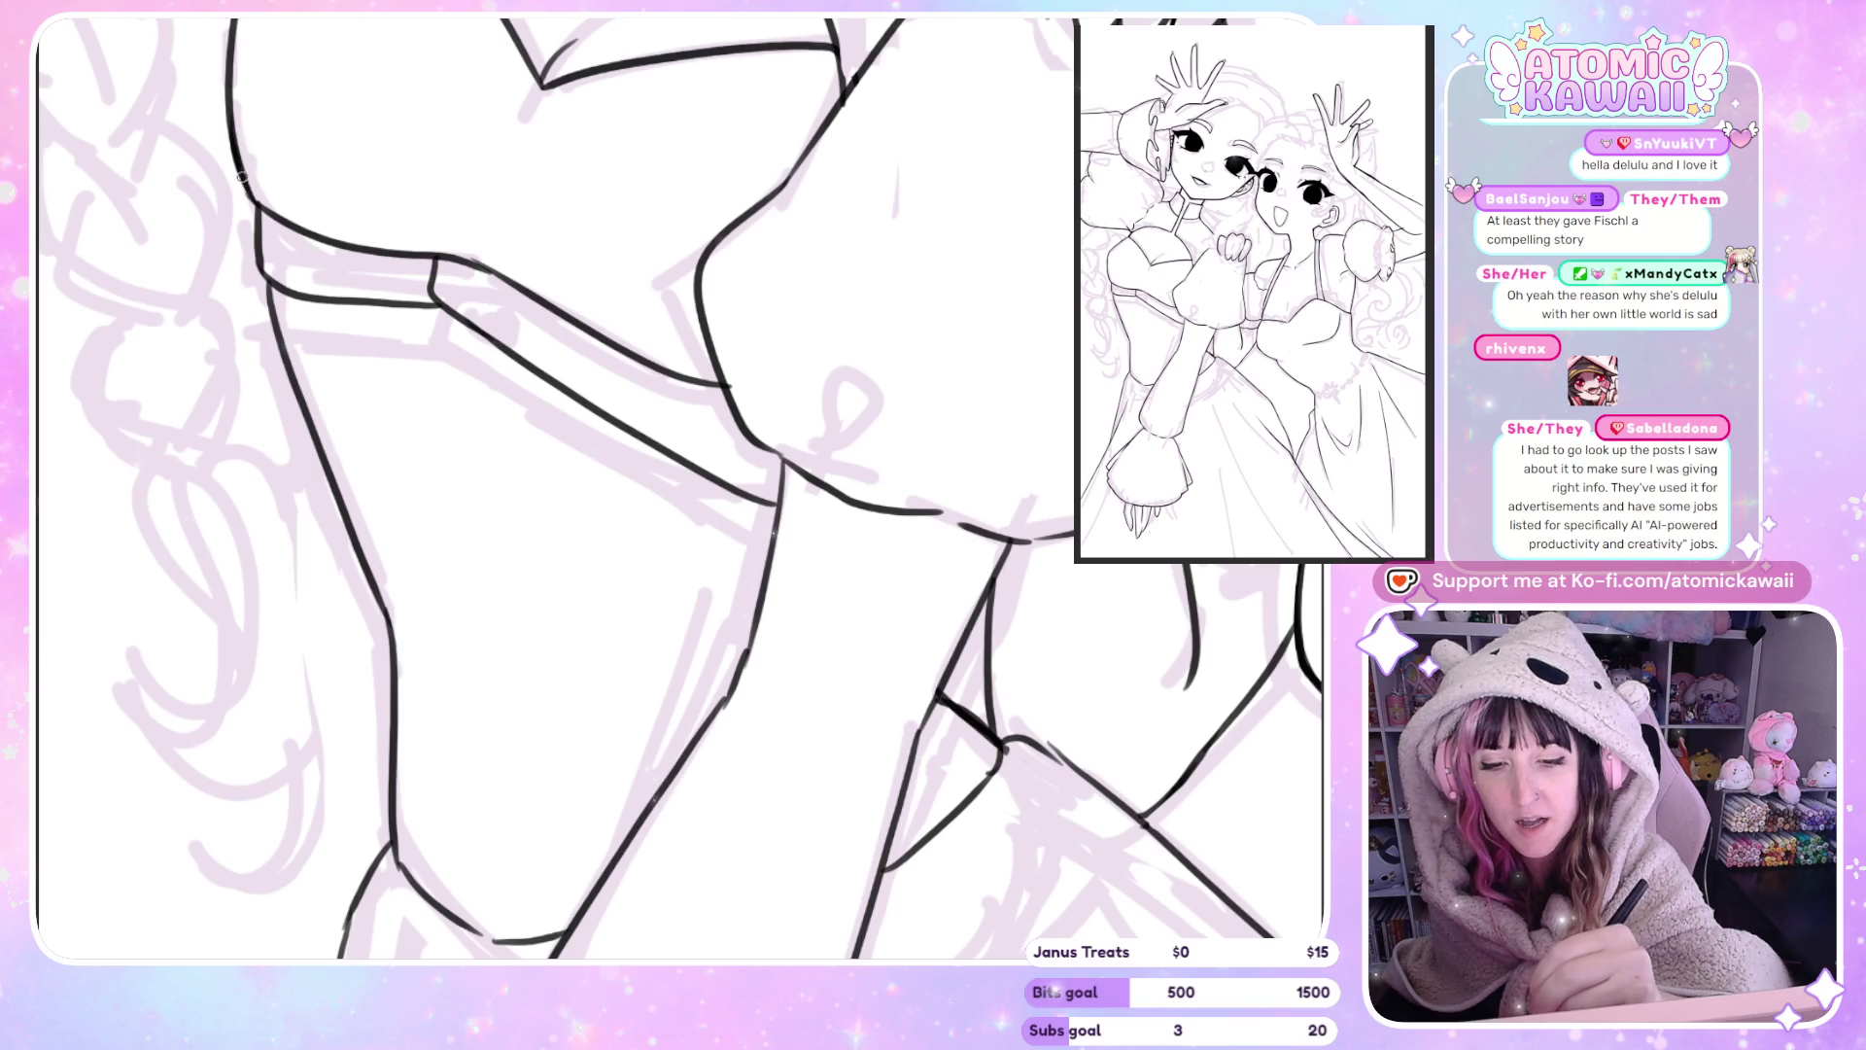
key(h)
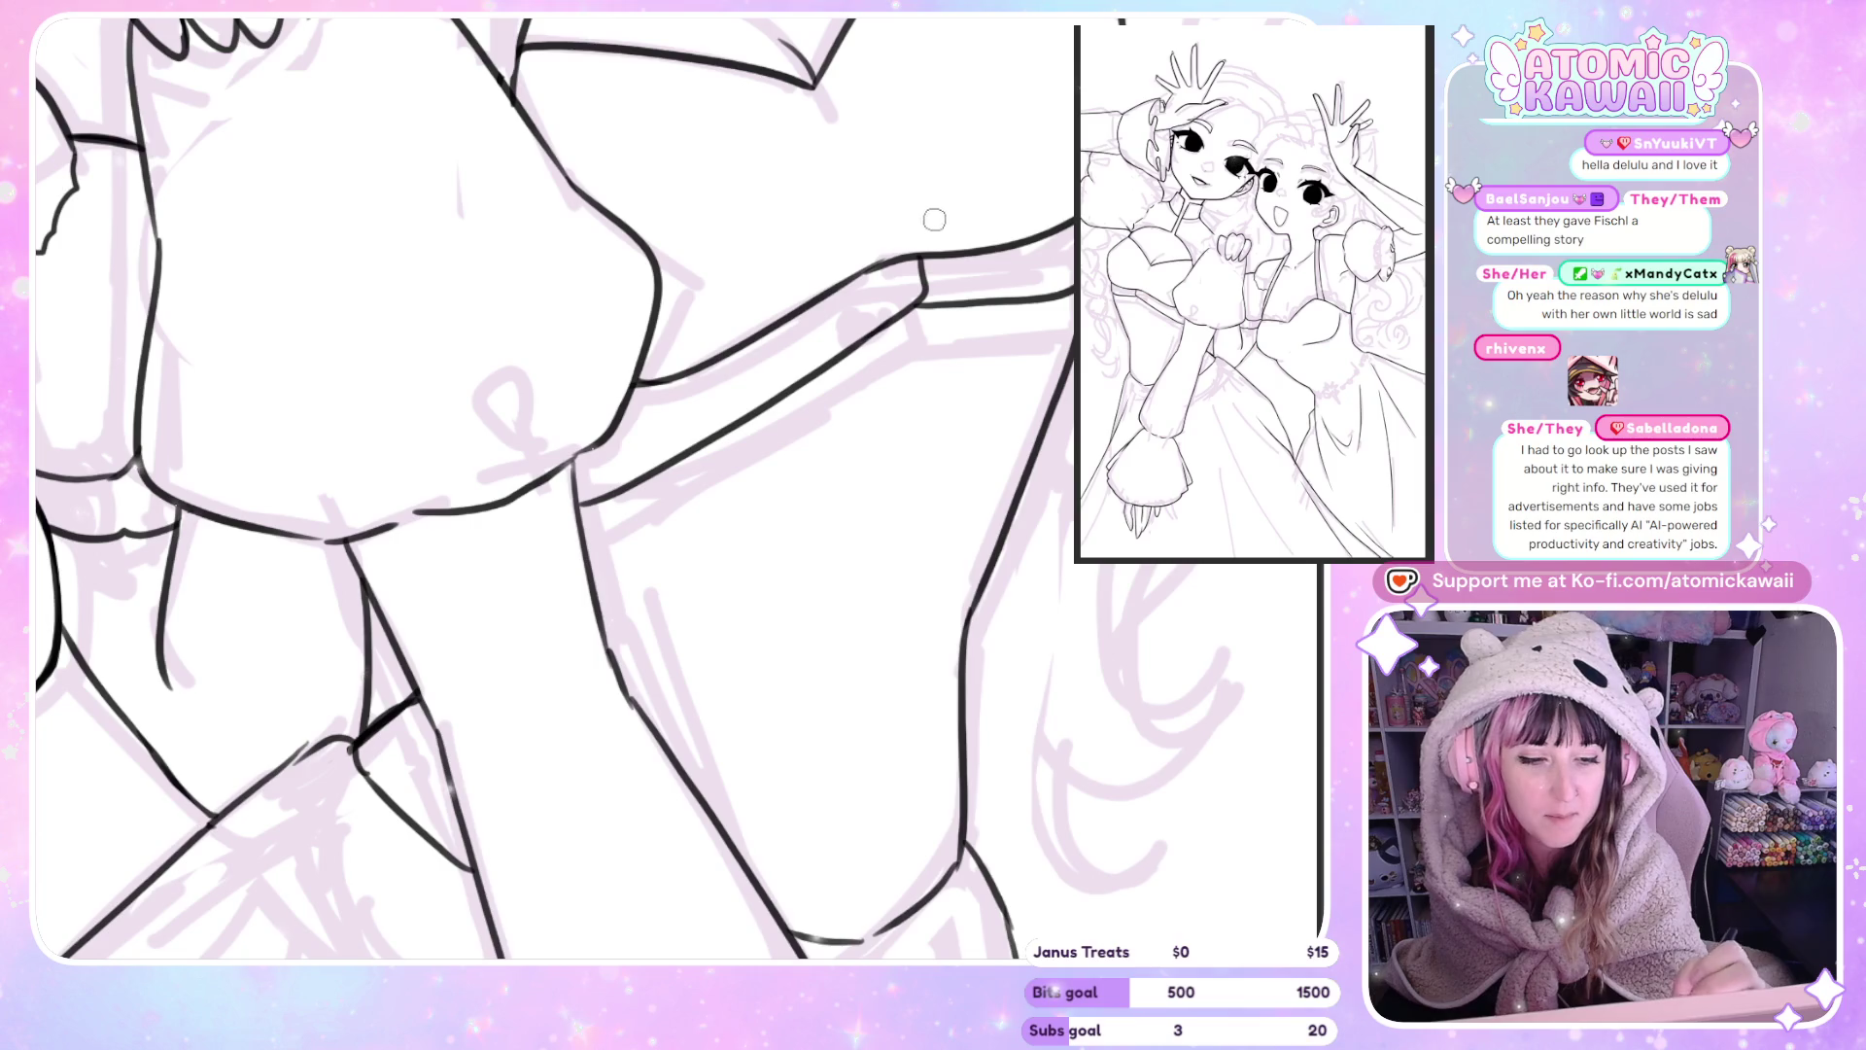
drag(634, 381, 683, 371)
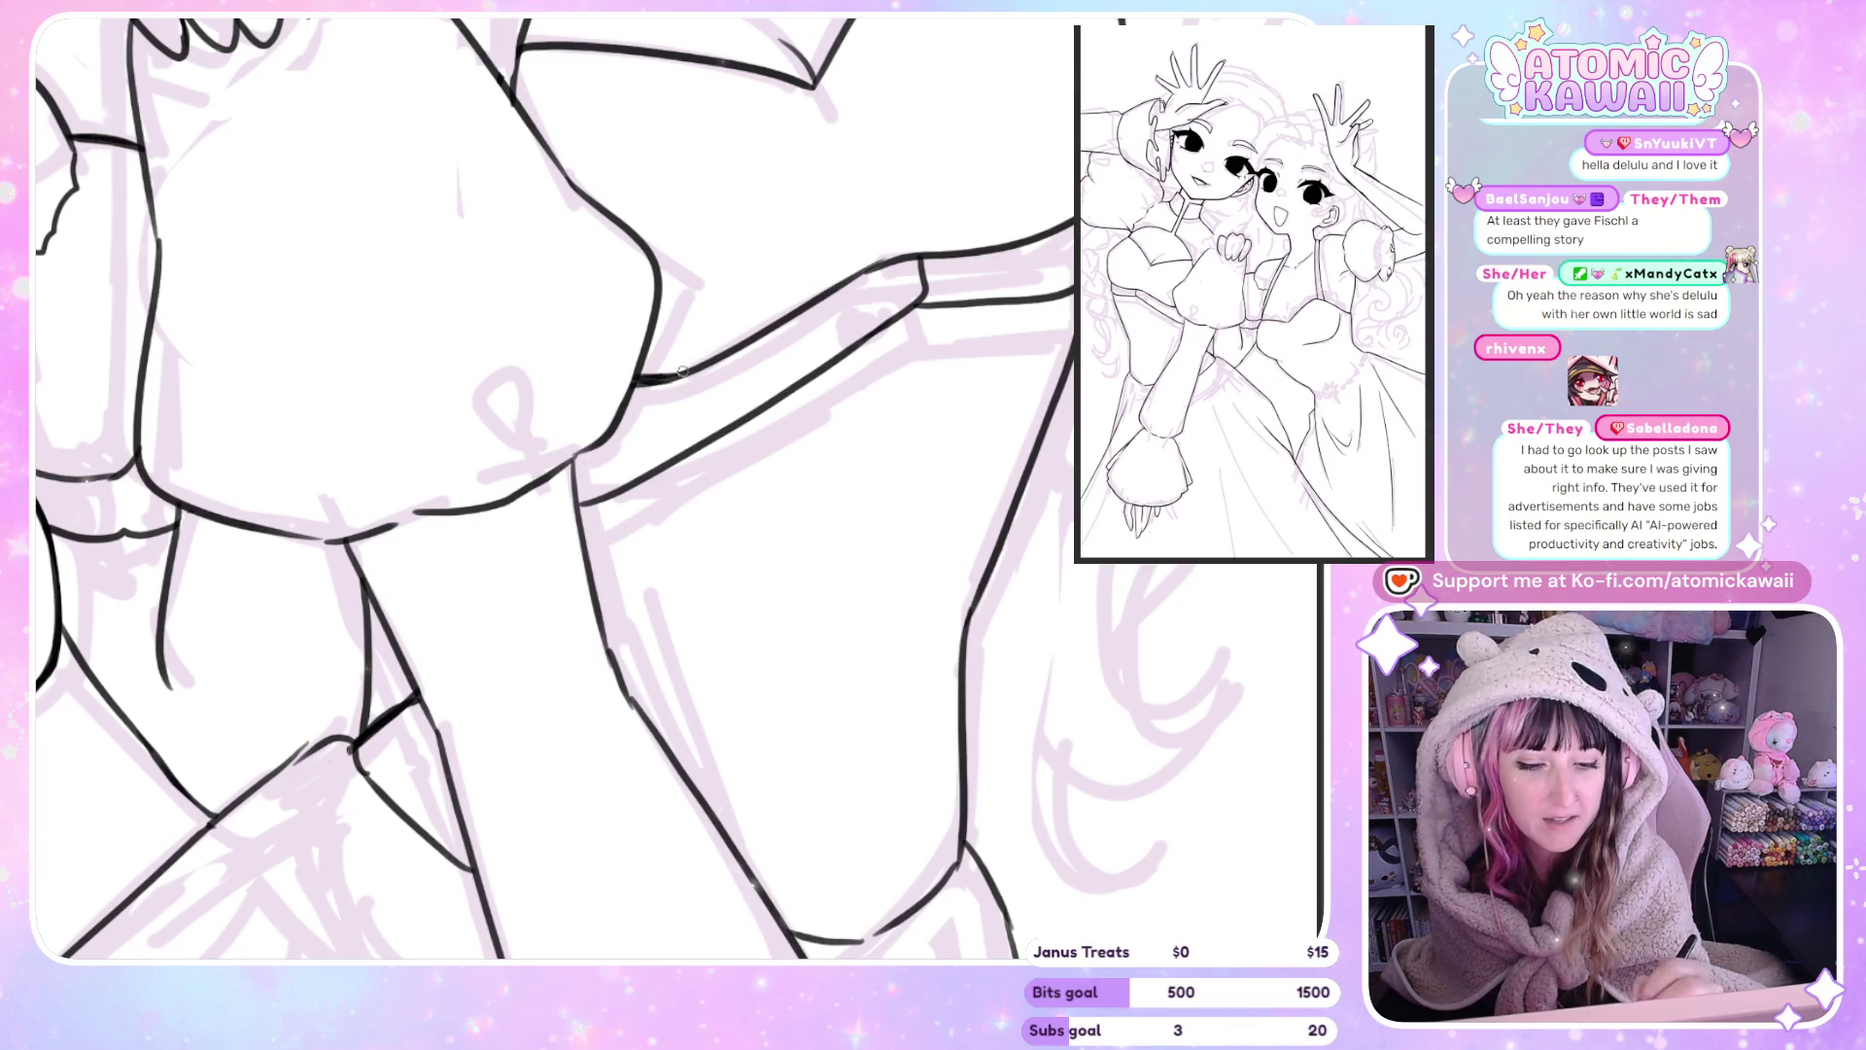
drag(816, 297, 905, 270)
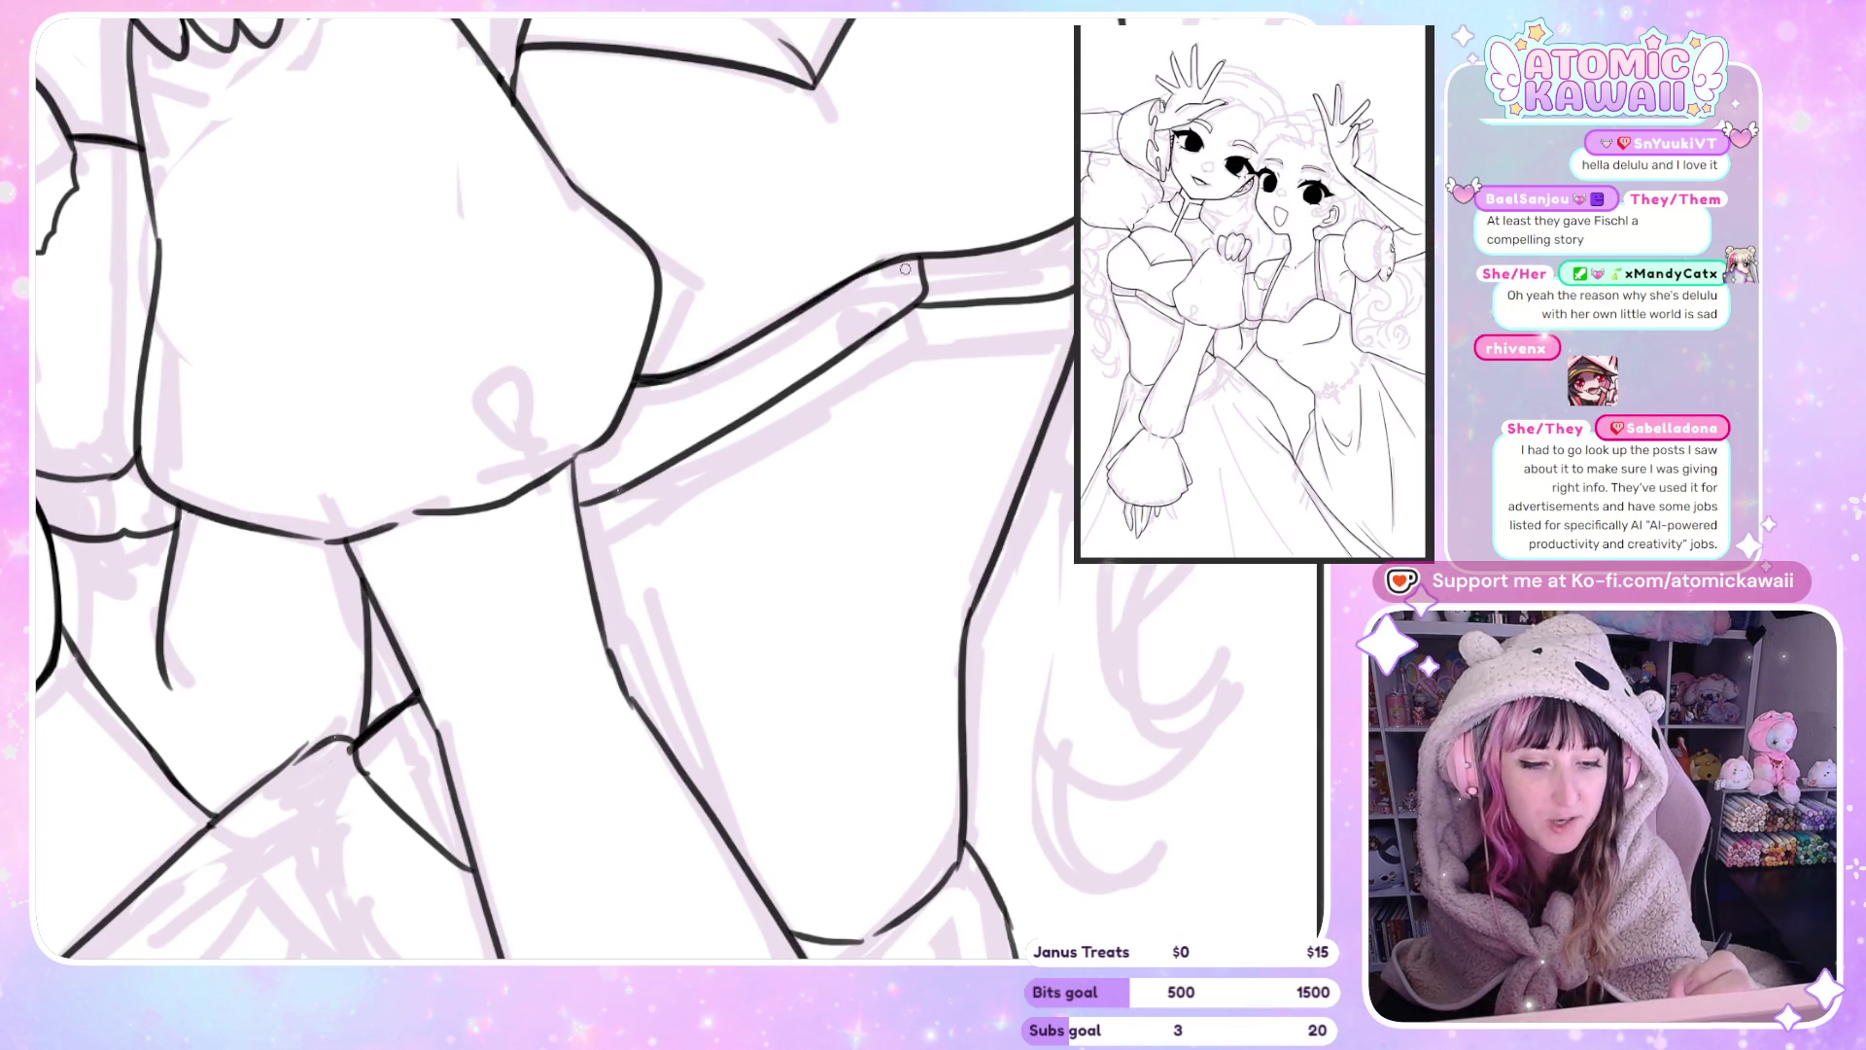
mouse_move(427, 510)
mouse_down()
mouse_move(583, 457)
mouse_move(595, 434)
mouse_up()
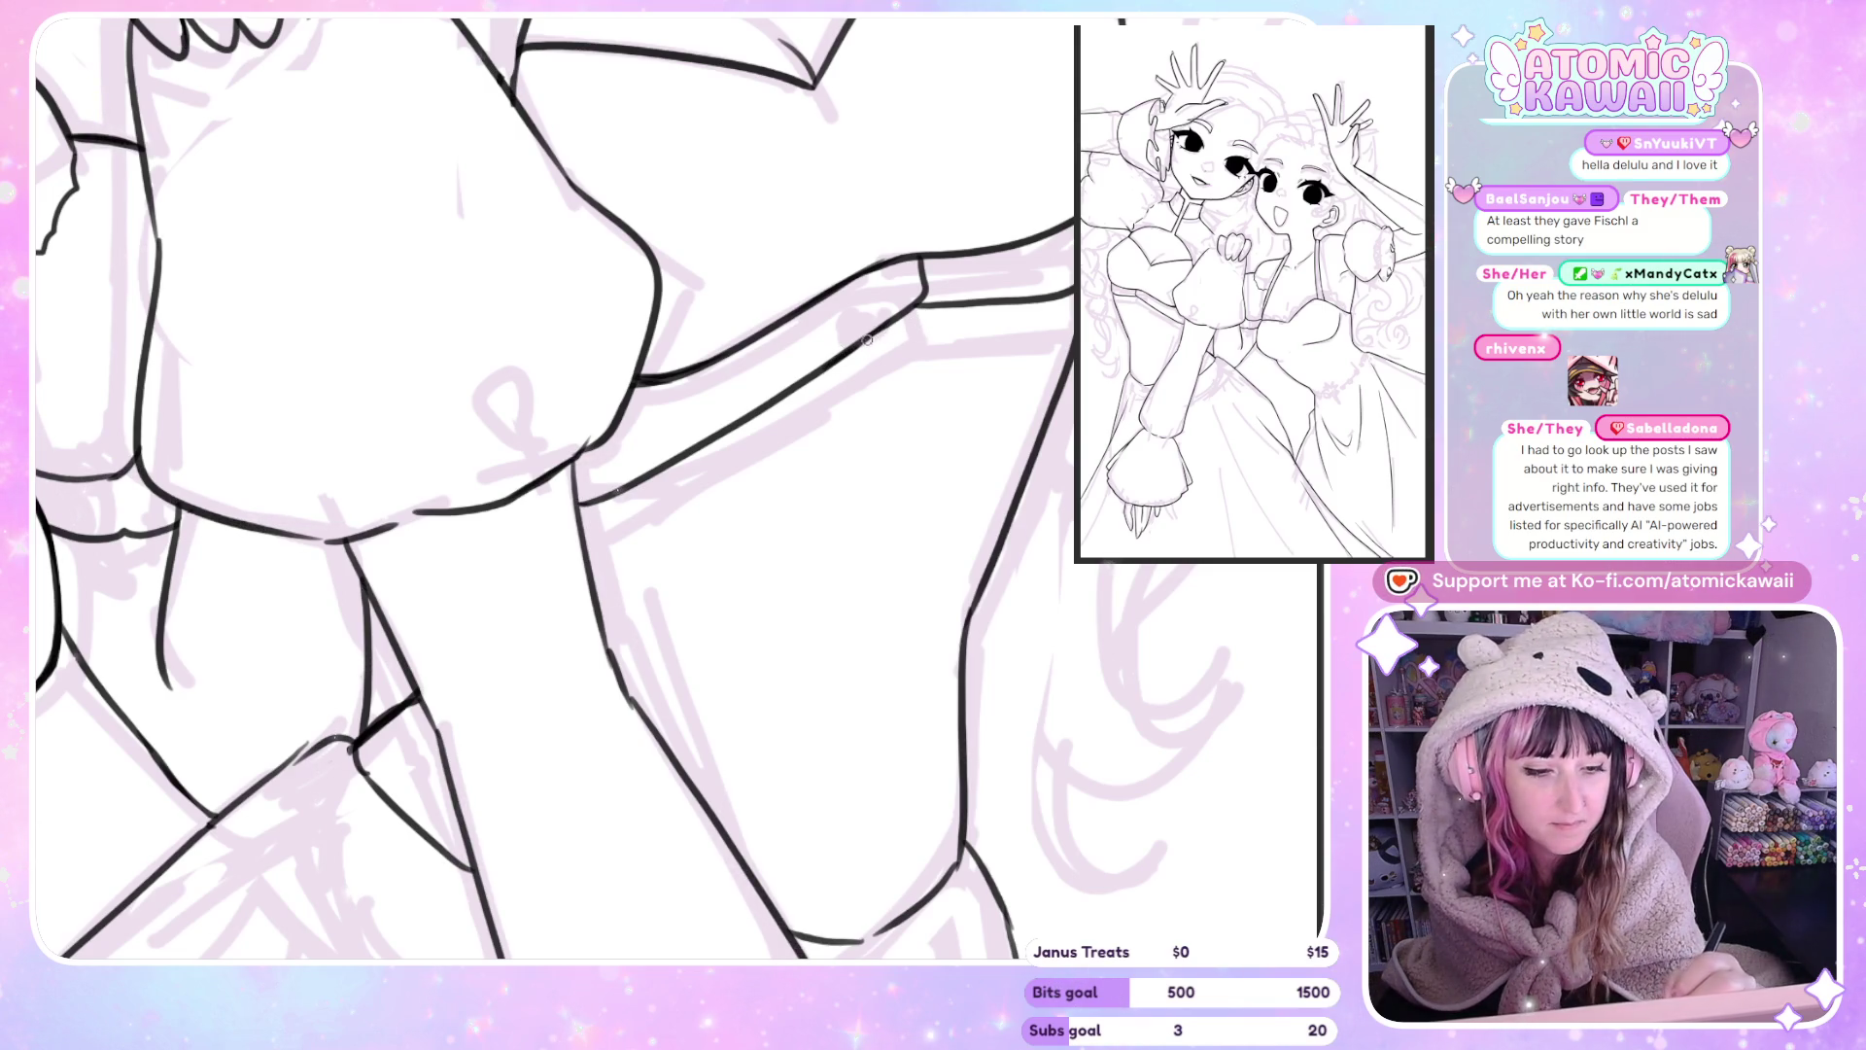
drag(923, 254, 906, 262)
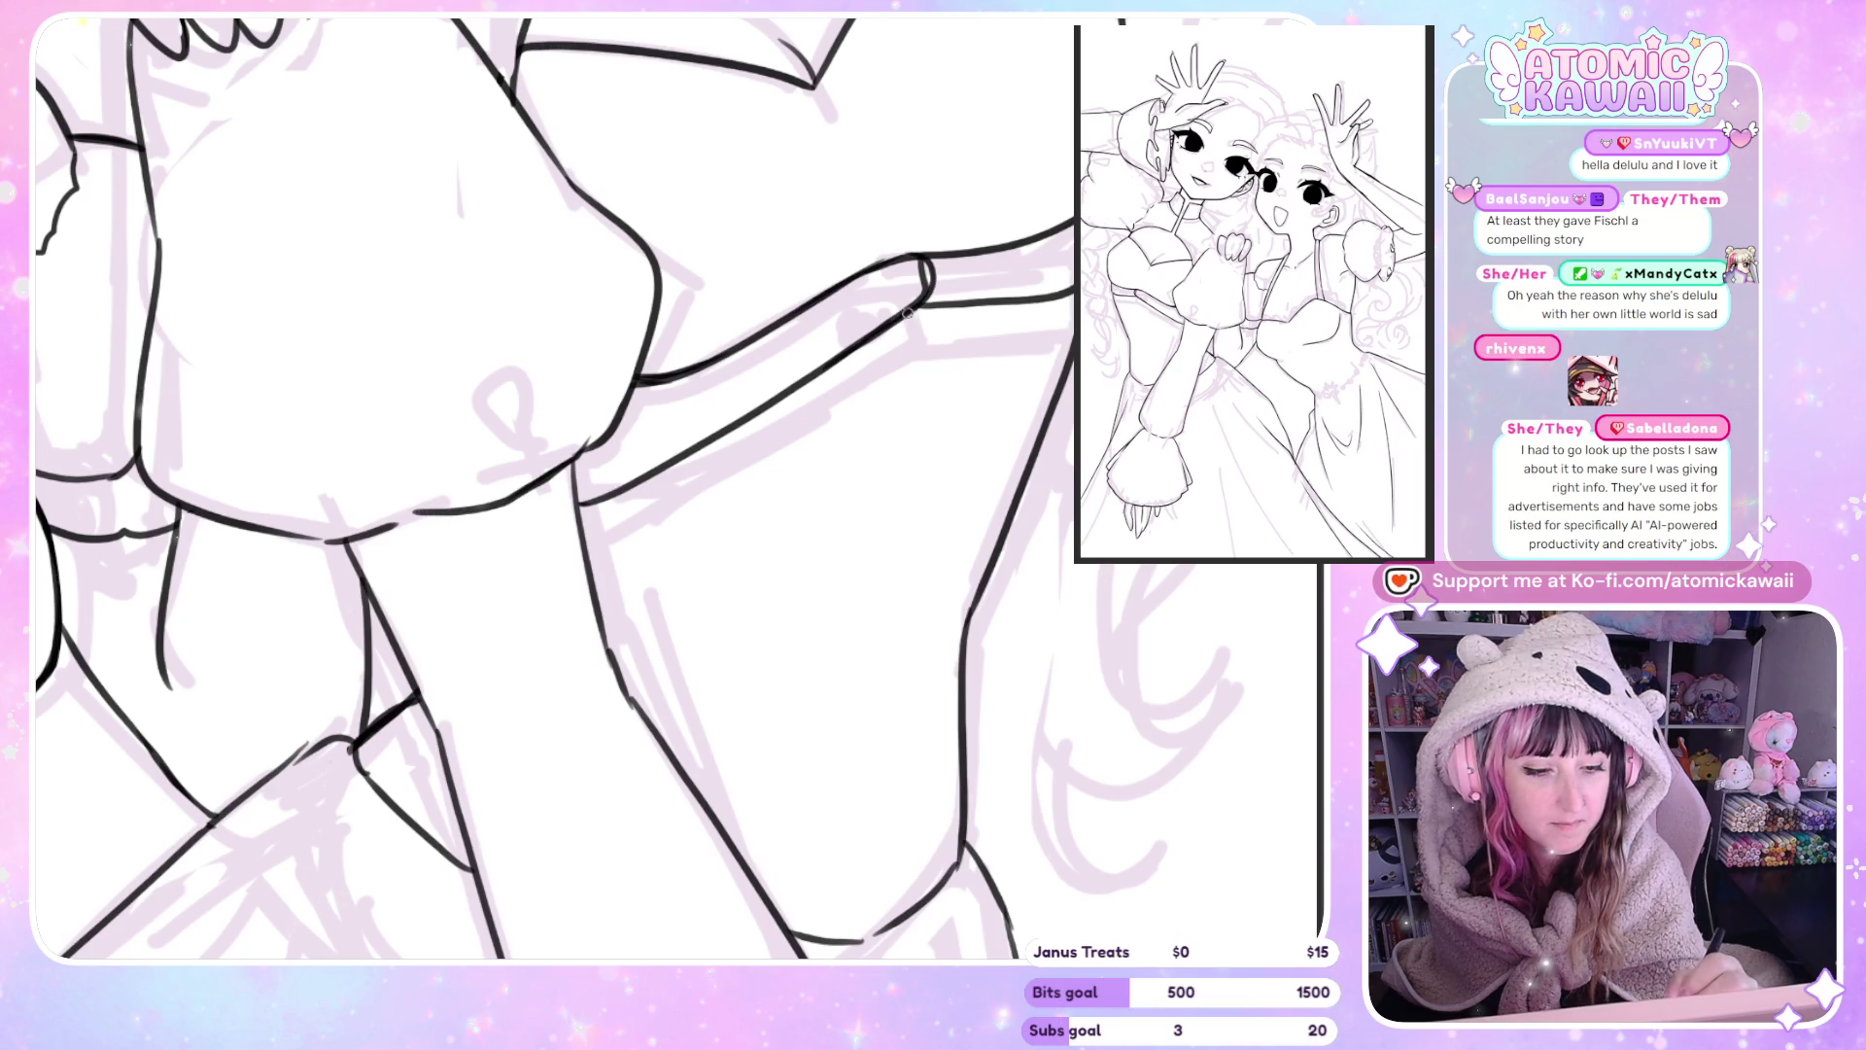
Redraw the junction line where the strap meets the bodice, darkening it.
drag(575, 484, 698, 440)
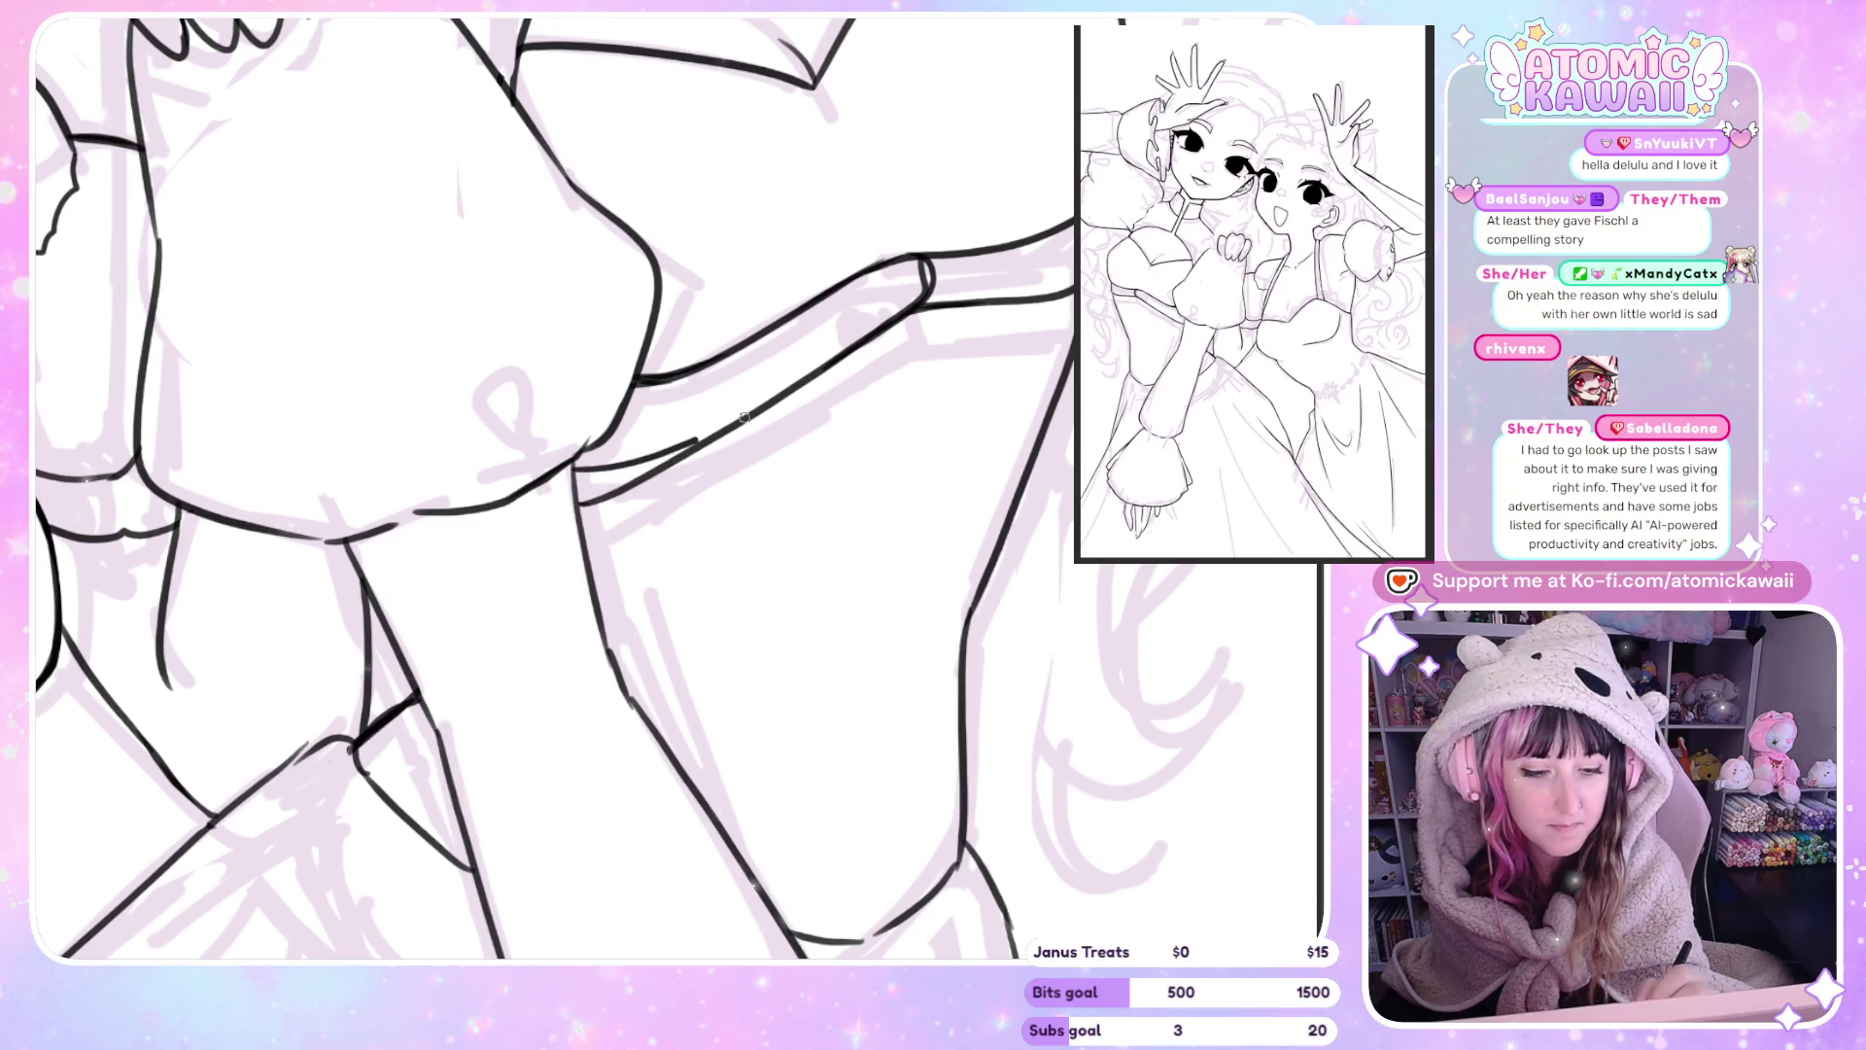
key(ctrl+z)
key(ctrl+z)
drag(607, 487, 783, 405)
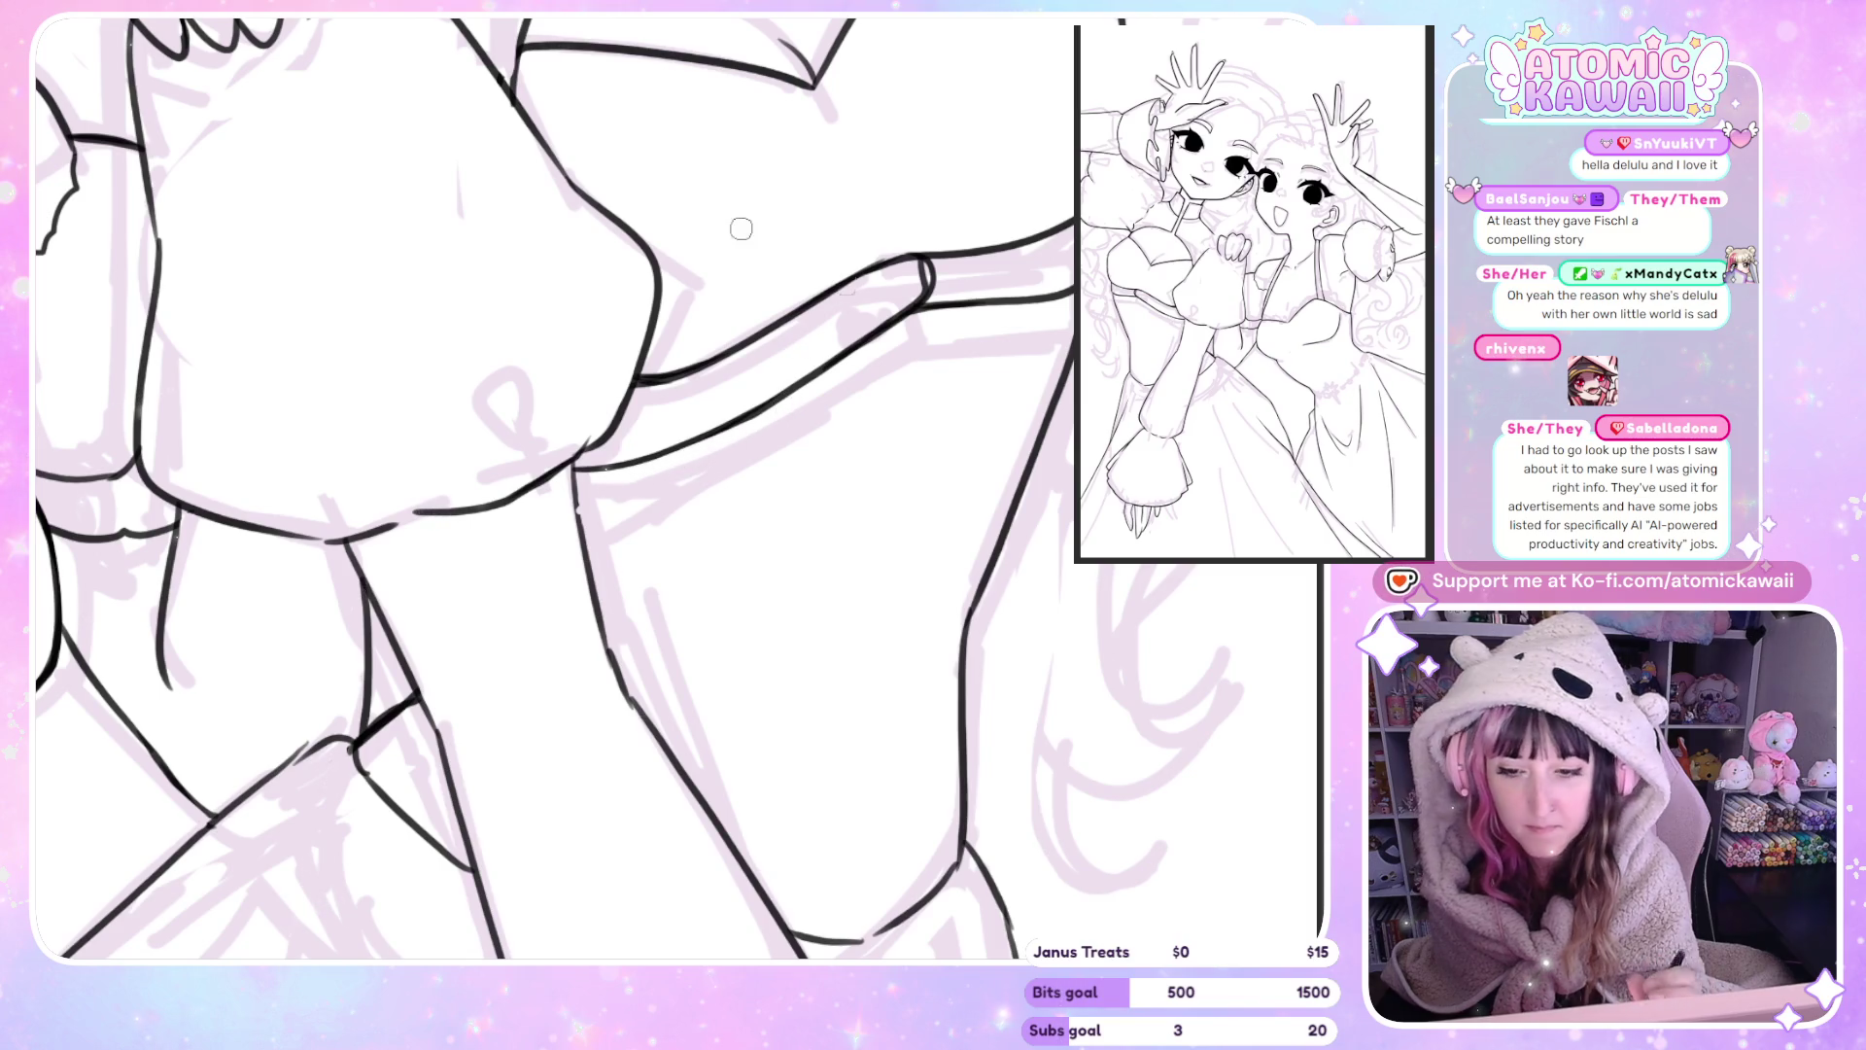
drag(573, 466, 584, 524)
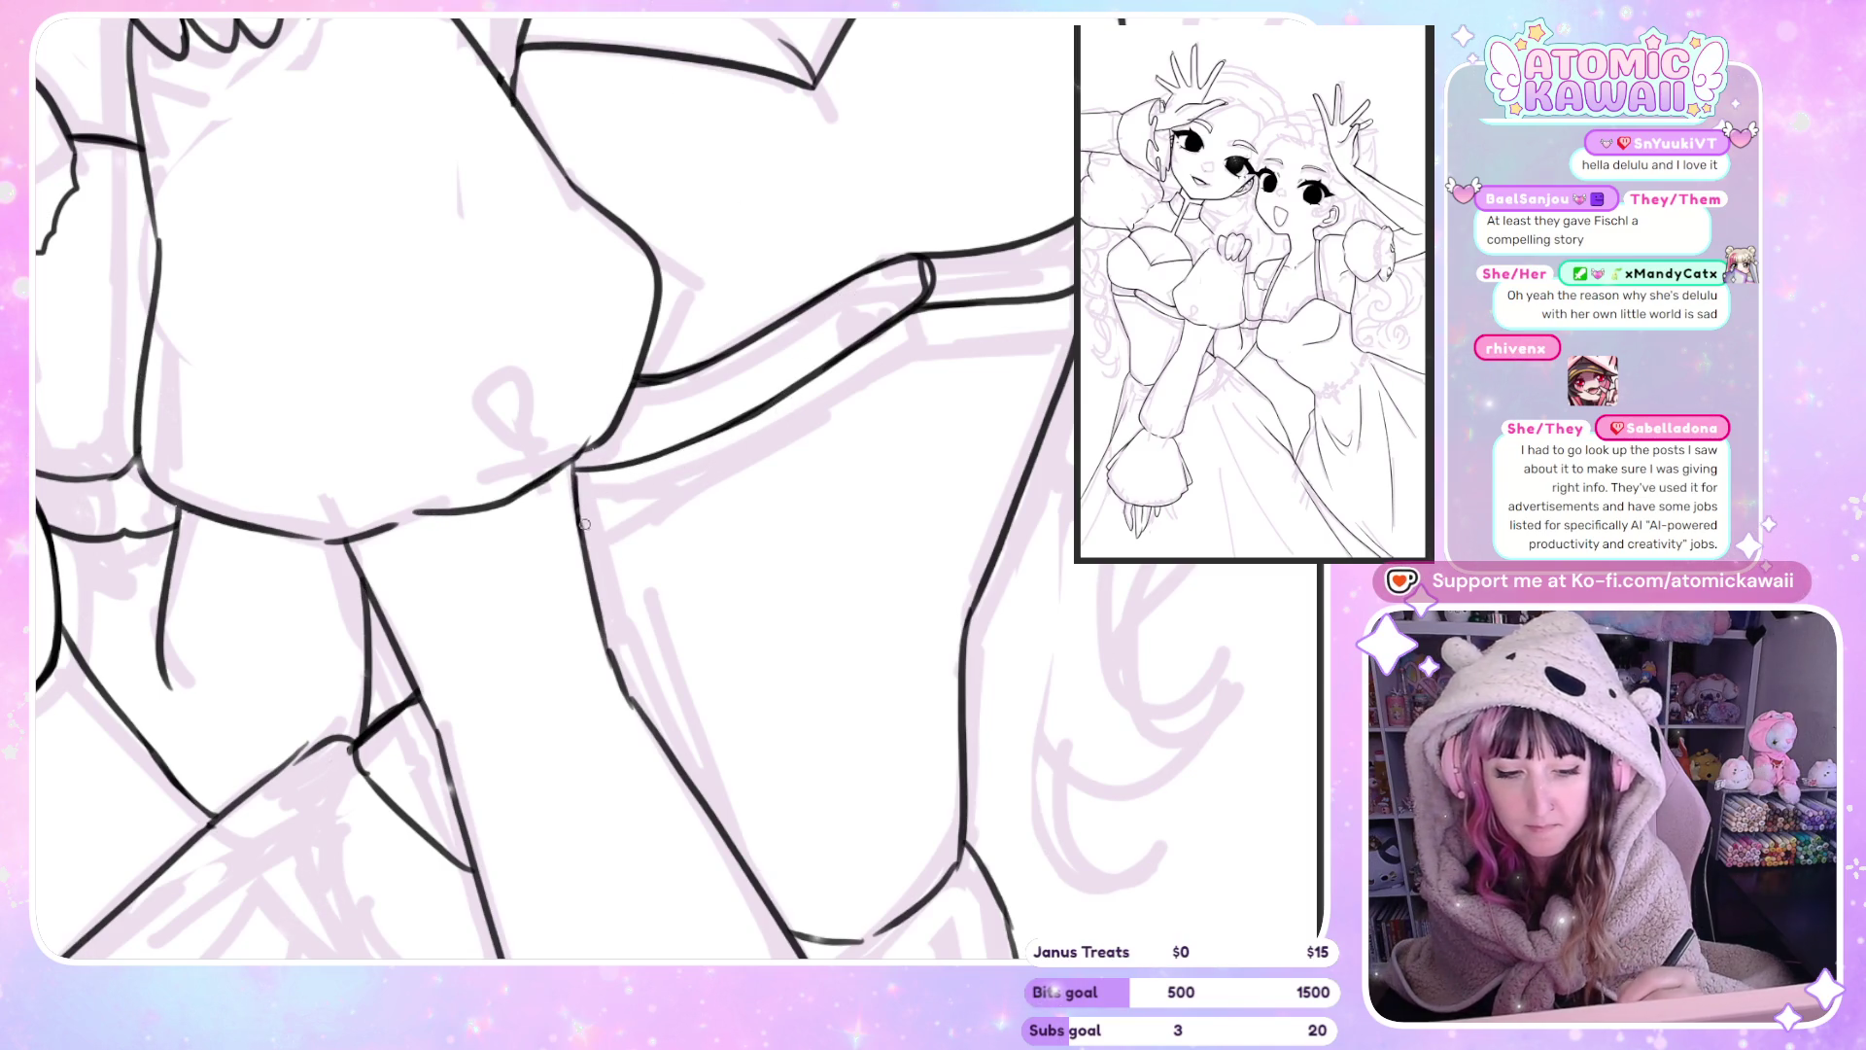
mouse_move(583, 452)
mouse_down()
mouse_move(702, 430)
mouse_move(808, 371)
mouse_up()
drag(656, 455, 834, 356)
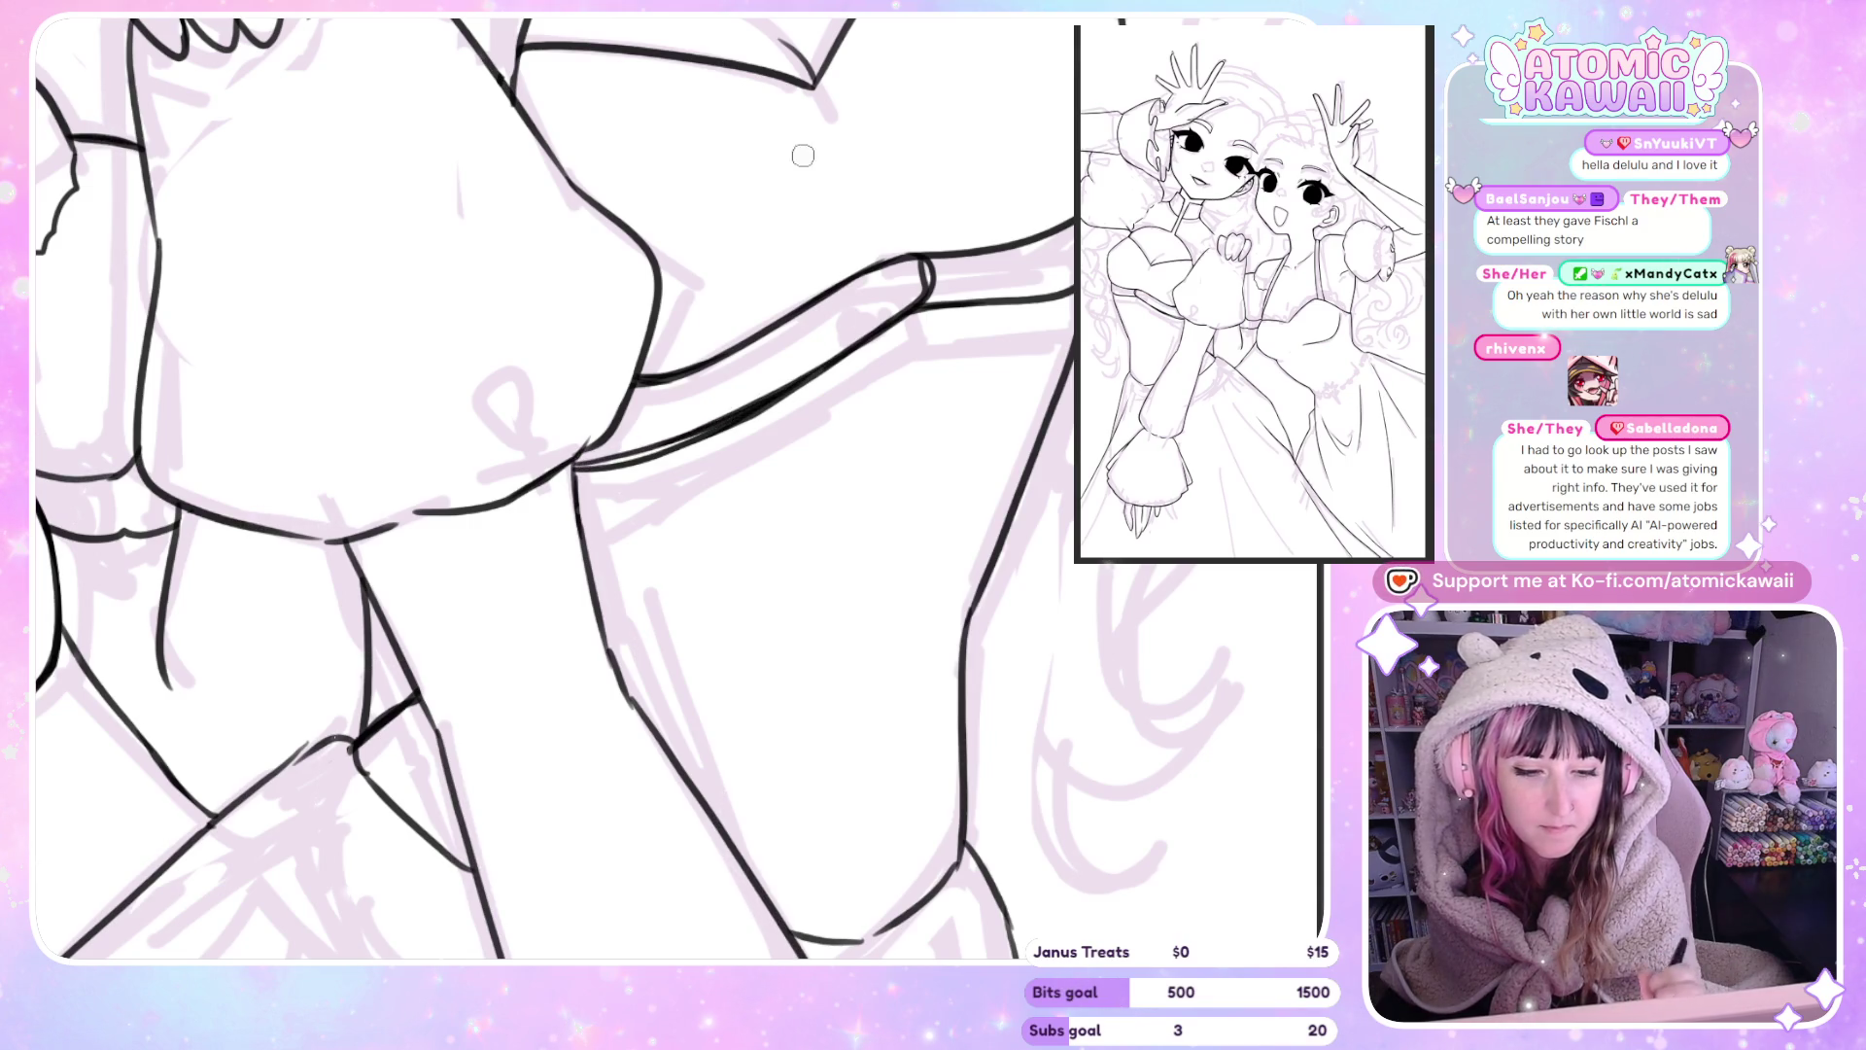
drag(589, 478, 856, 366)
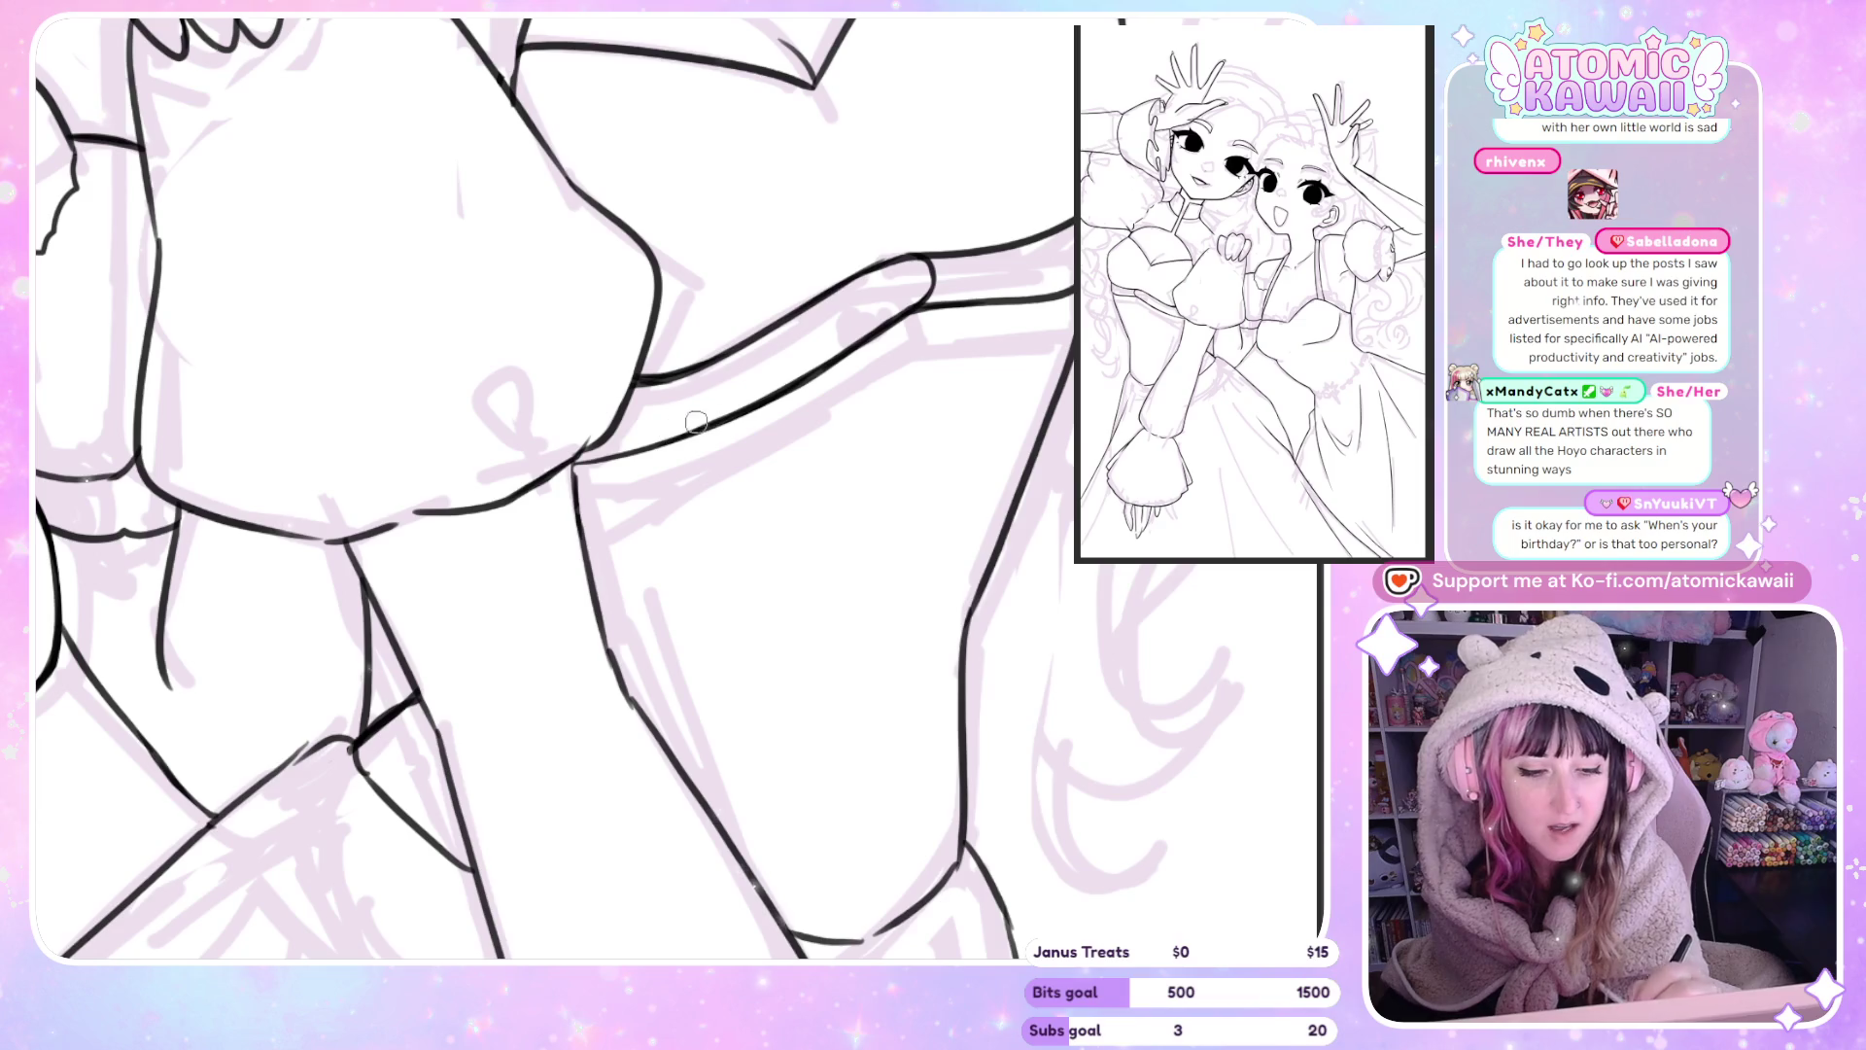
Ink the strap's outline and lower edge, close its round hole, and extend it rightward.
drag(919, 283, 642, 390)
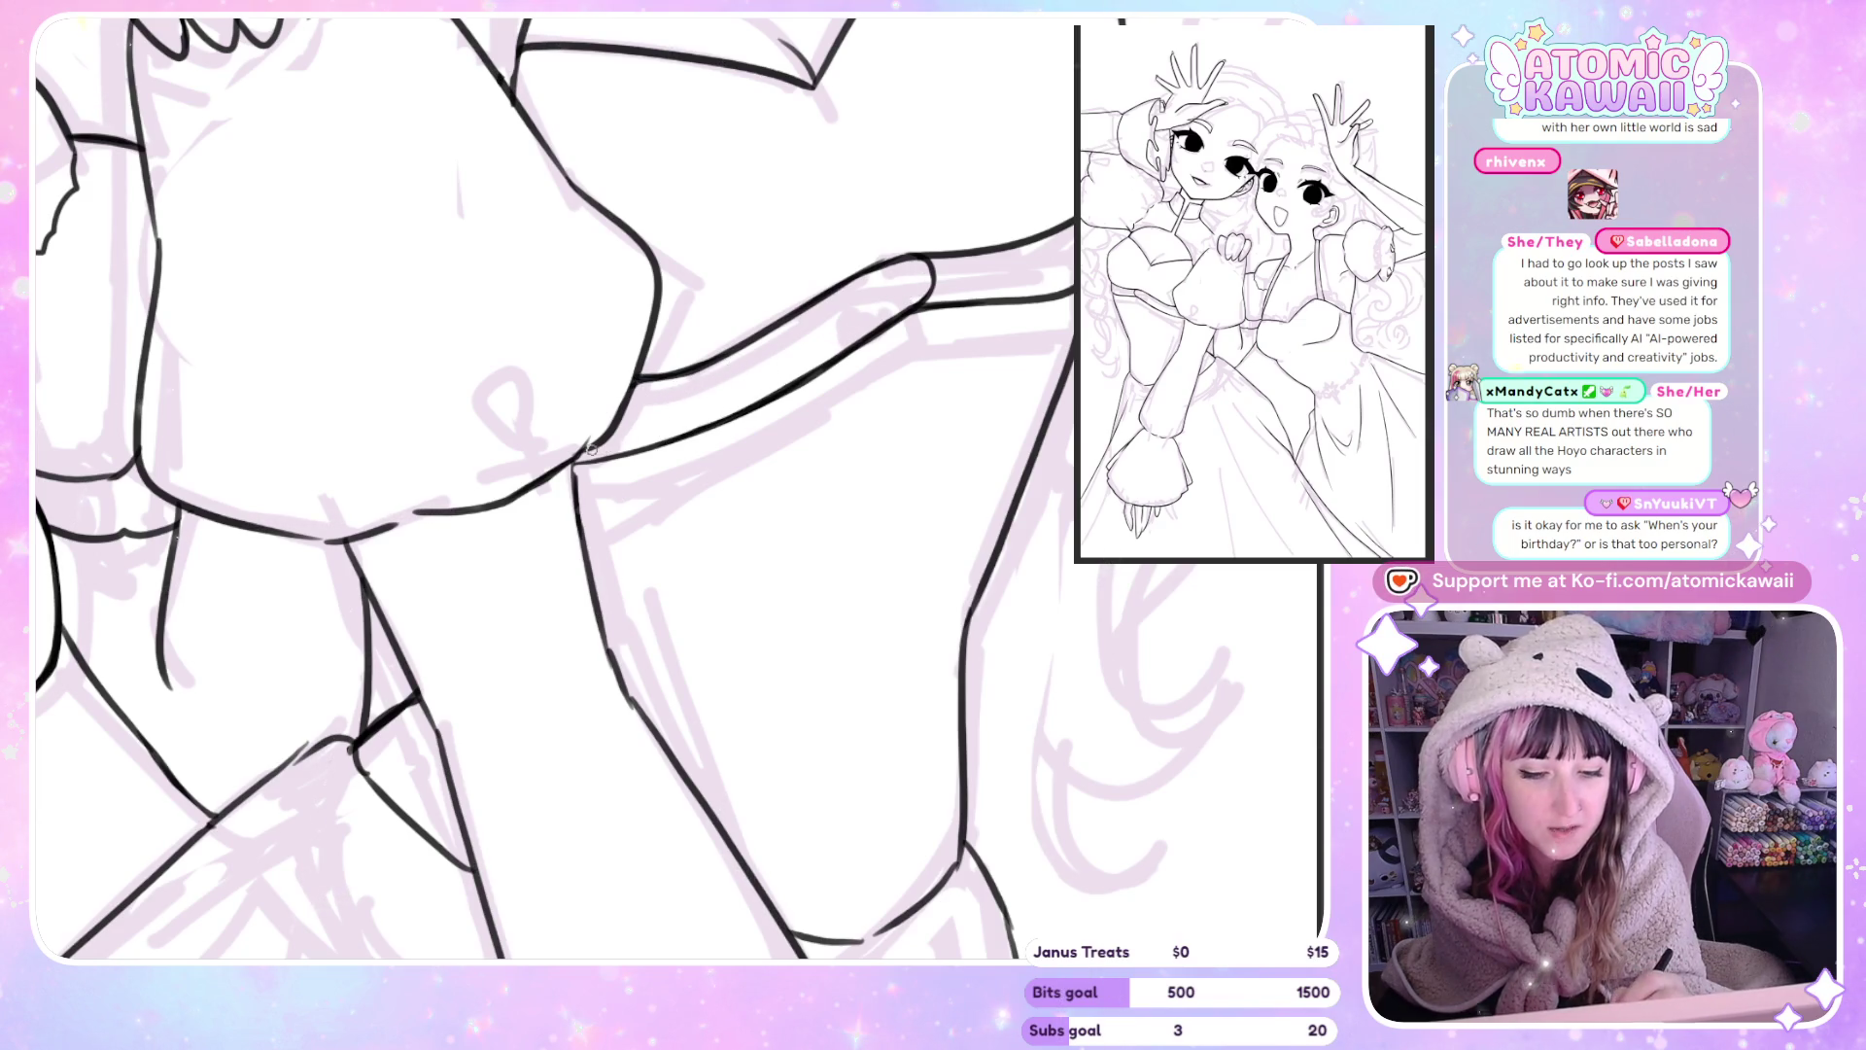
drag(595, 445, 802, 381)
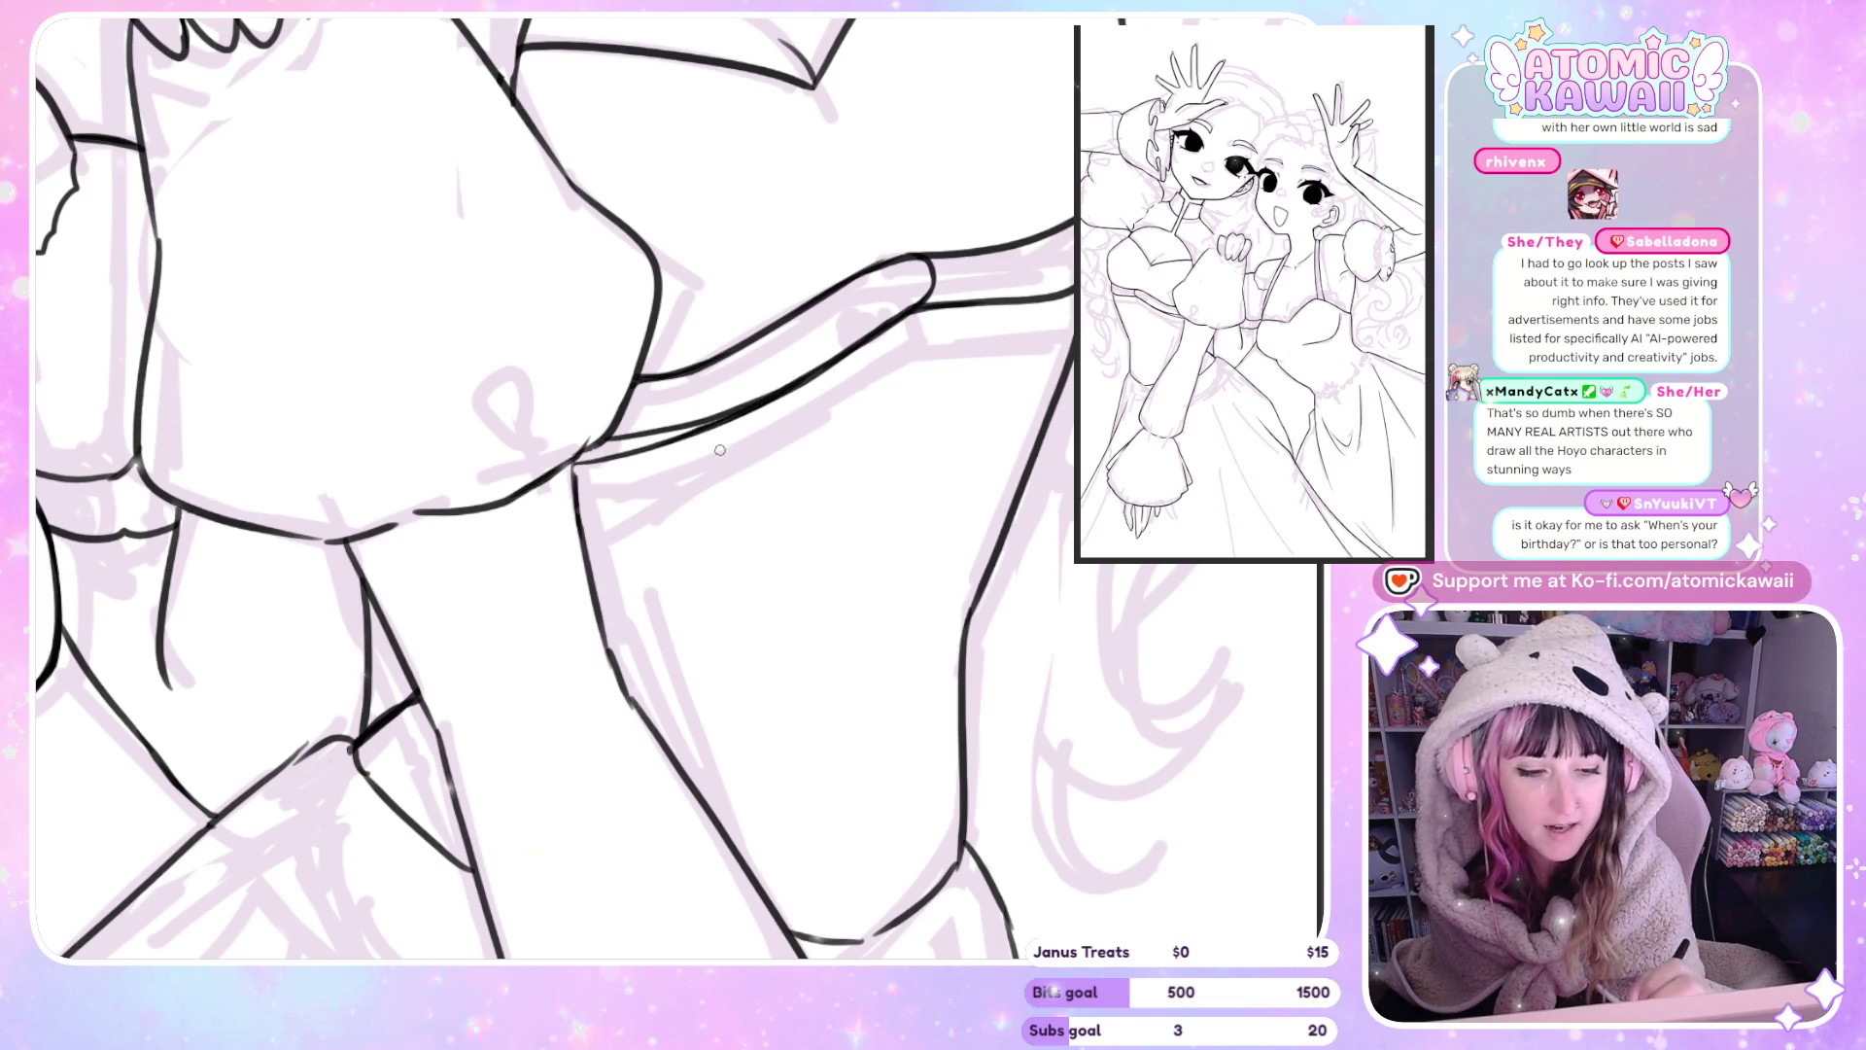
drag(619, 428, 855, 336)
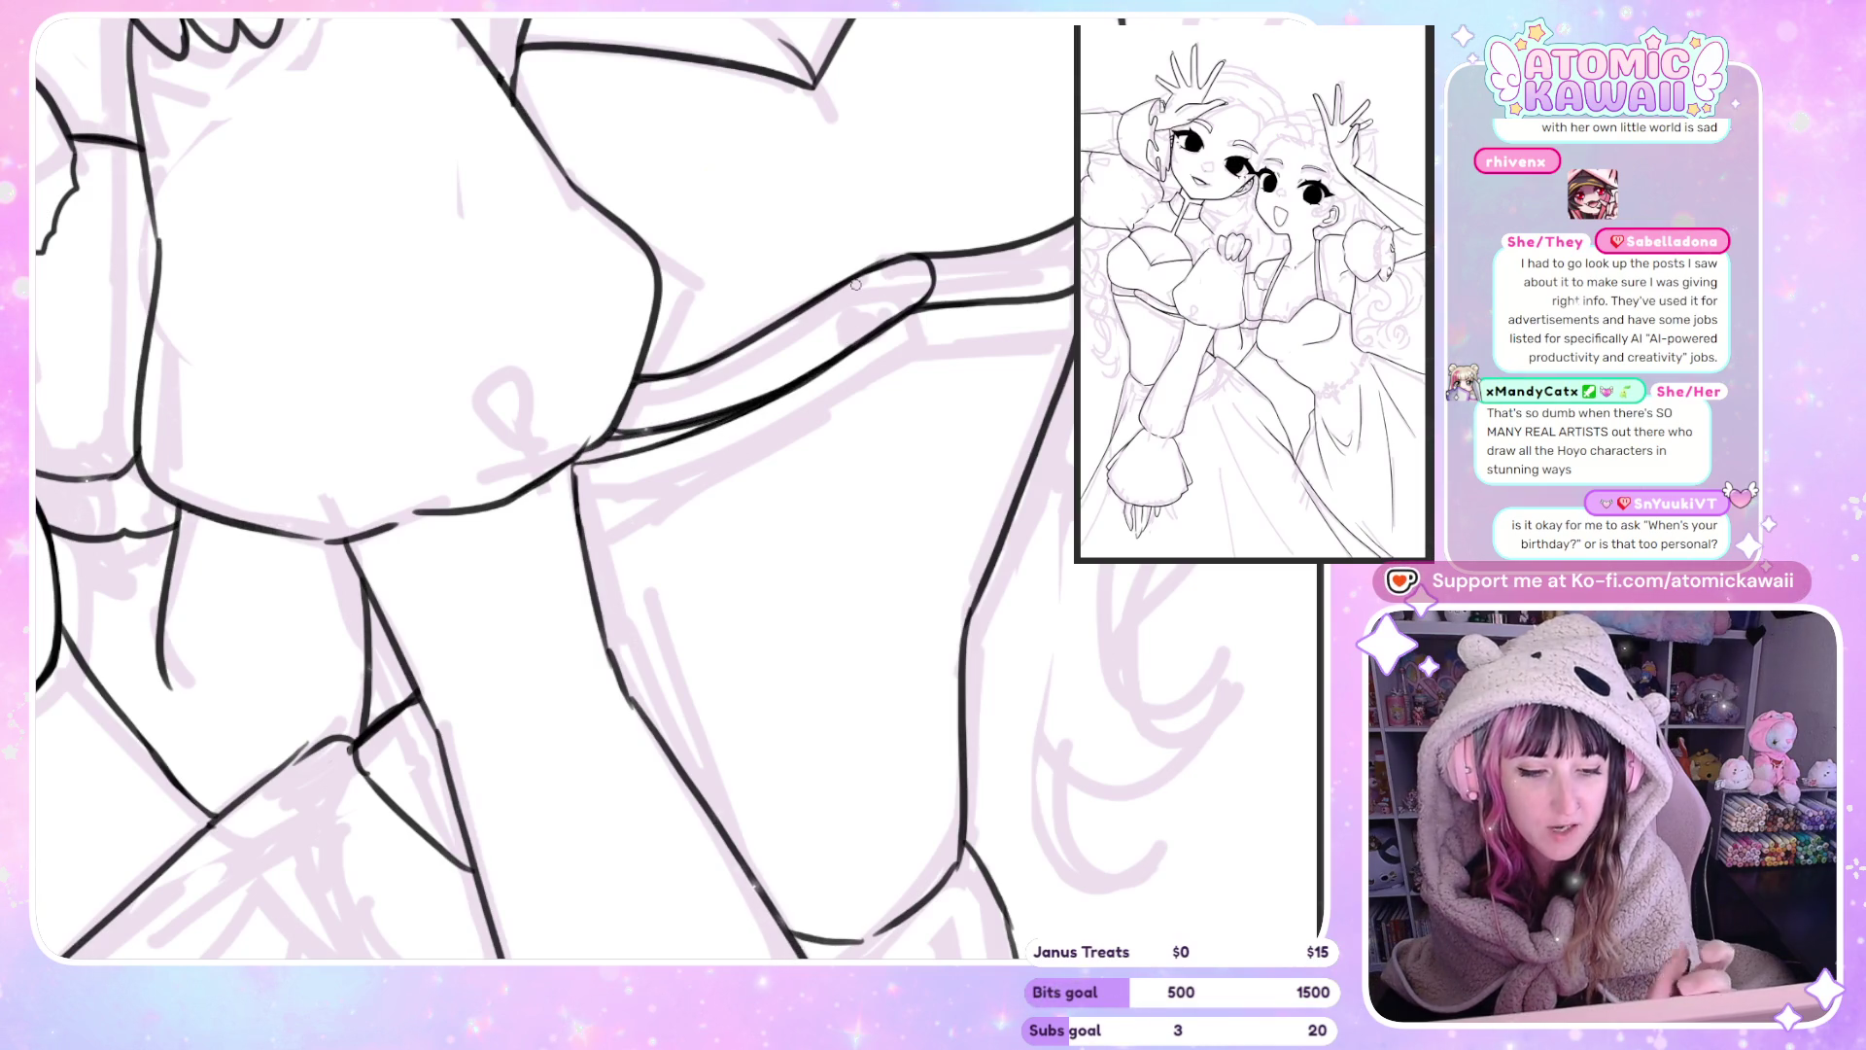
drag(638, 455, 795, 431)
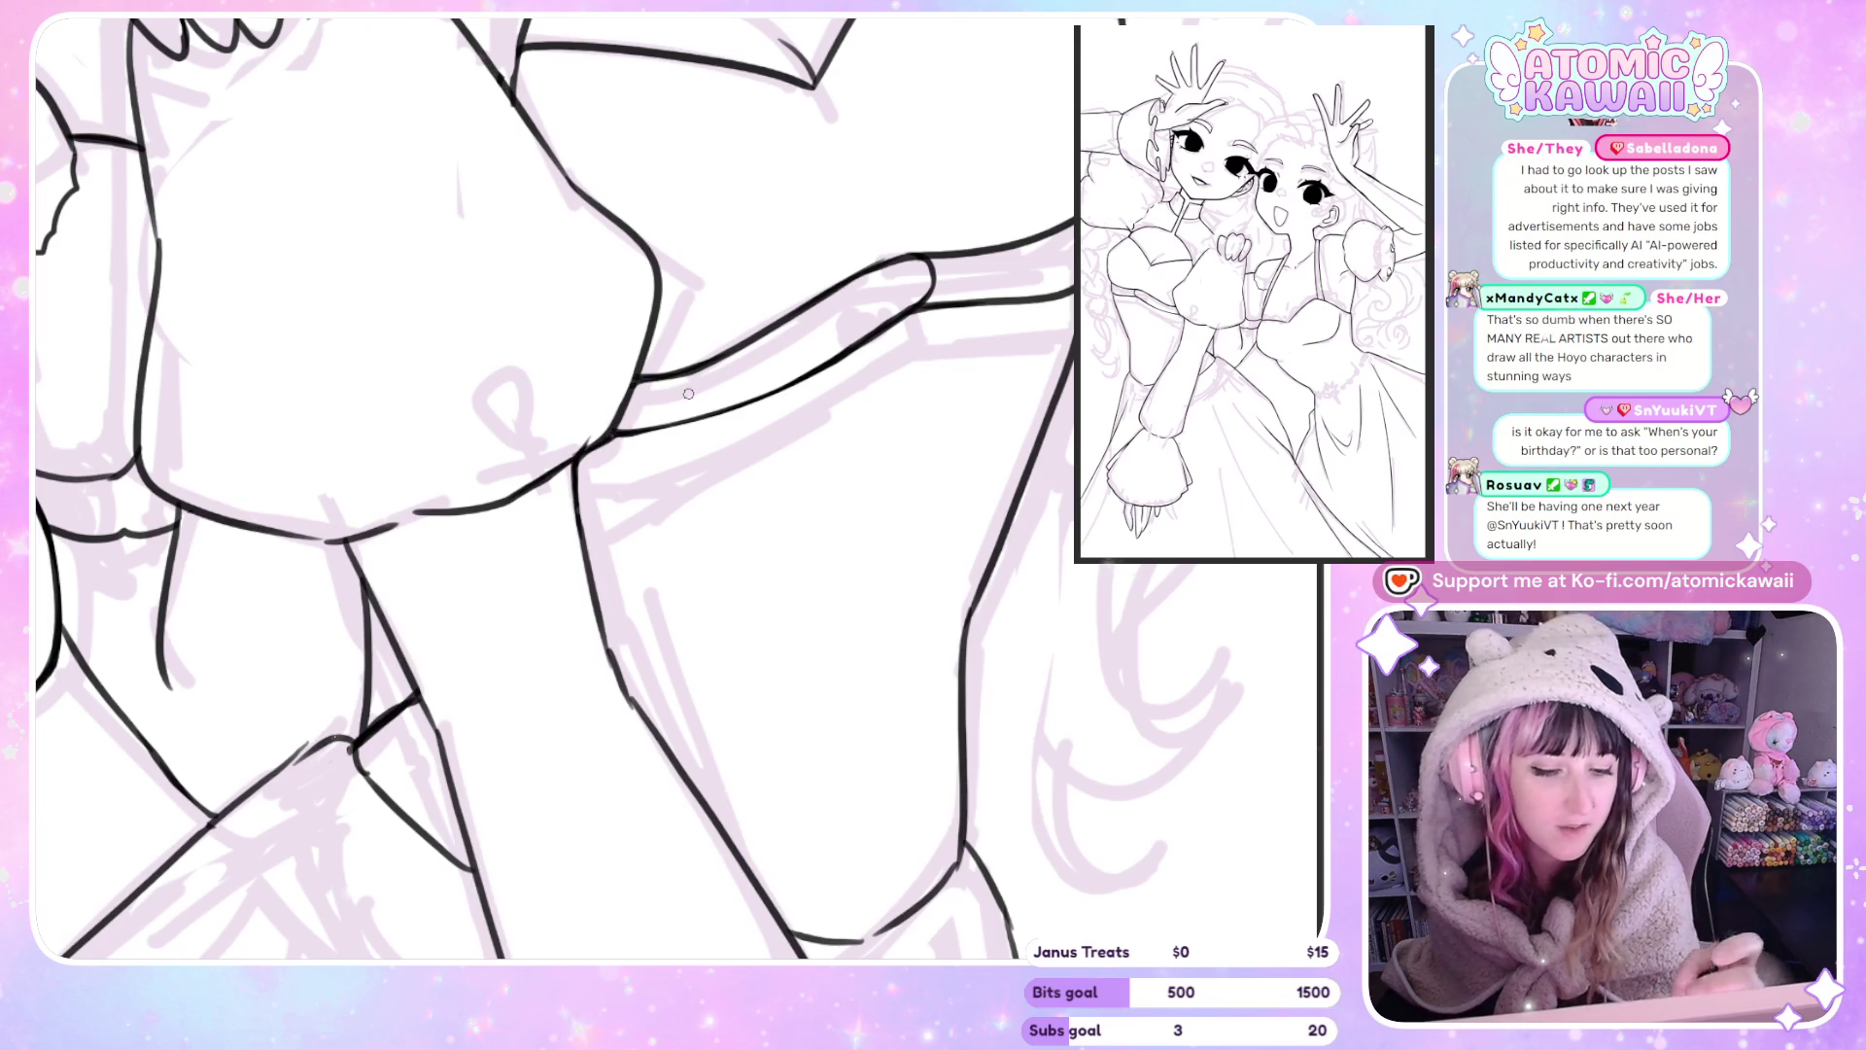
drag(658, 428, 742, 407)
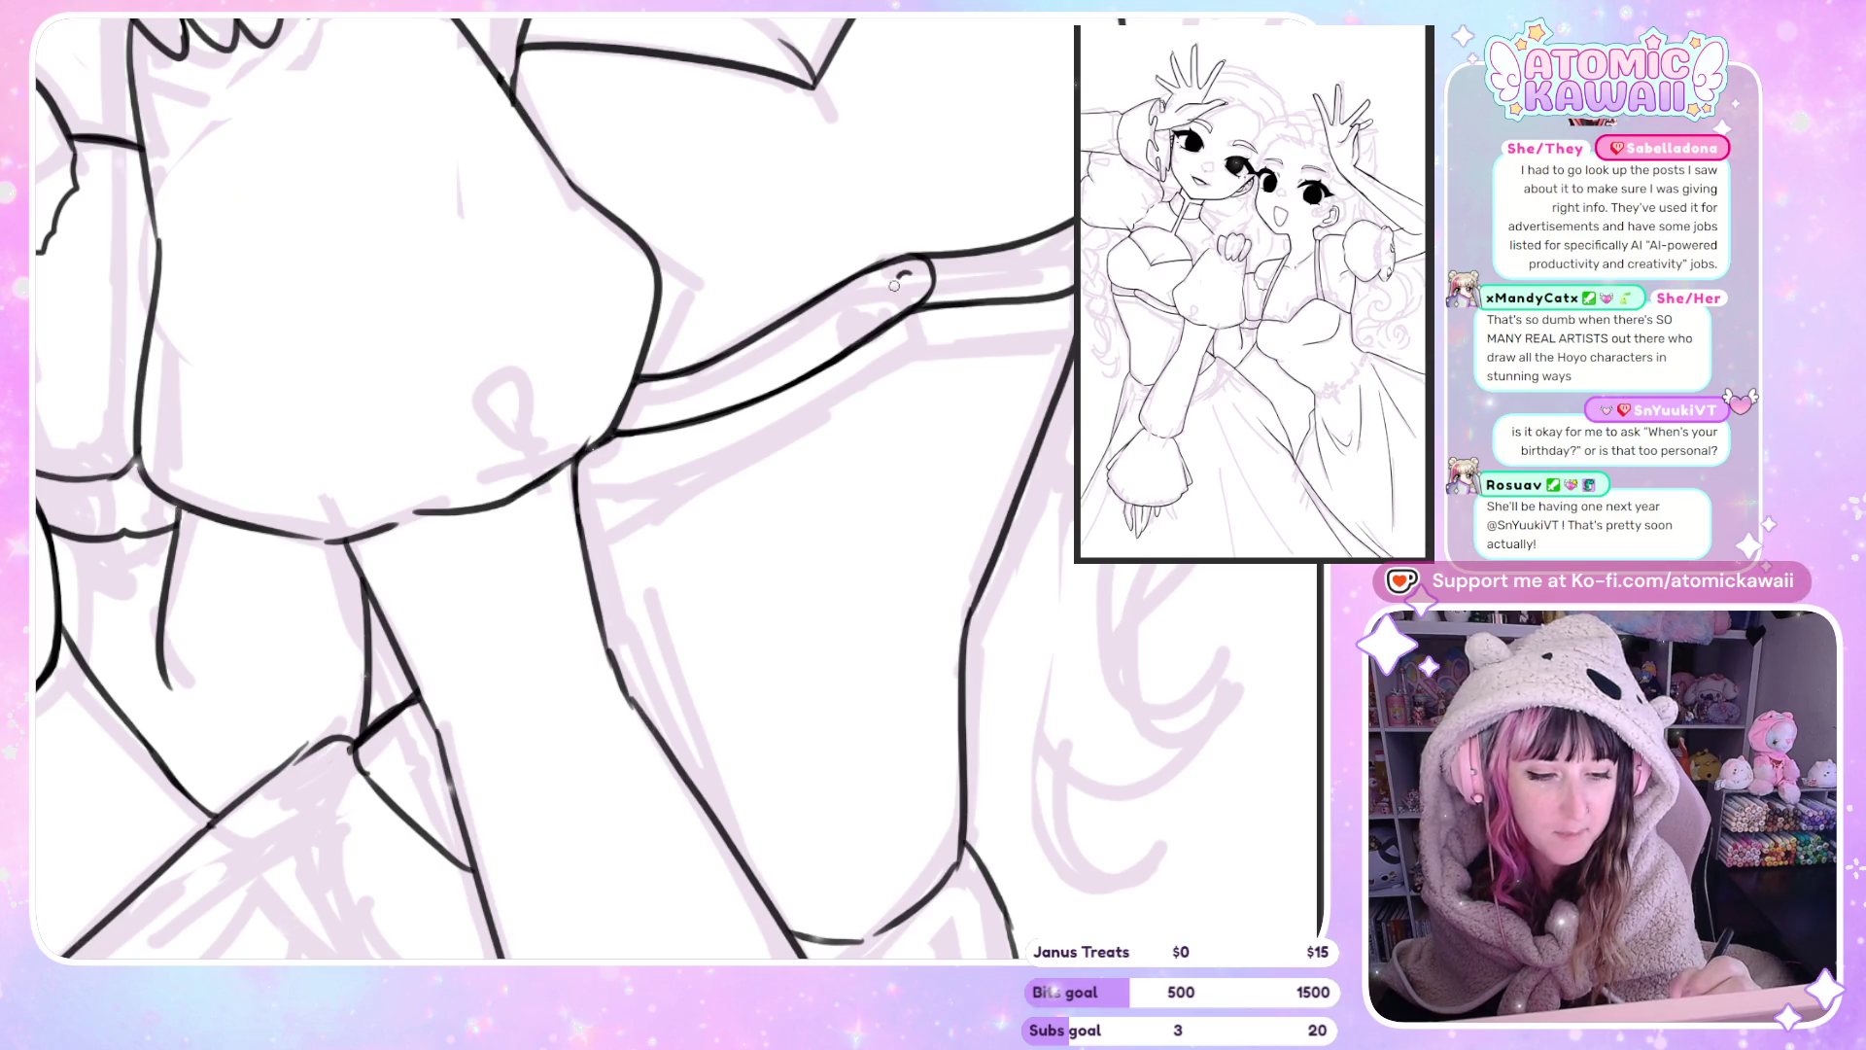
drag(919, 280, 910, 276)
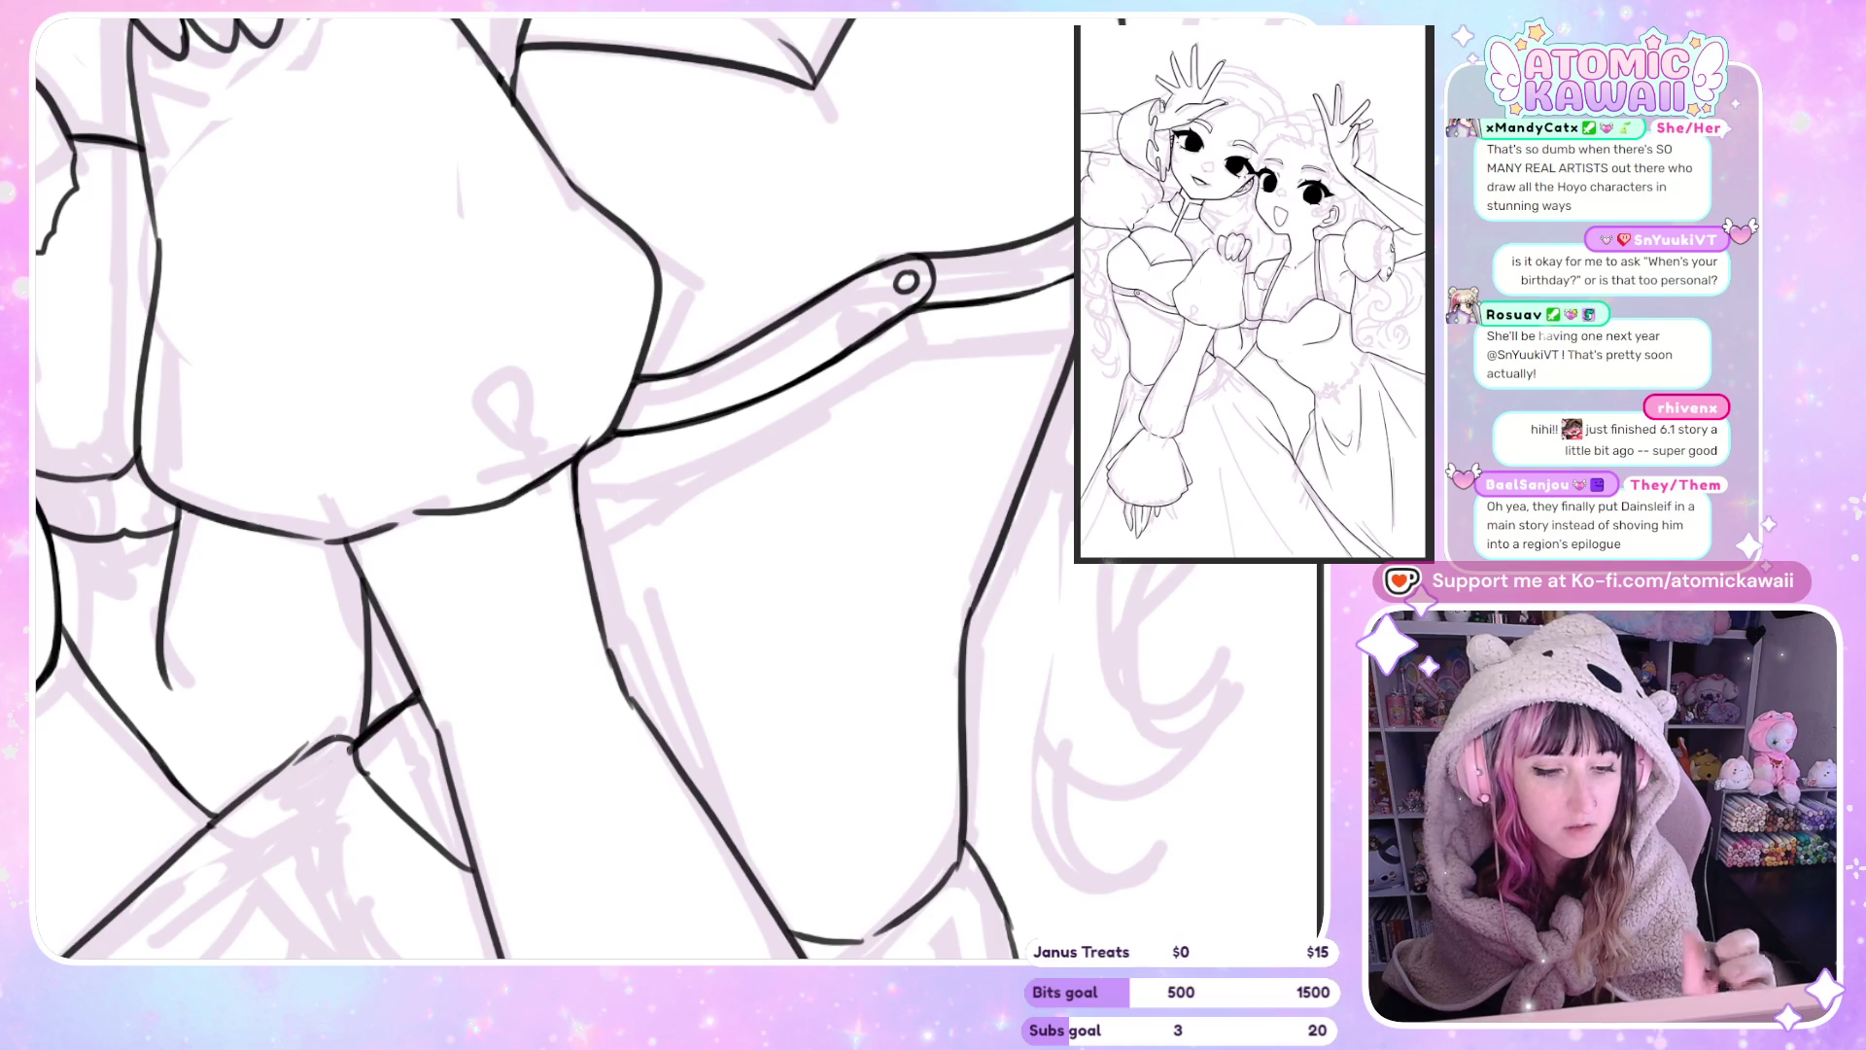
drag(1016, 295, 1069, 274)
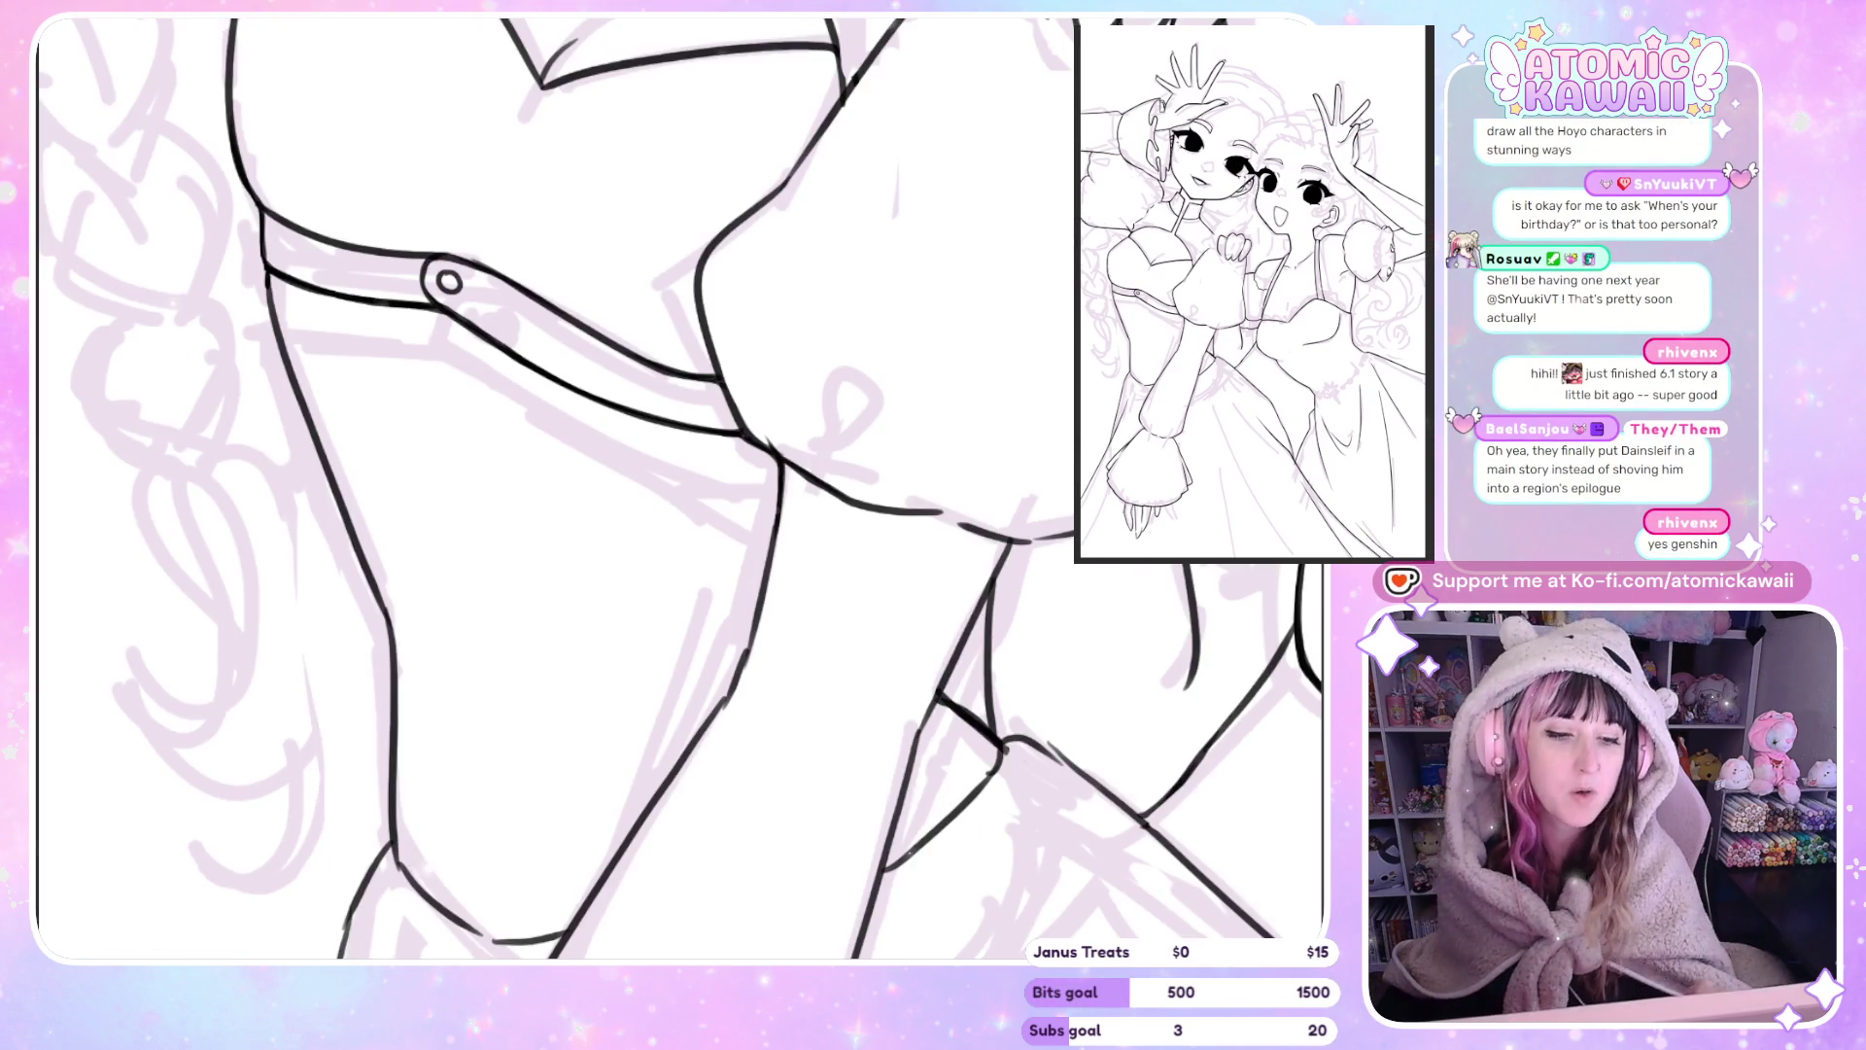
key(h)
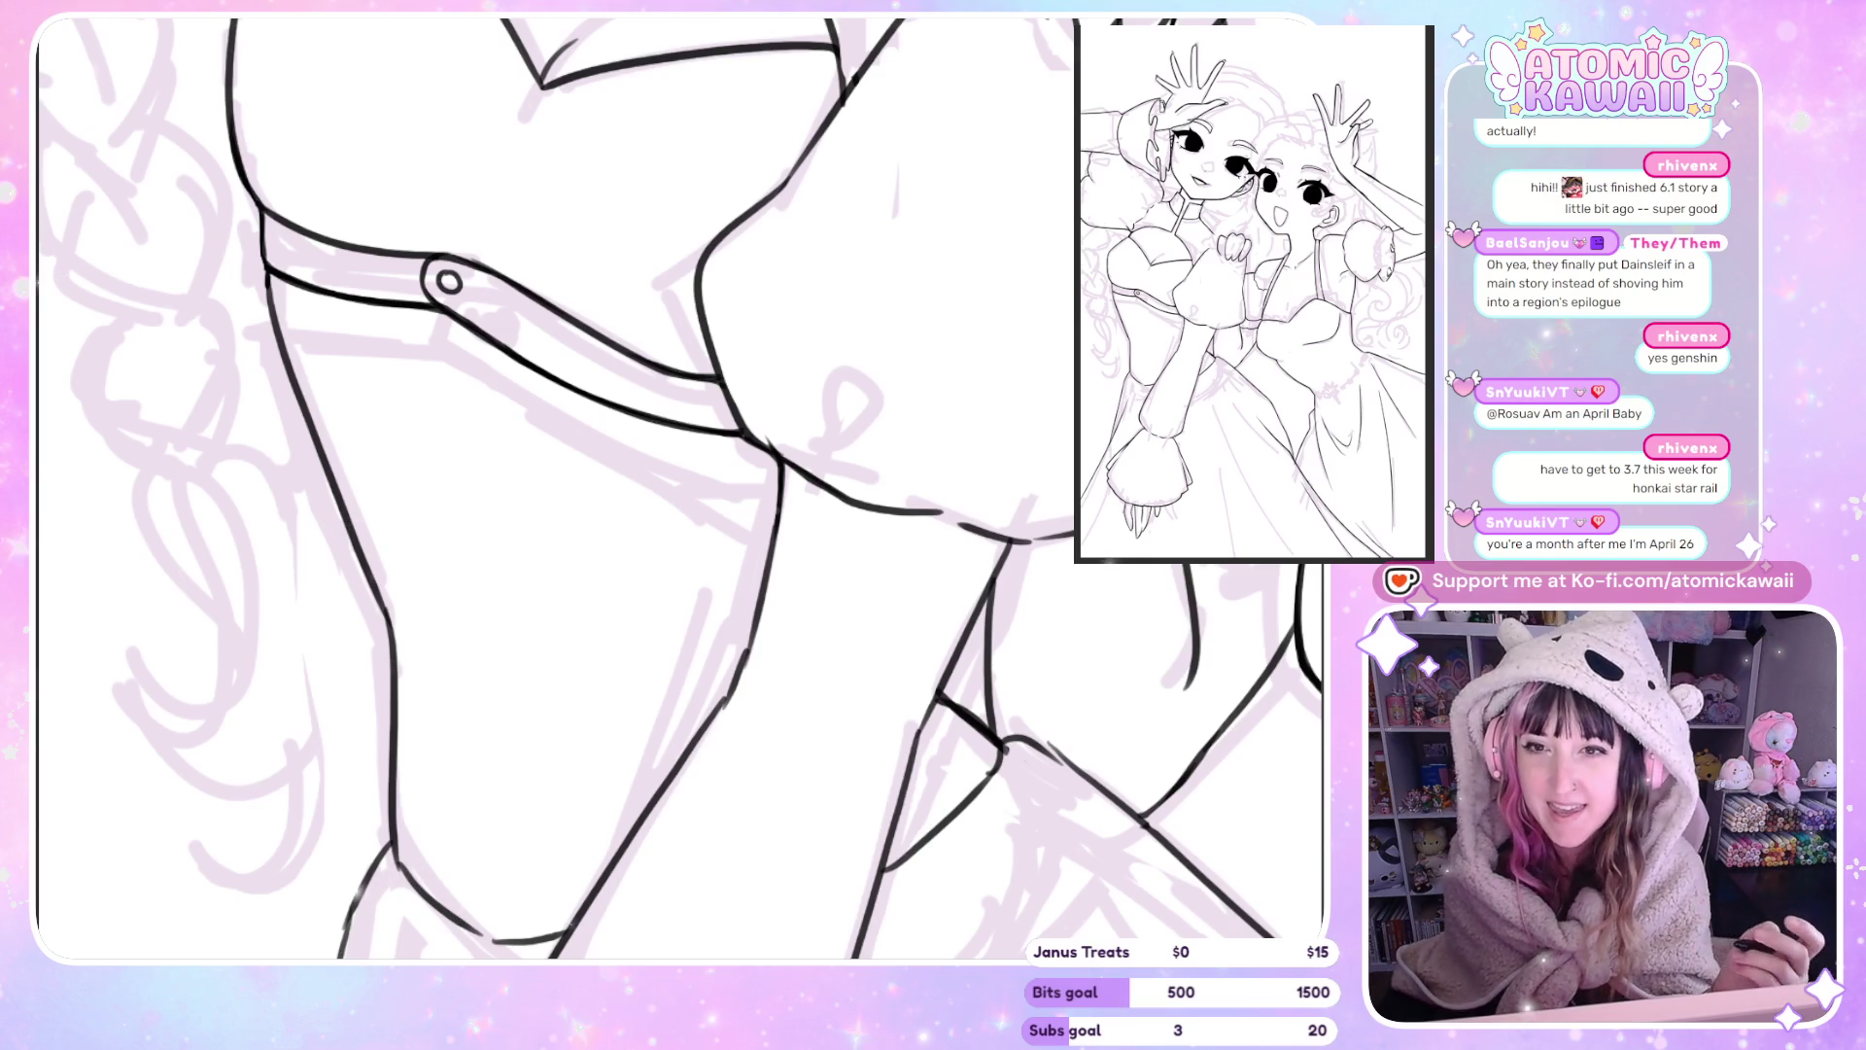
Zoom out to the full page and mirror it to check the drawing.
scroll(680, 486, up, 3)
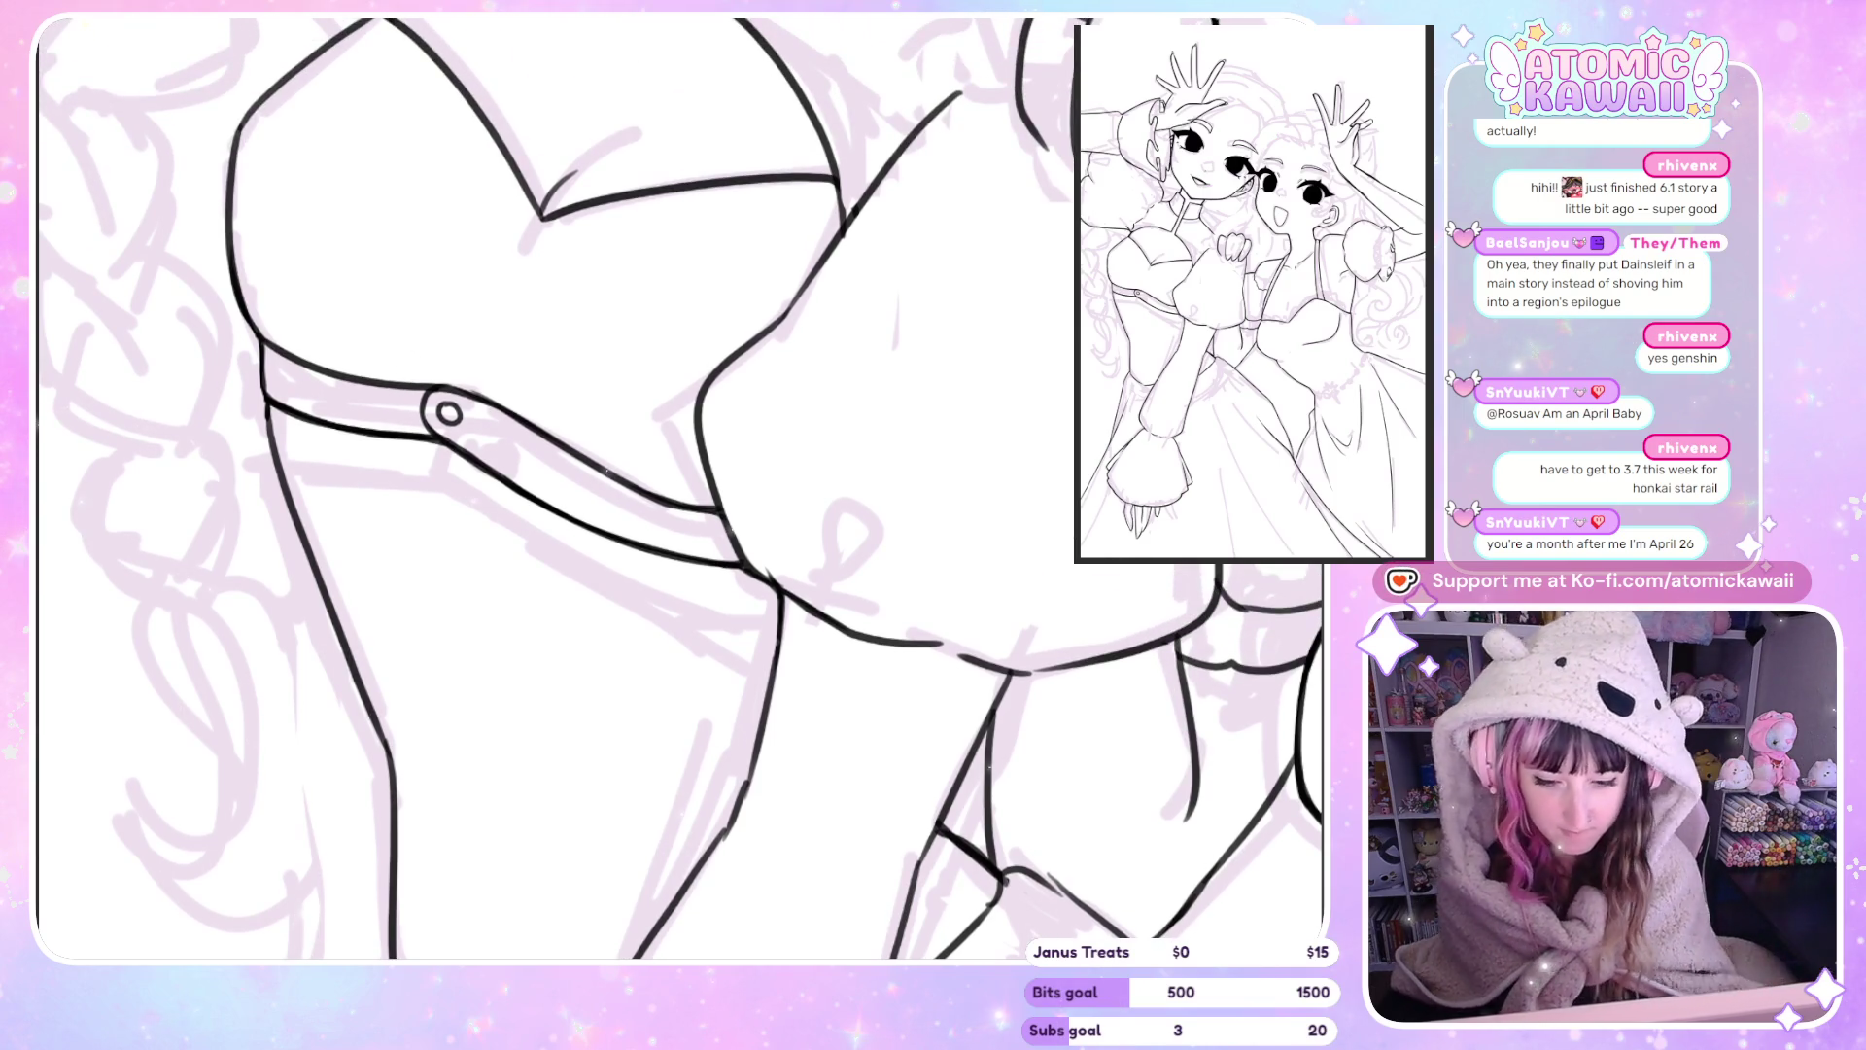
scroll(439, 813, down, 2)
scroll(438, 814, down, 2)
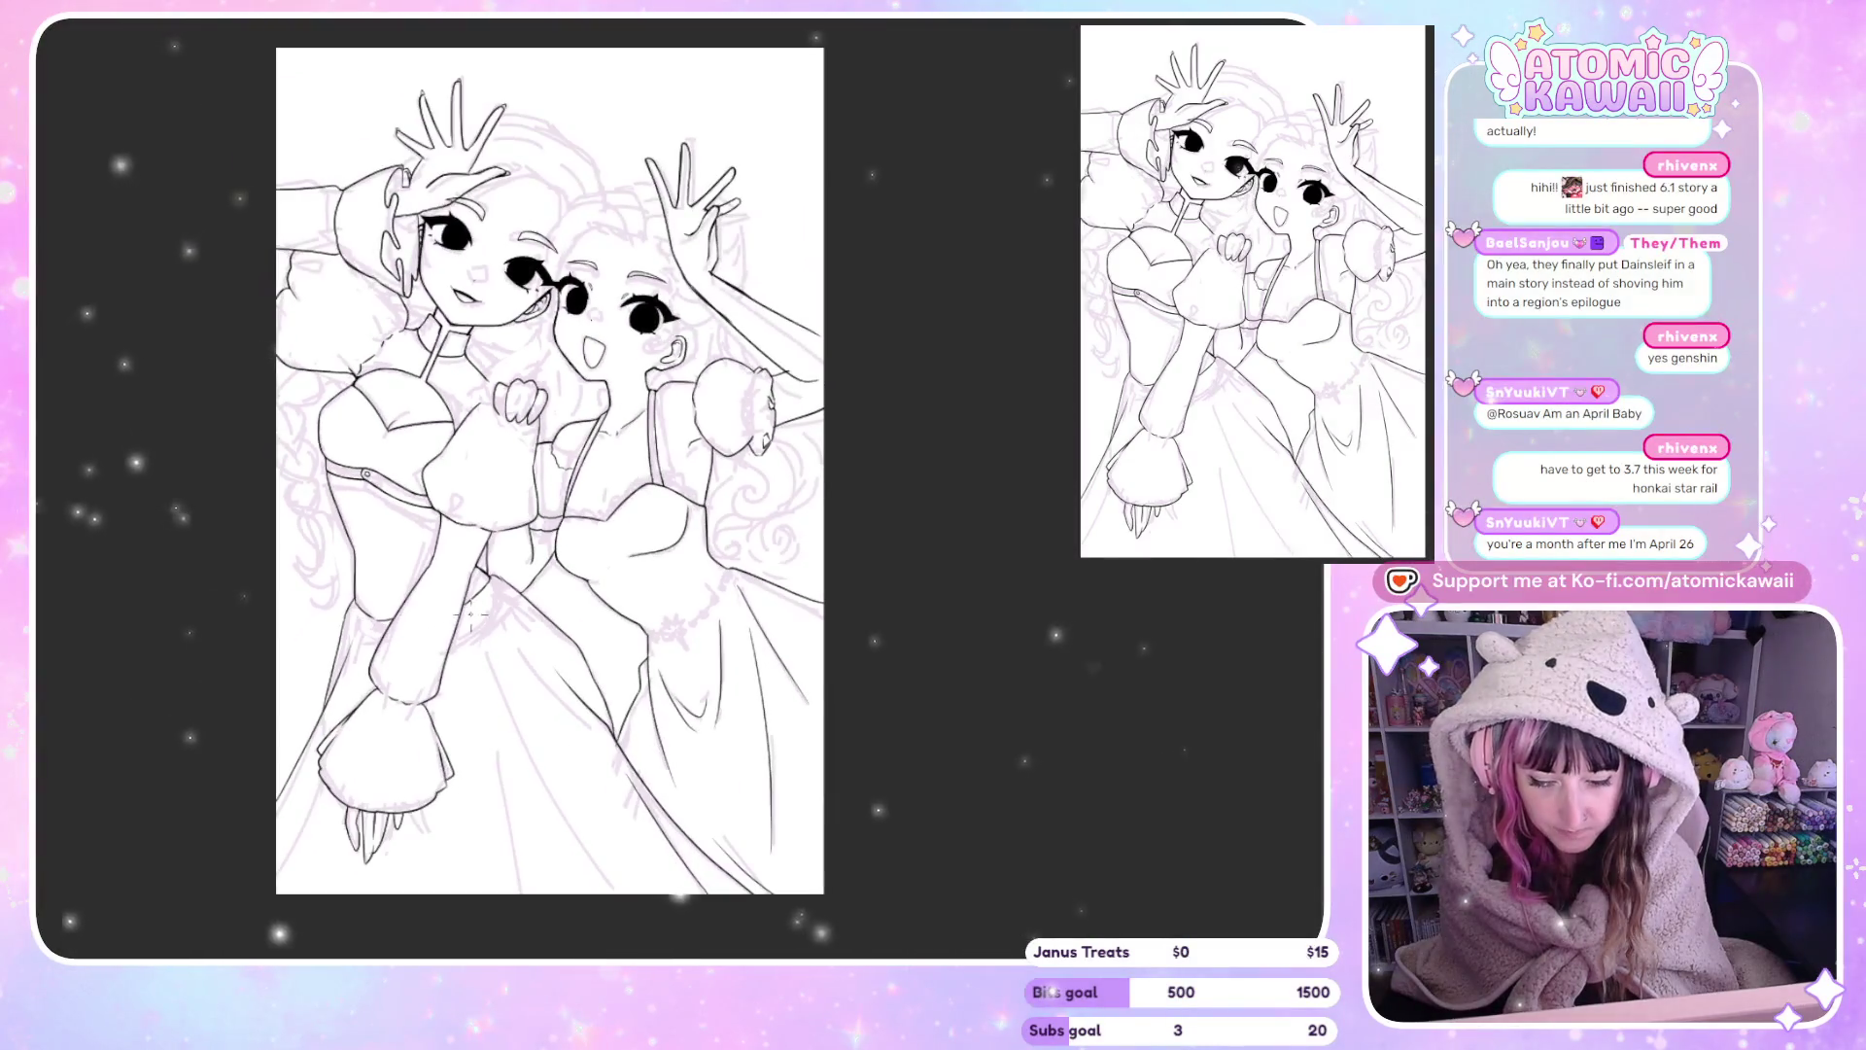
scroll(439, 813, down, 2)
scroll(457, 860, up, 1)
scroll(447, 865, up, 1)
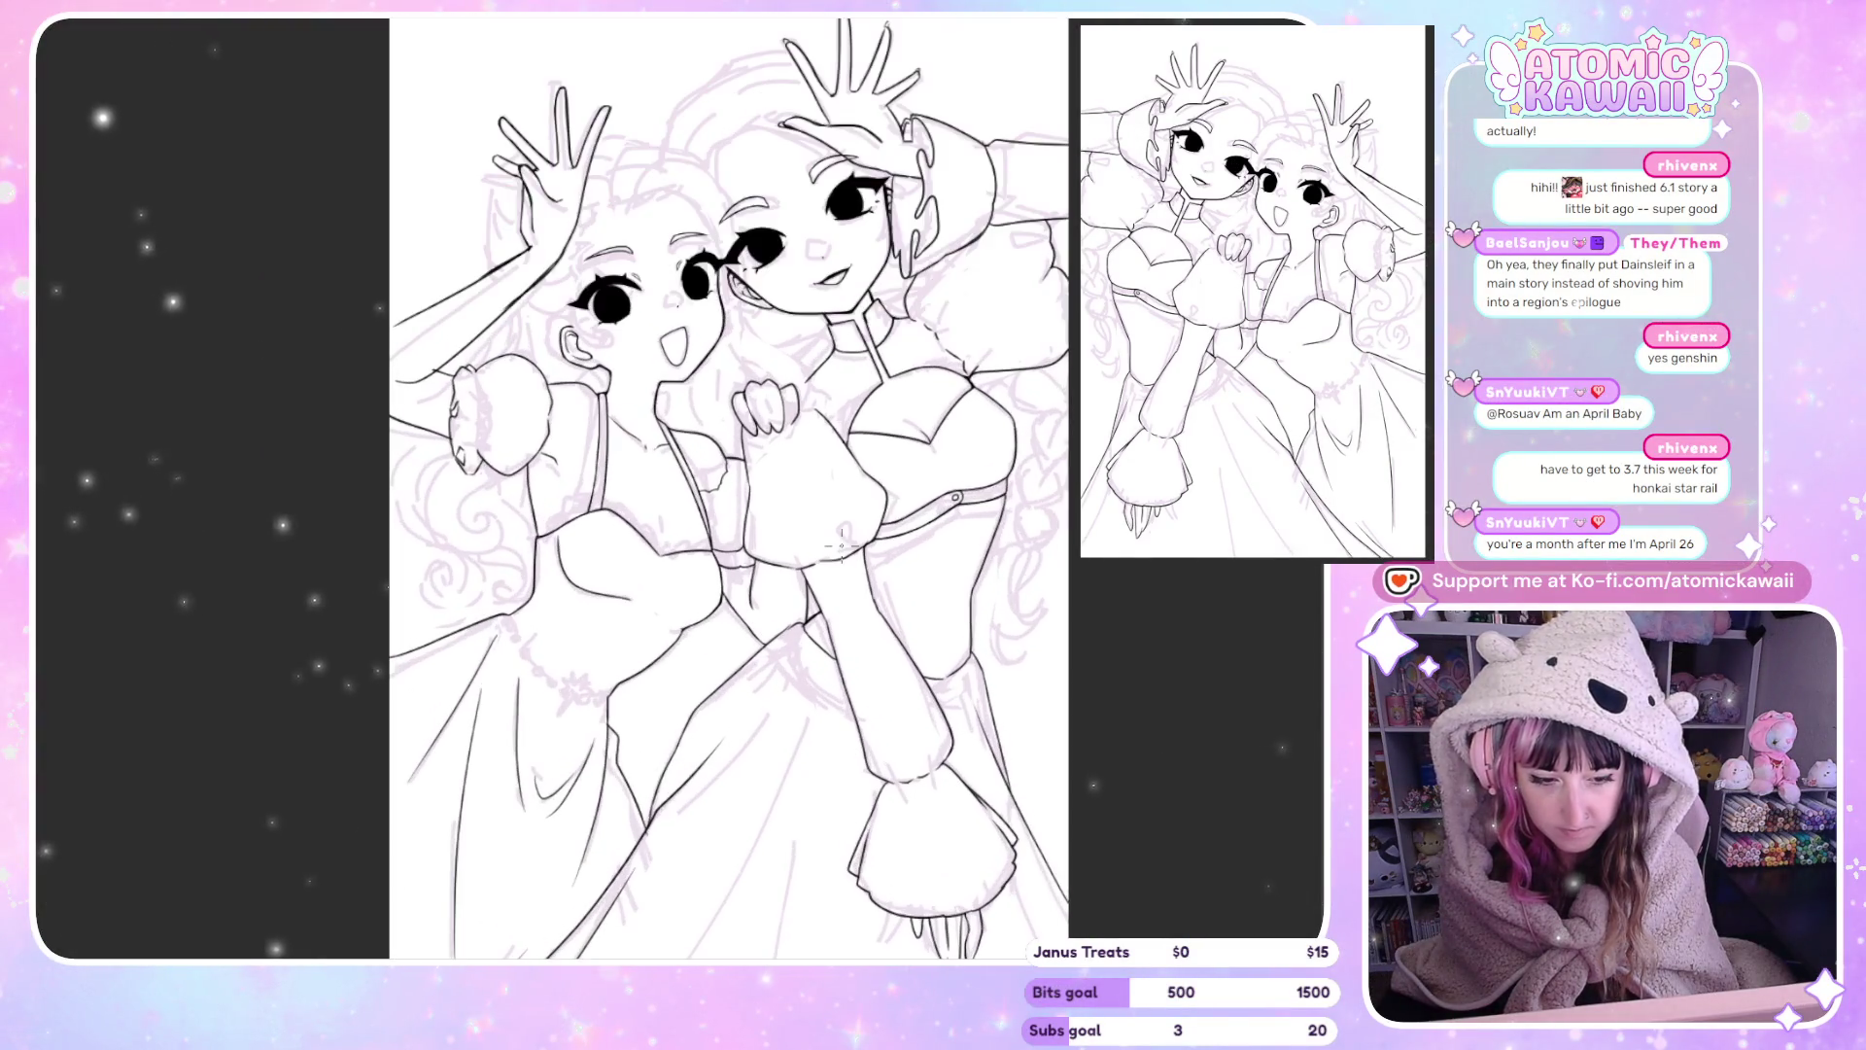
scroll(367, 885, up, 1)
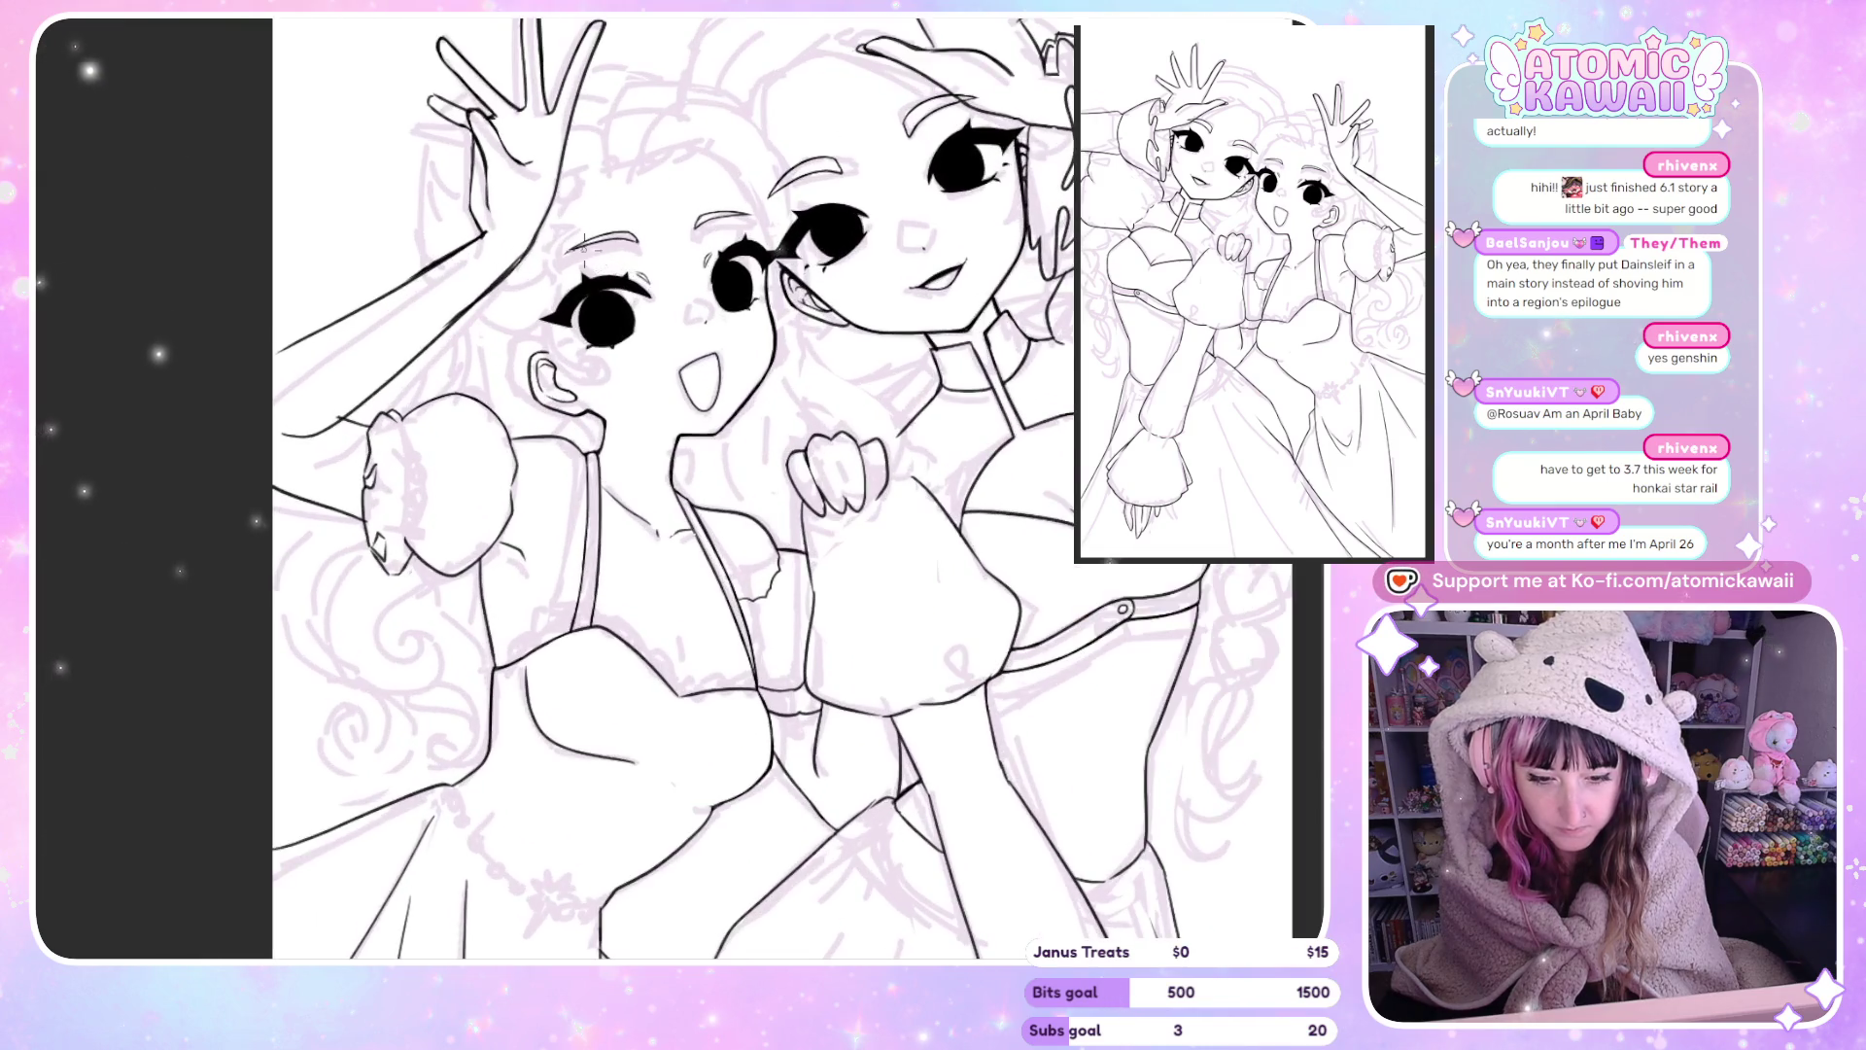
key(m)
scroll(486, 145, down, 1)
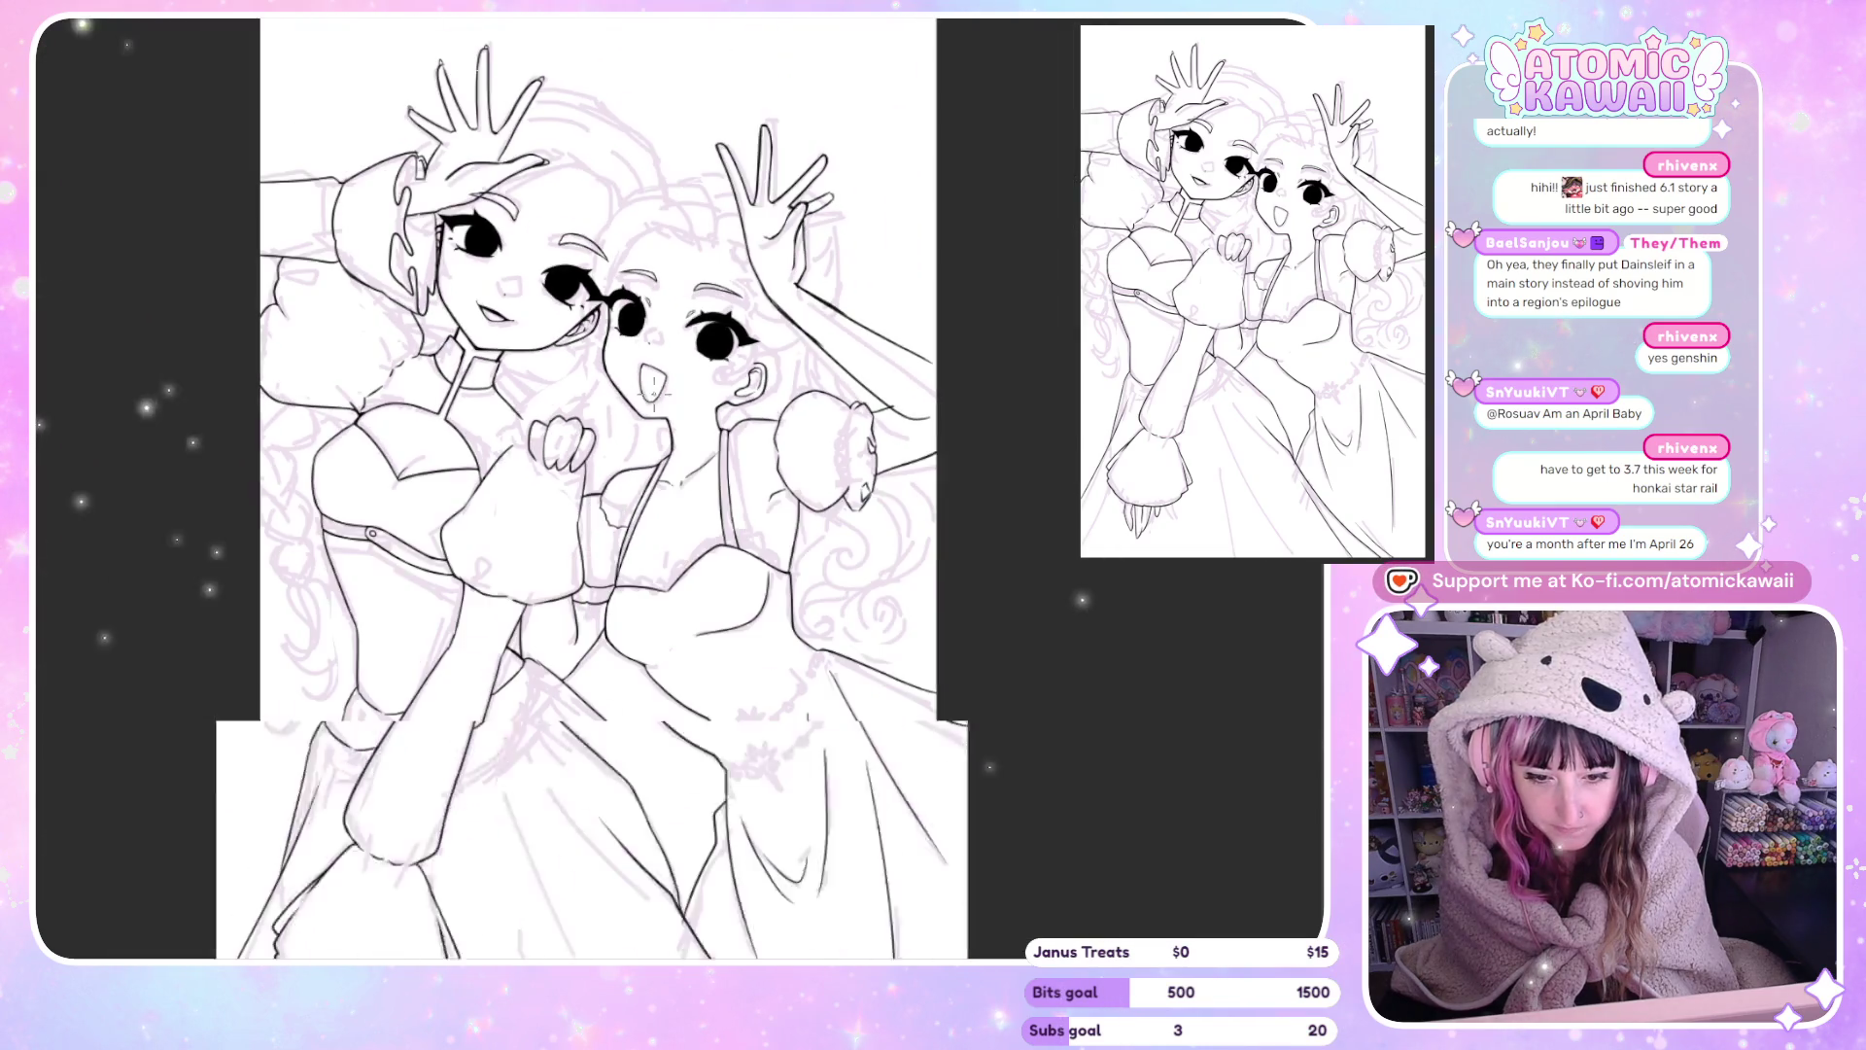
scroll(503, 129, up, 1)
scroll(506, 132, down, 2)
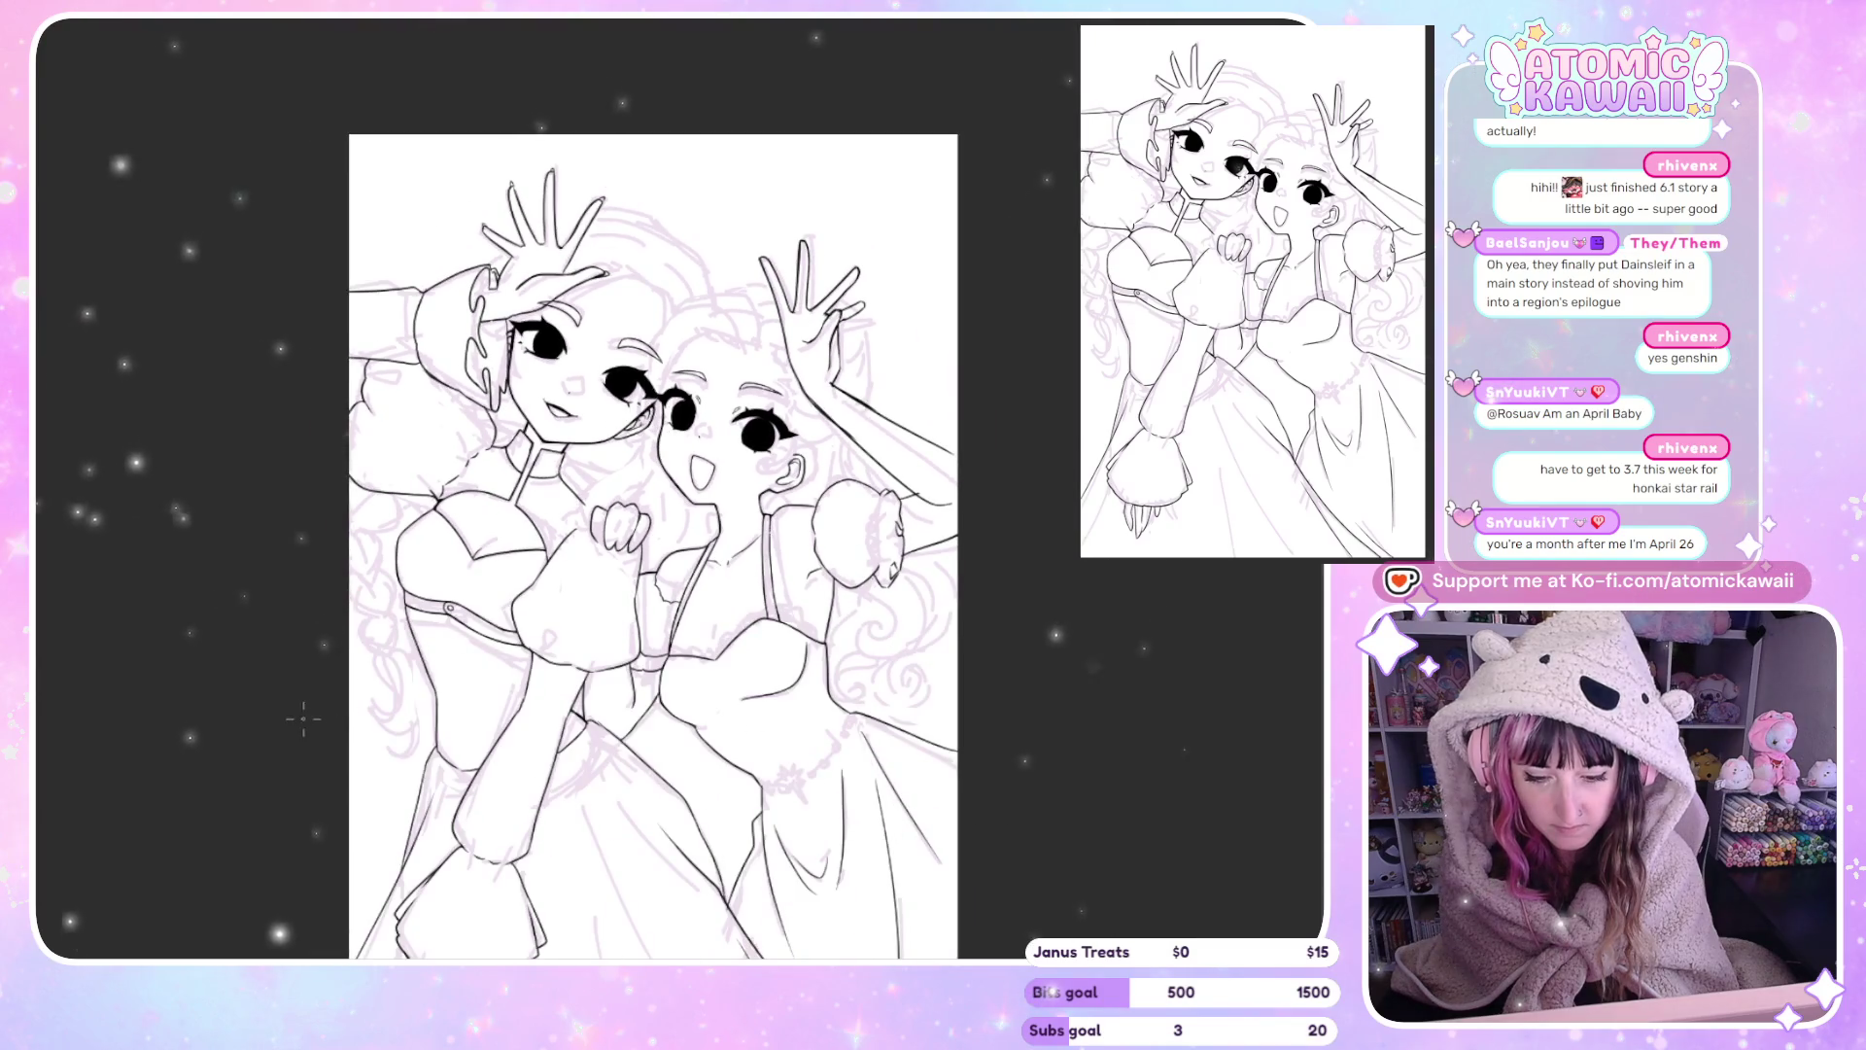
scroll(311, 661, up, 2)
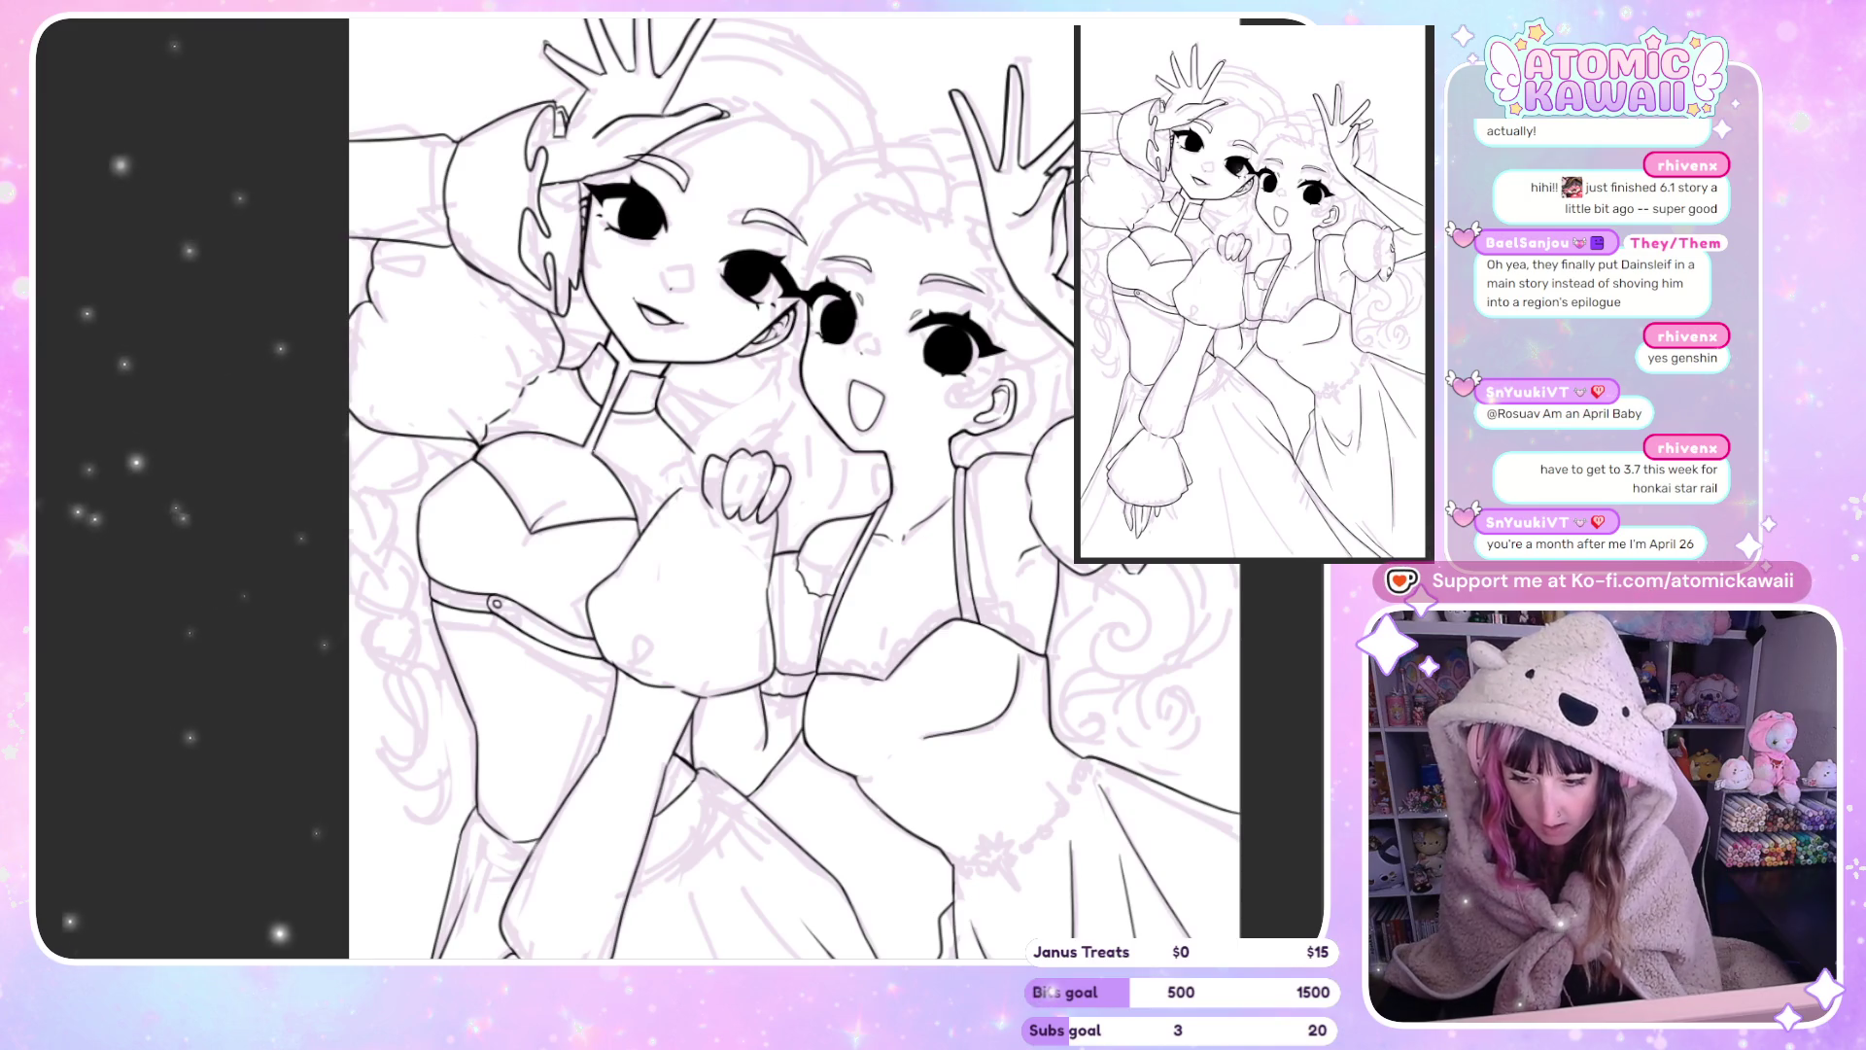
Reframe and zoom in on the two girls' faces.
key(ctrl+0)
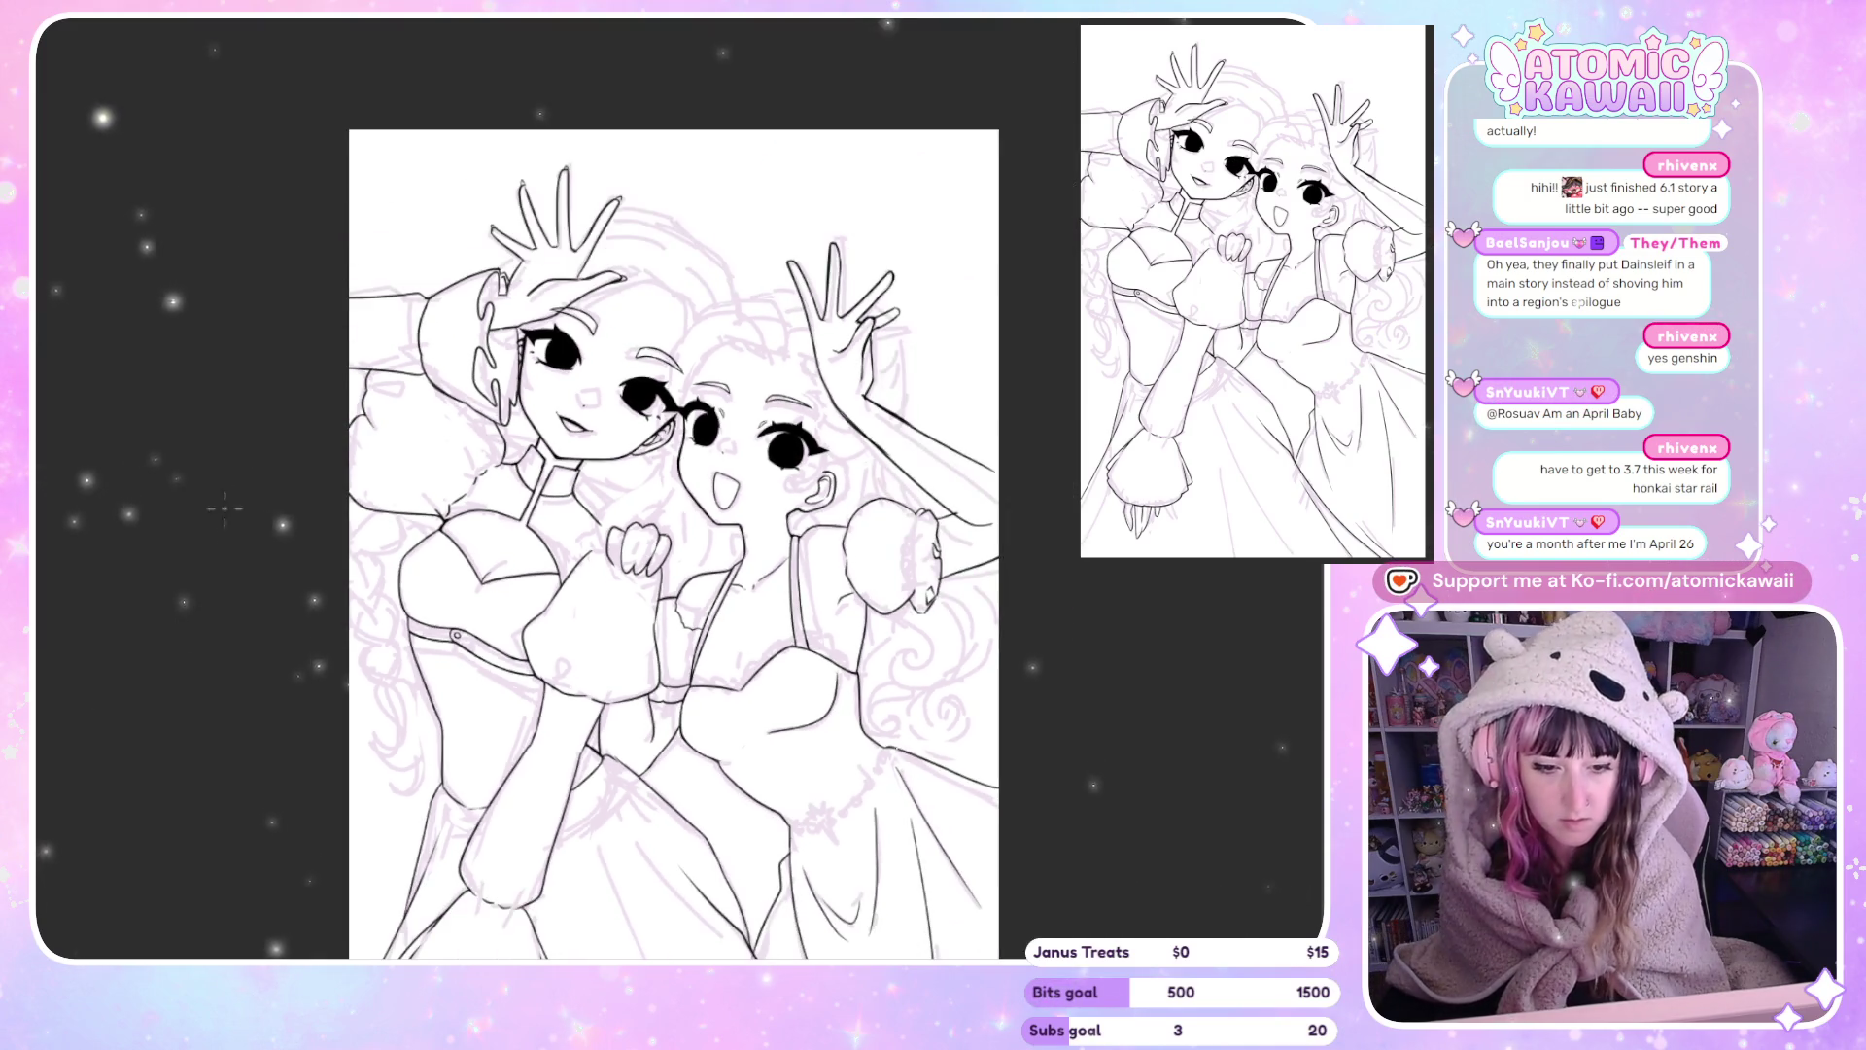
scroll(709, 486, up, 3)
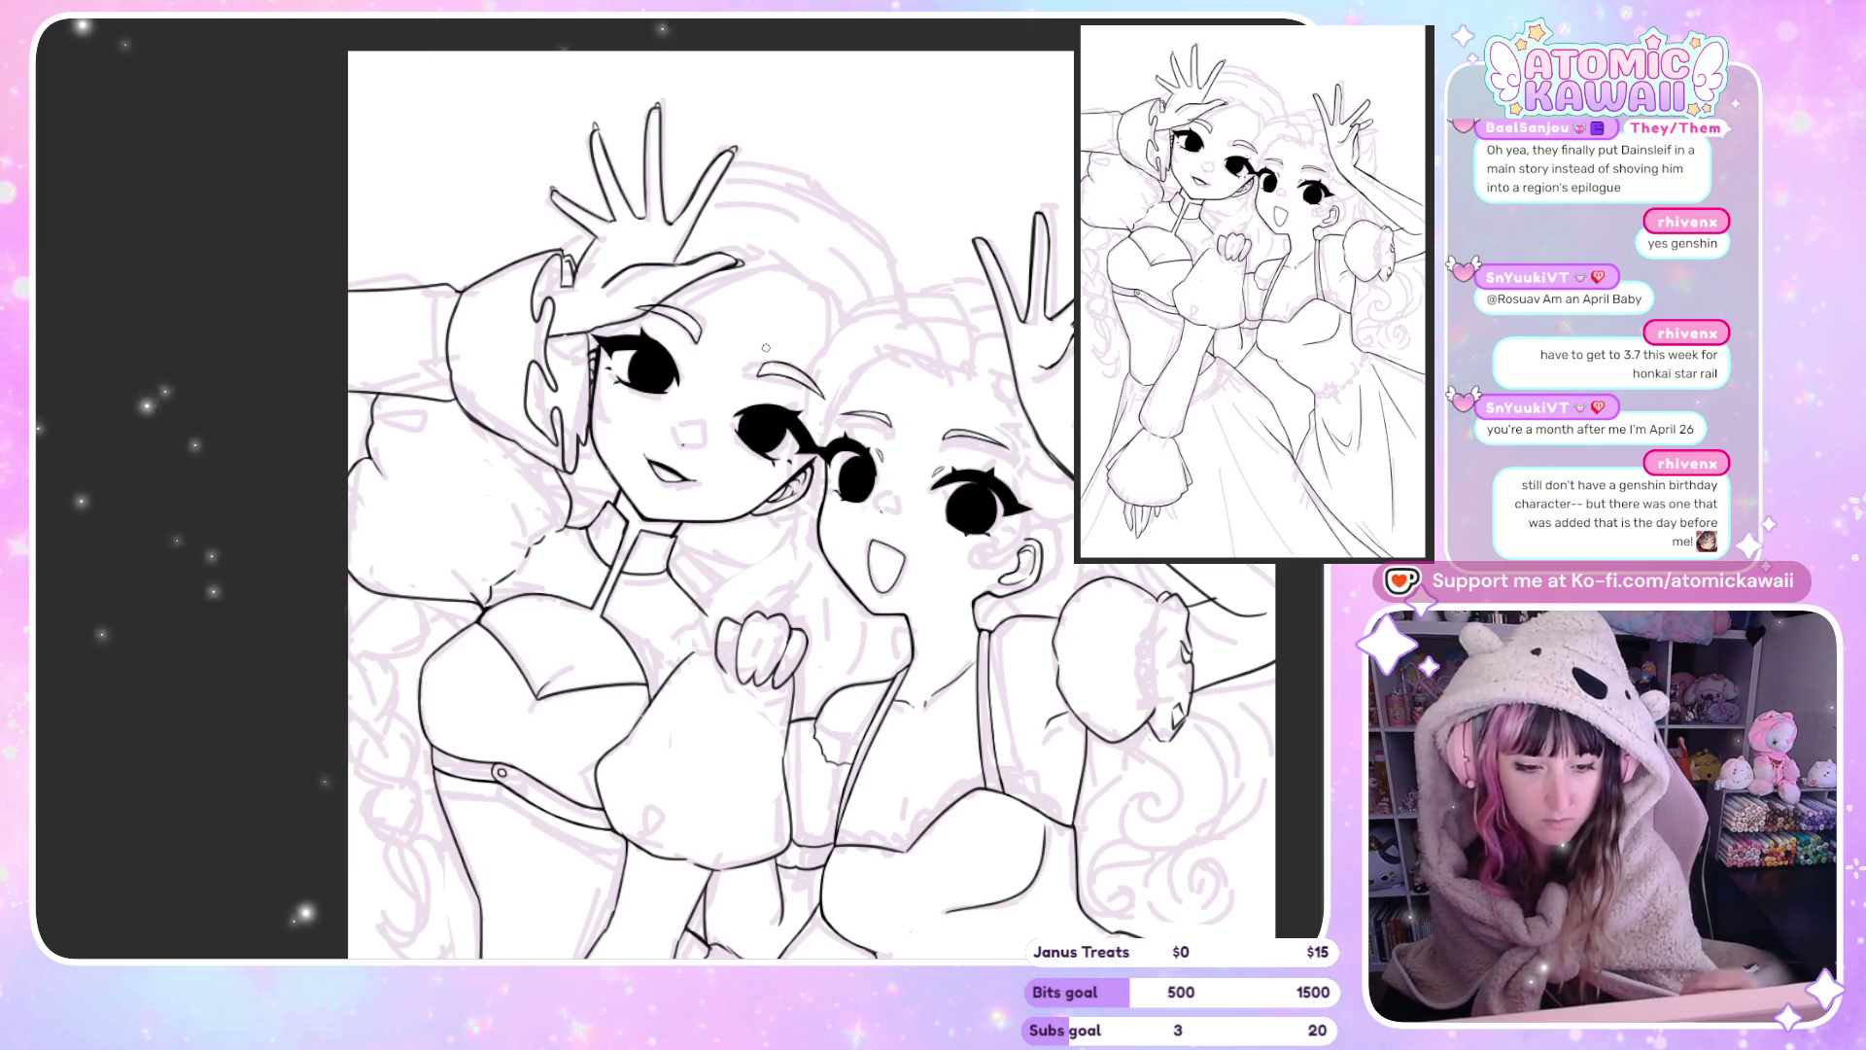
scroll(765, 337, down, 2)
Ink hair strands from the left girl's forehead toward her raised hand, undoing stray strokes.
scroll(765, 337, up, 3)
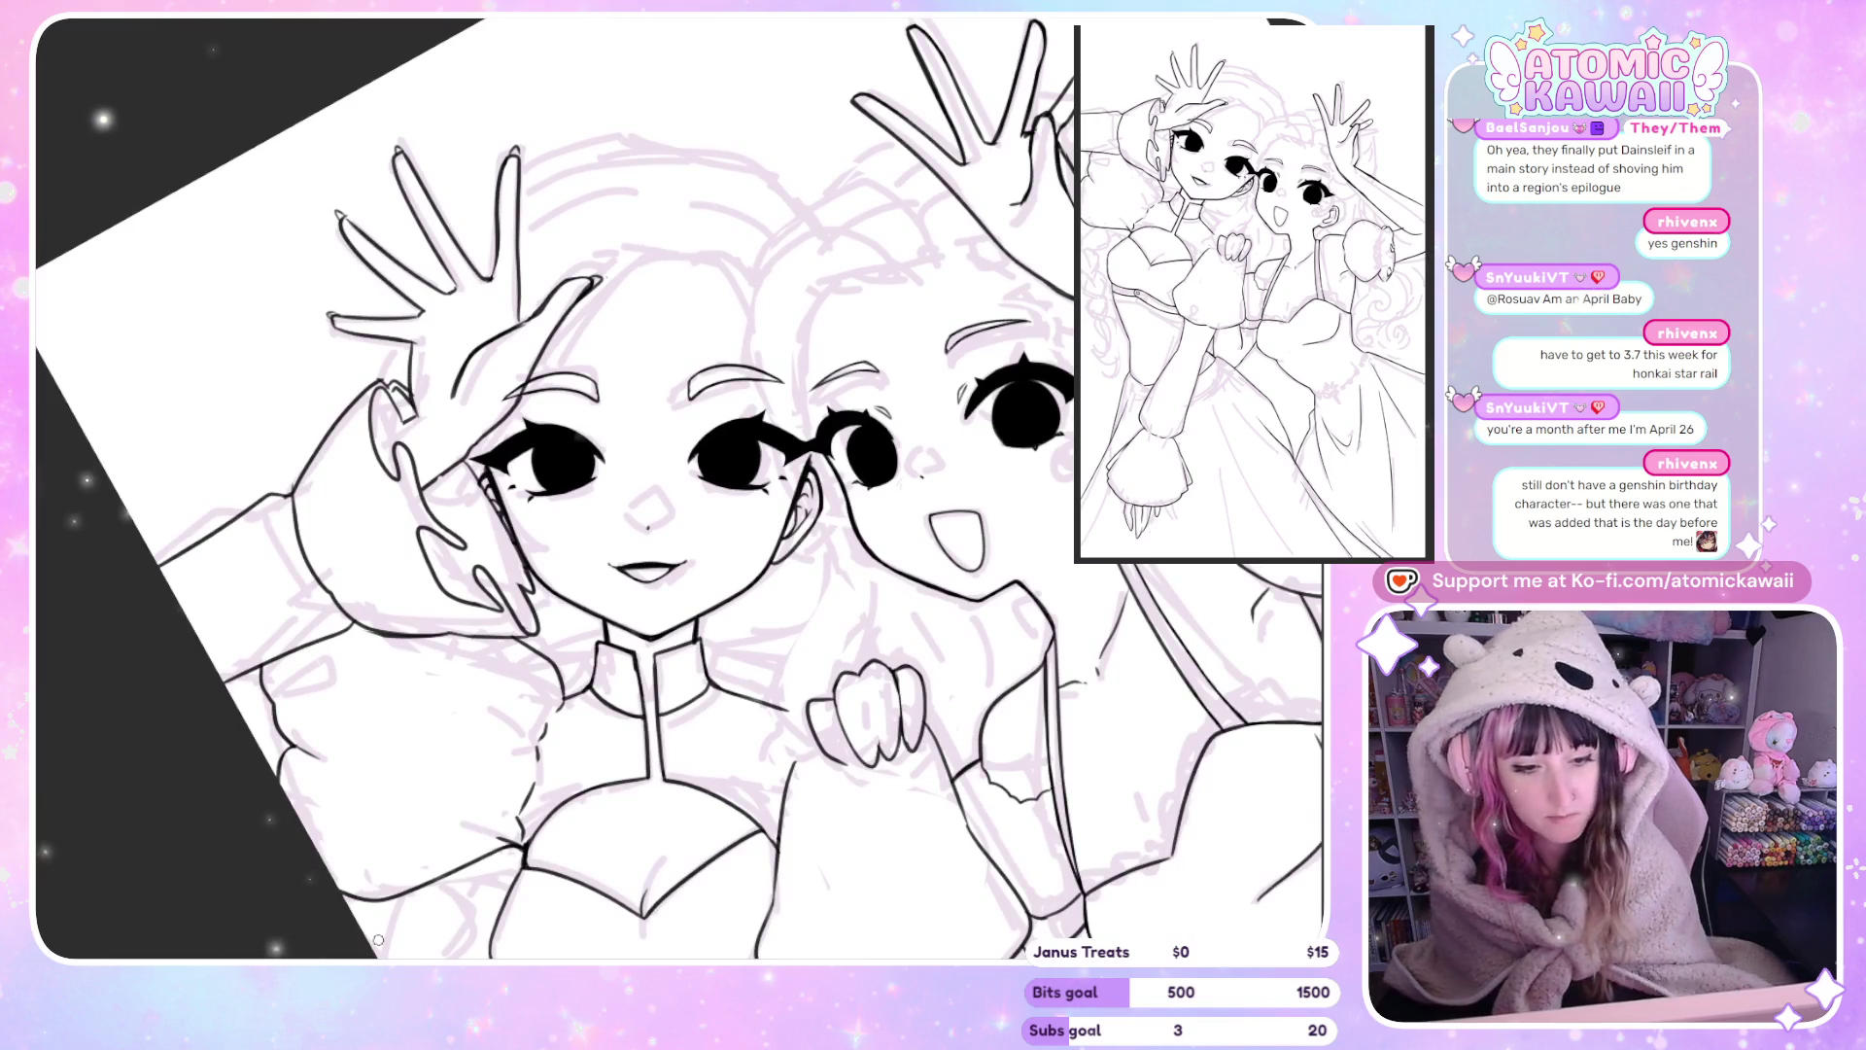
scroll(580, 153, up, 2)
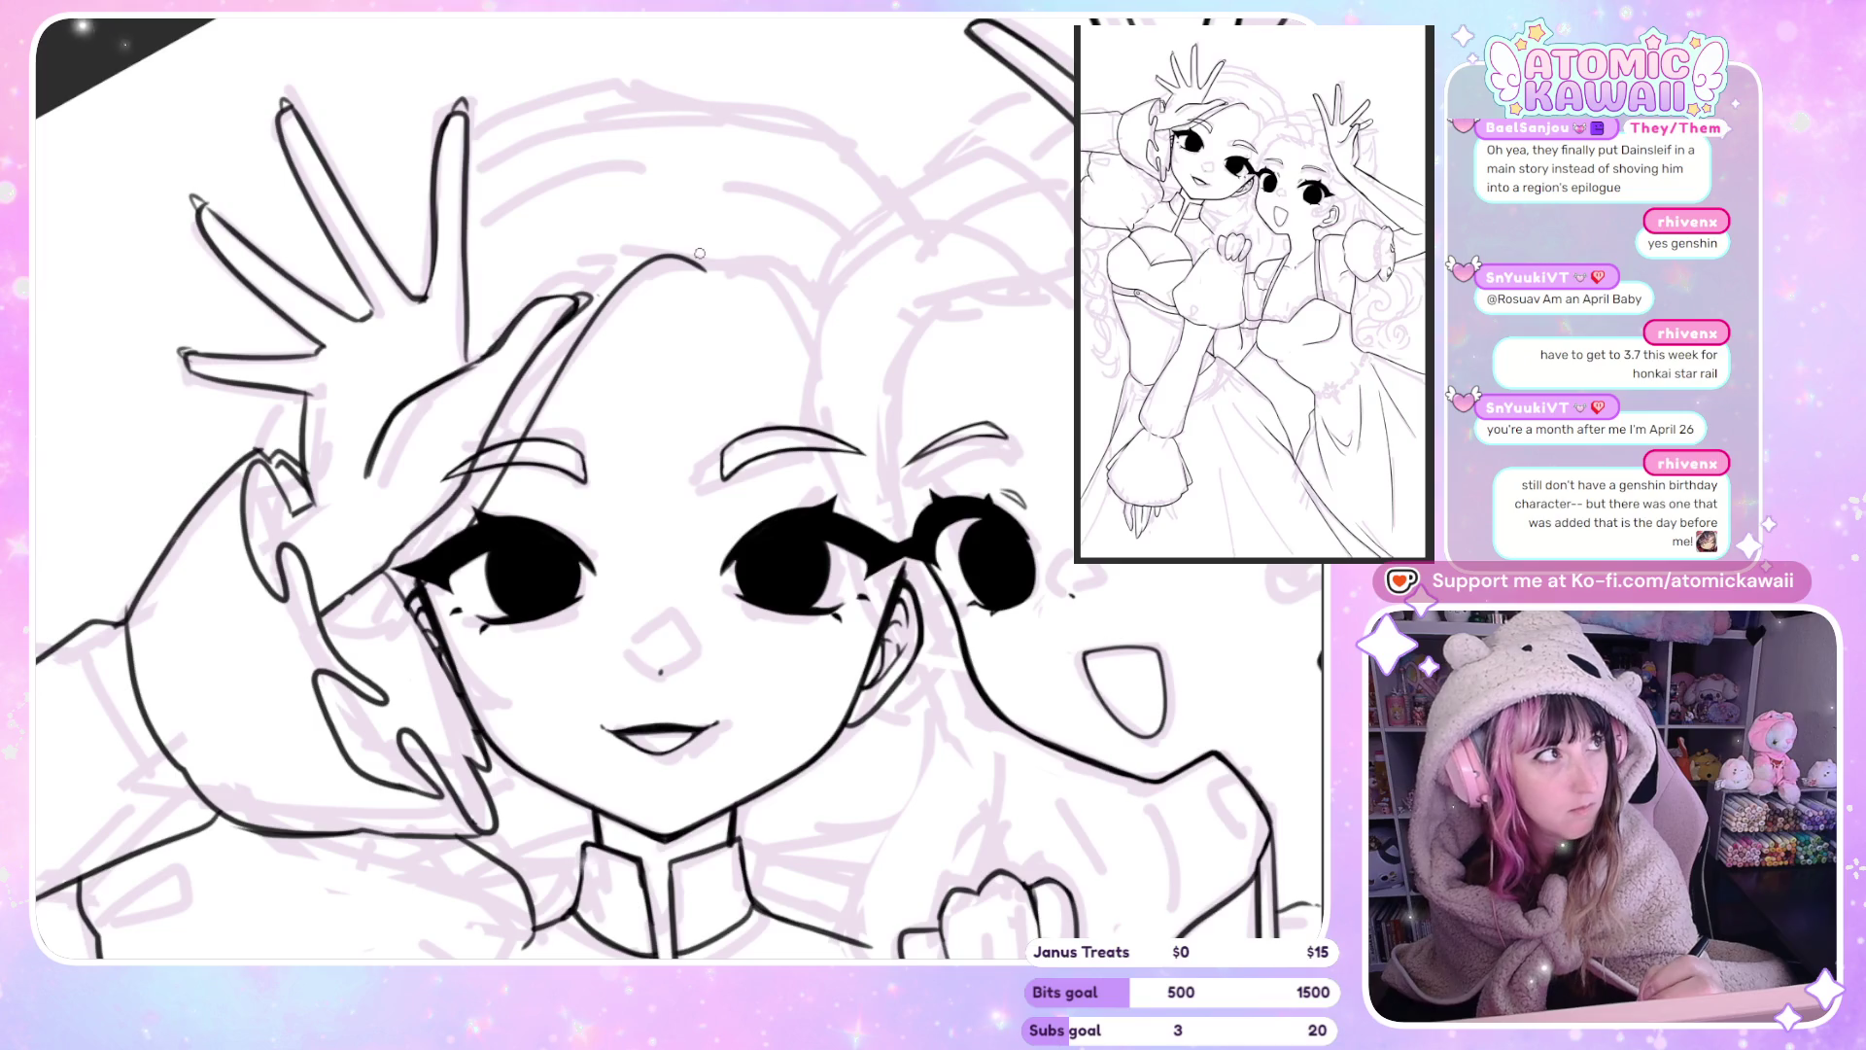
key(ctrl+z)
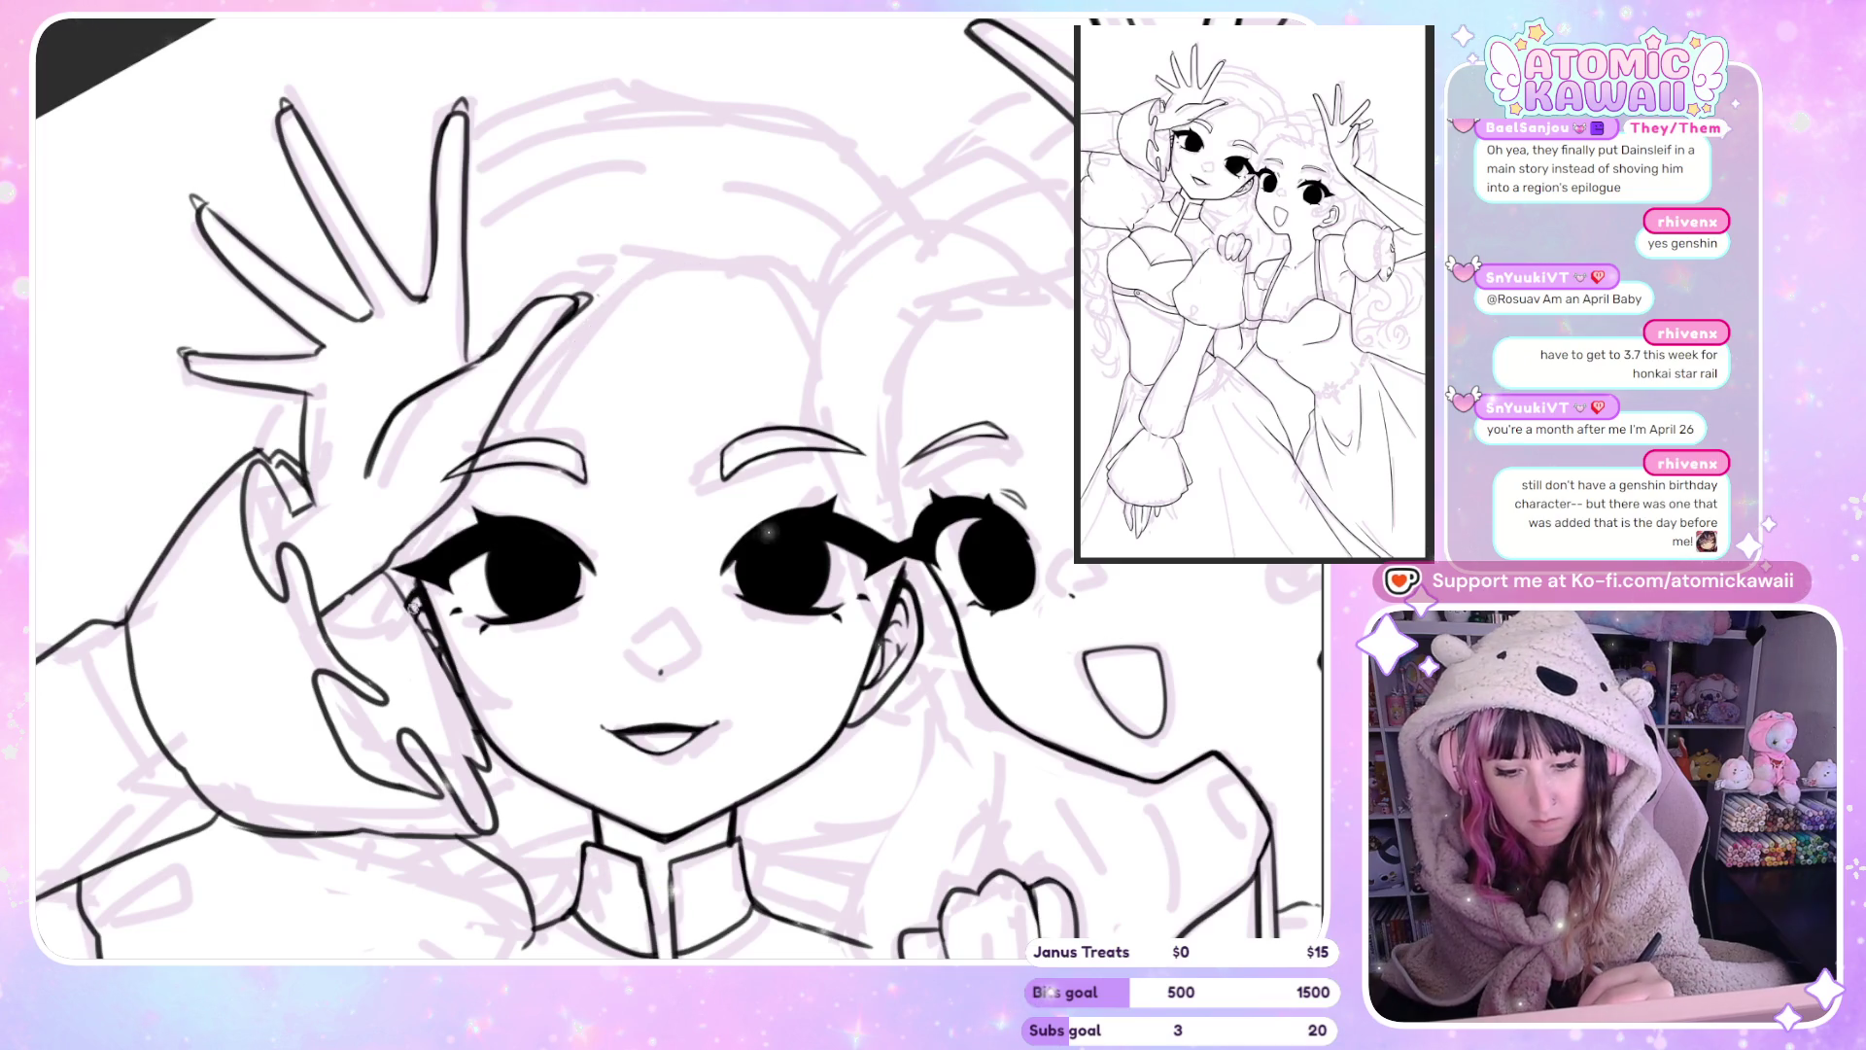
drag(469, 506, 559, 375)
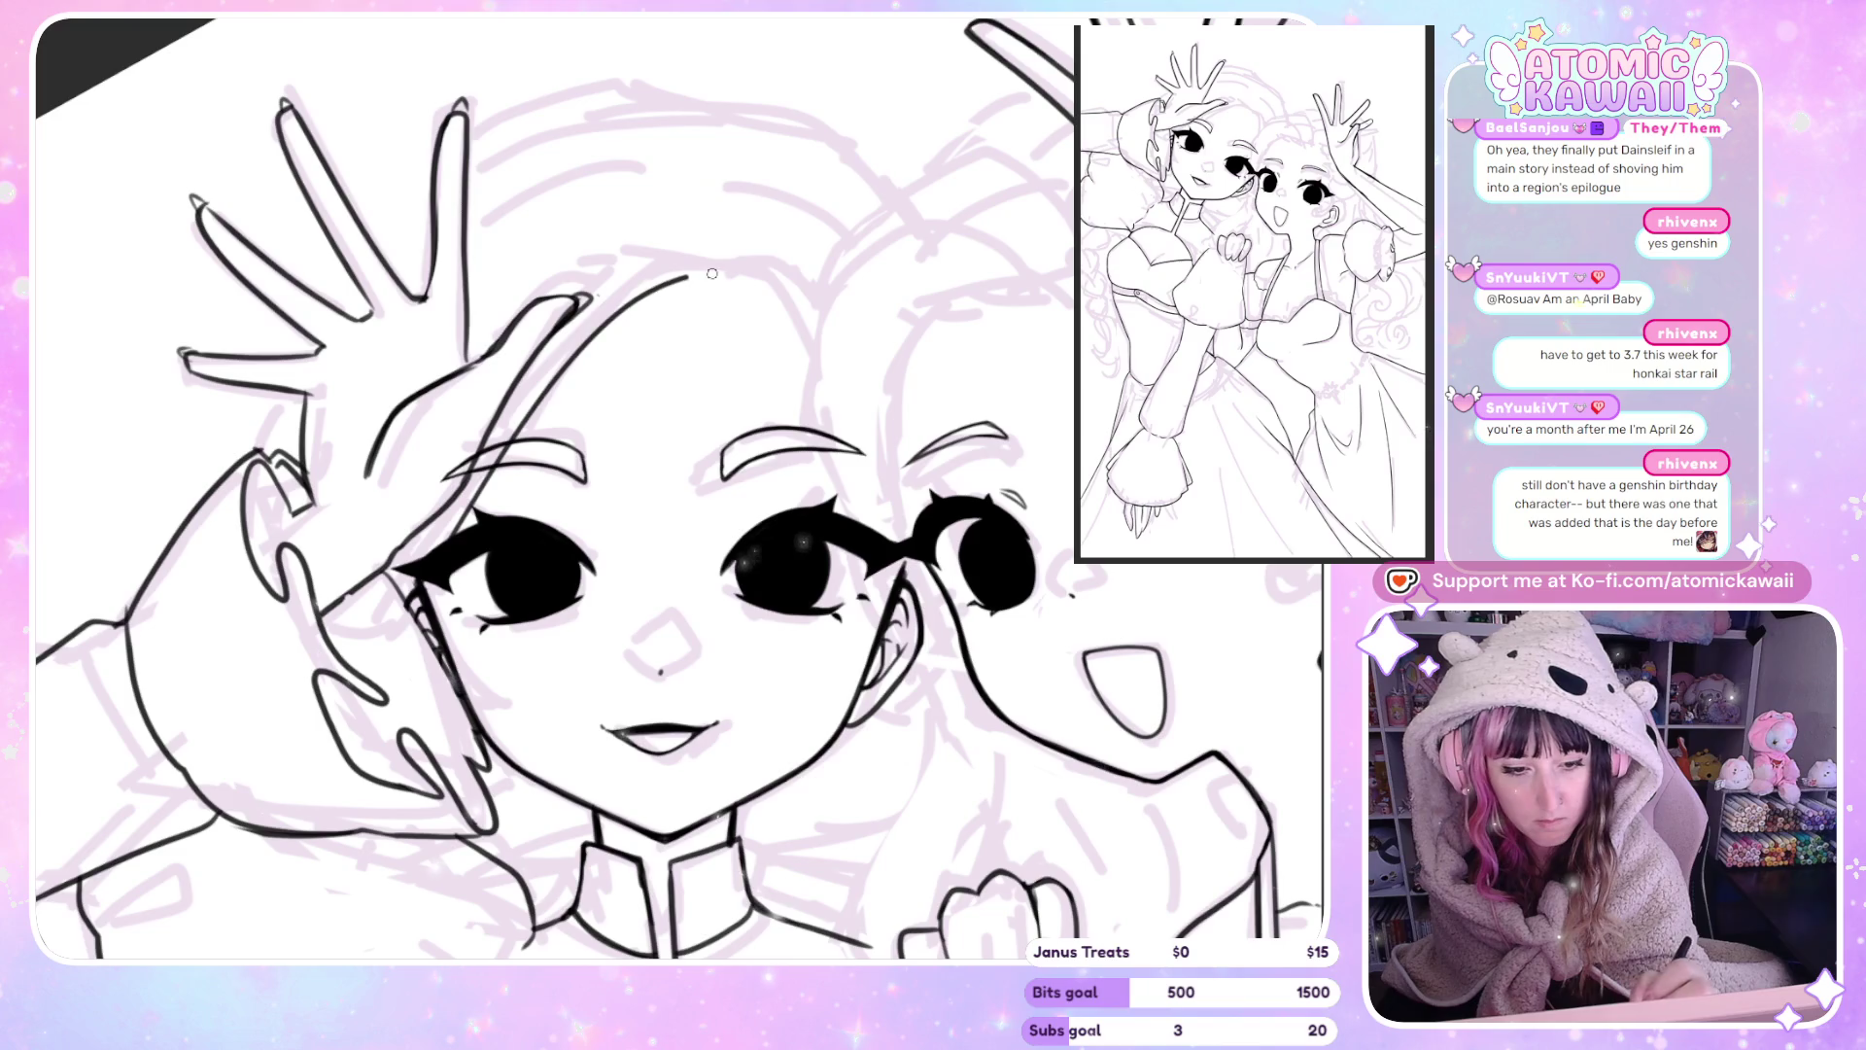
key(ctrl+z)
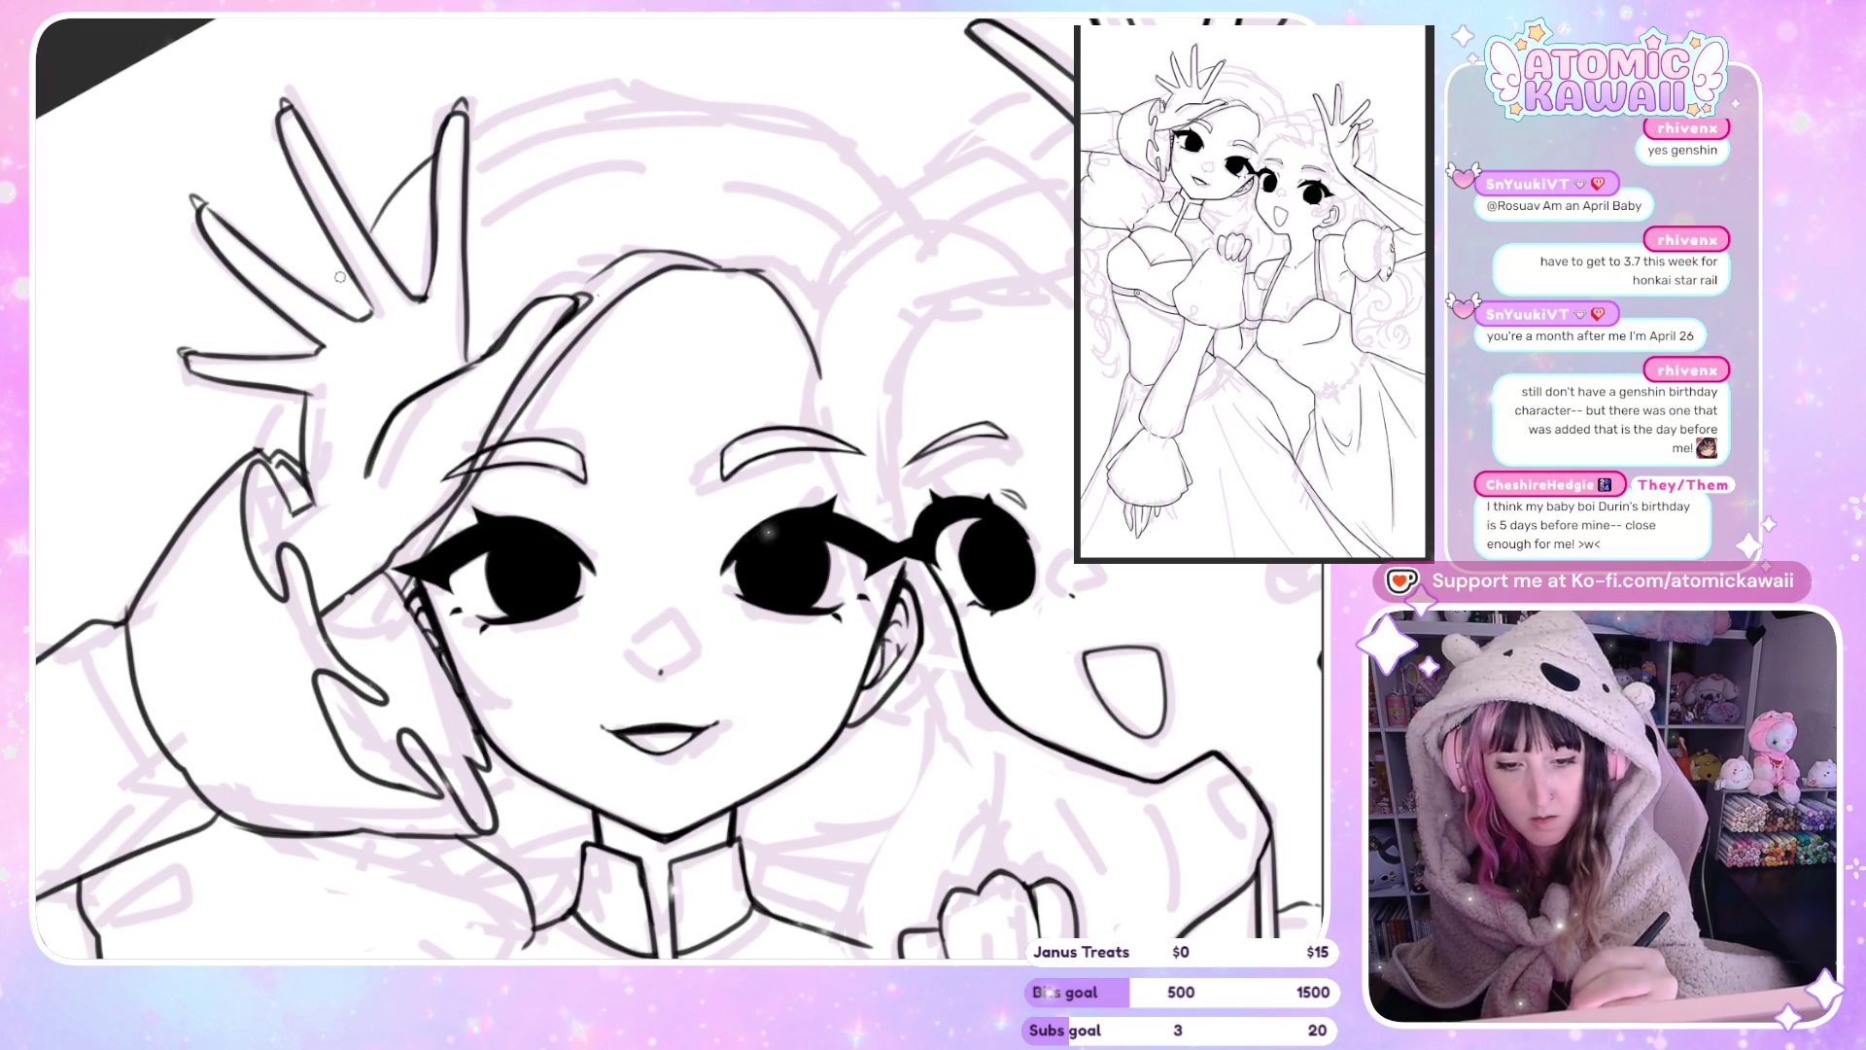
drag(402, 169, 586, 85)
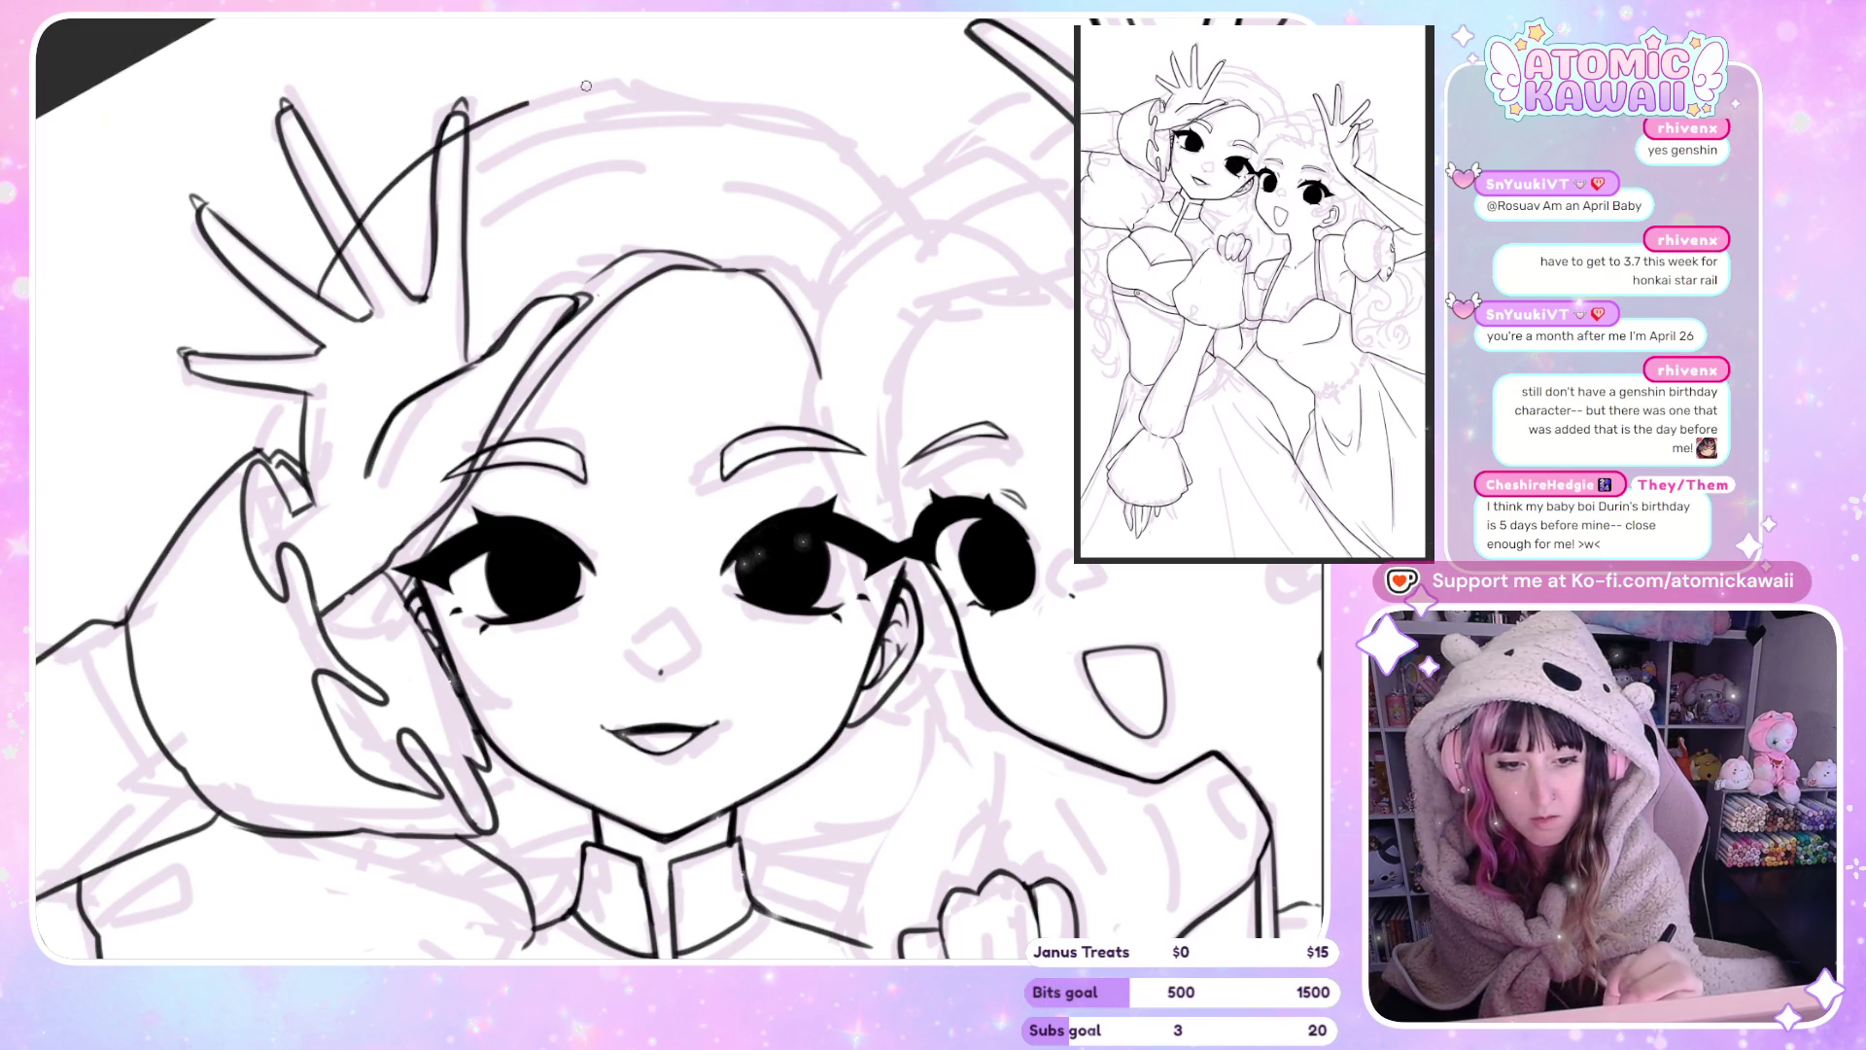
key(m)
key(m)
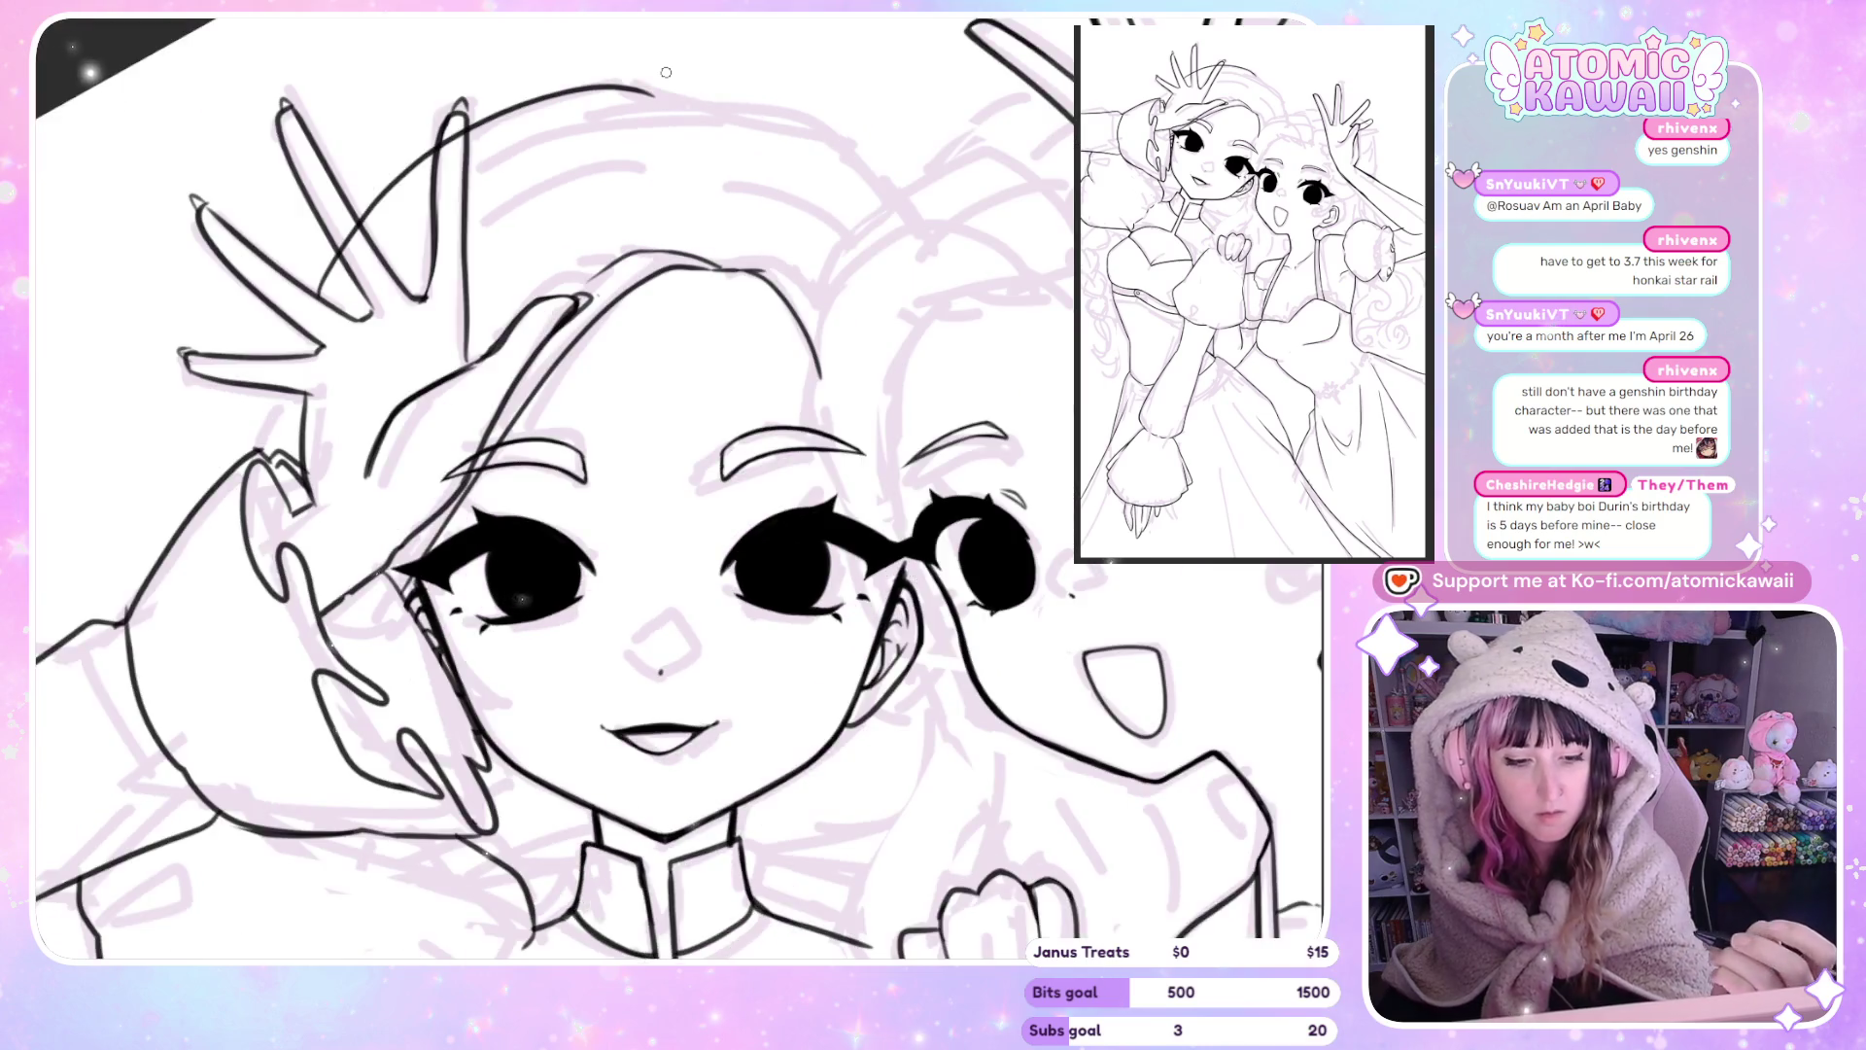
key(ctrl+z)
Ink the outer hair curve and a line over the fingers, then mirror and rotate to check.
scroll(690, 117, down, 3)
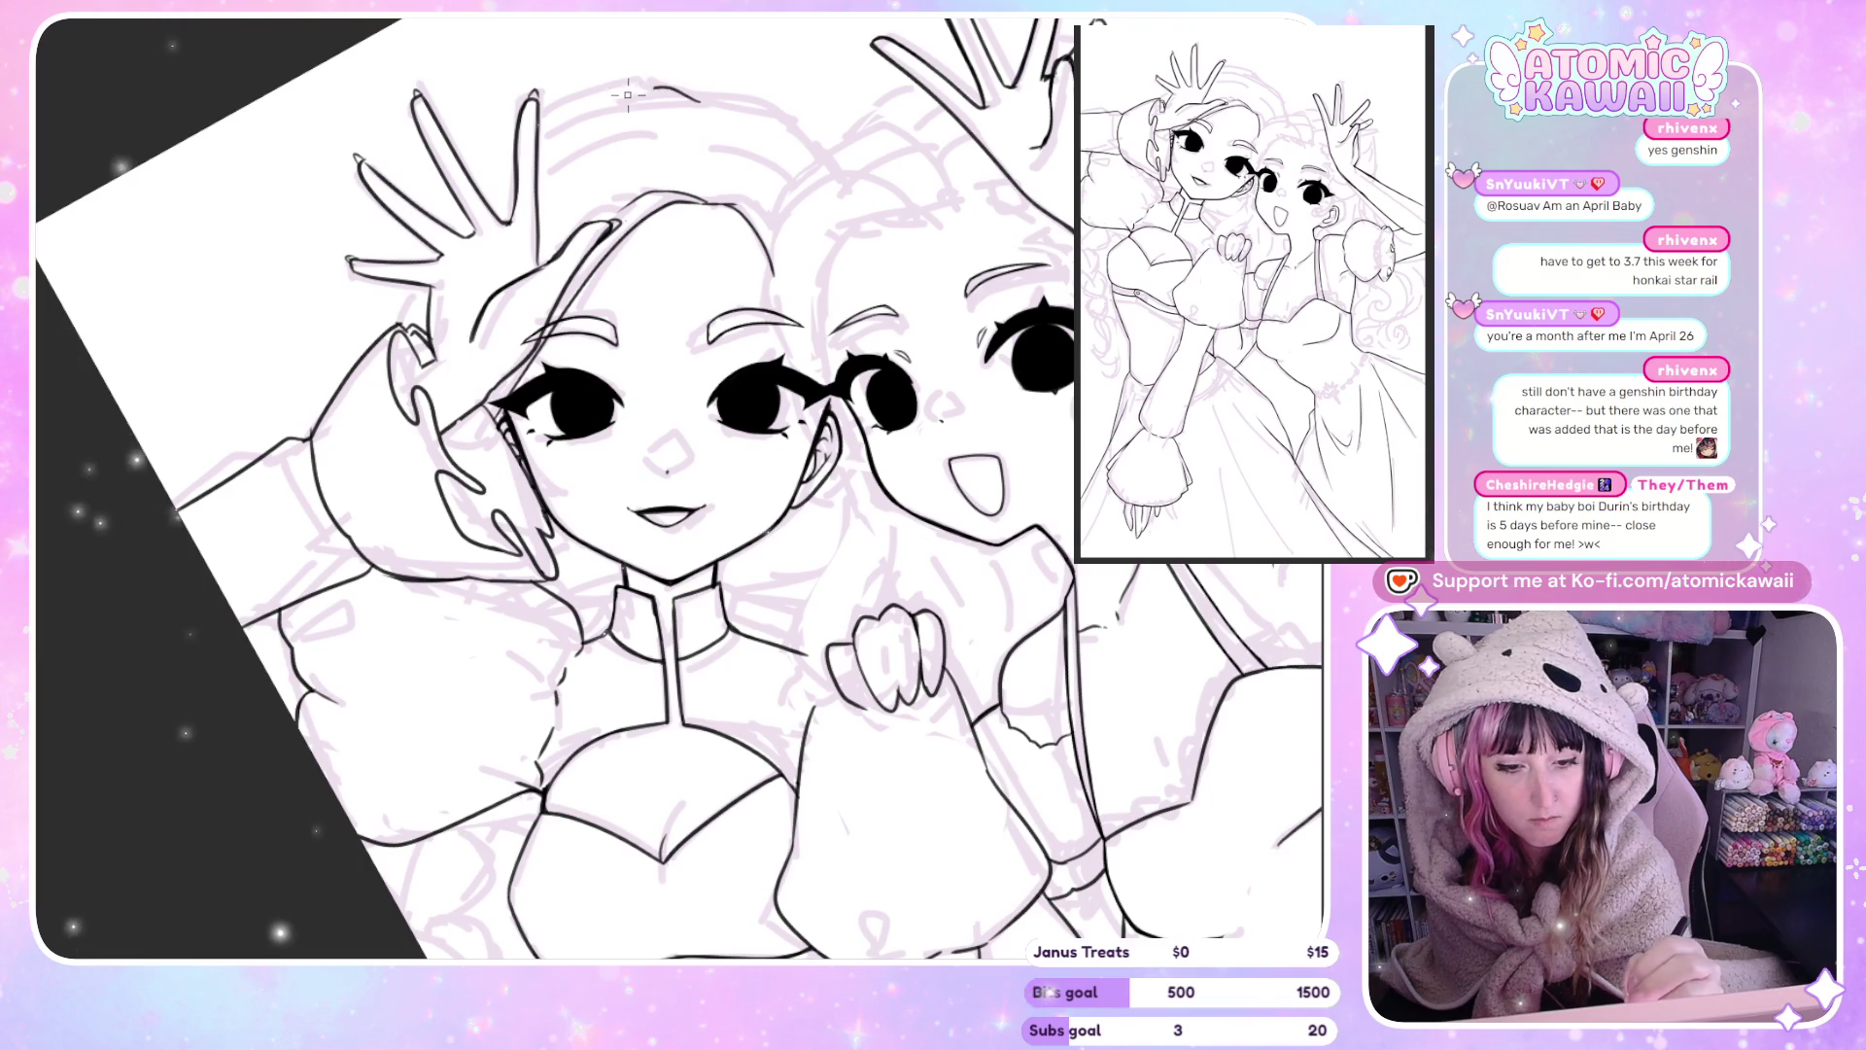
drag(685, 90, 429, 293)
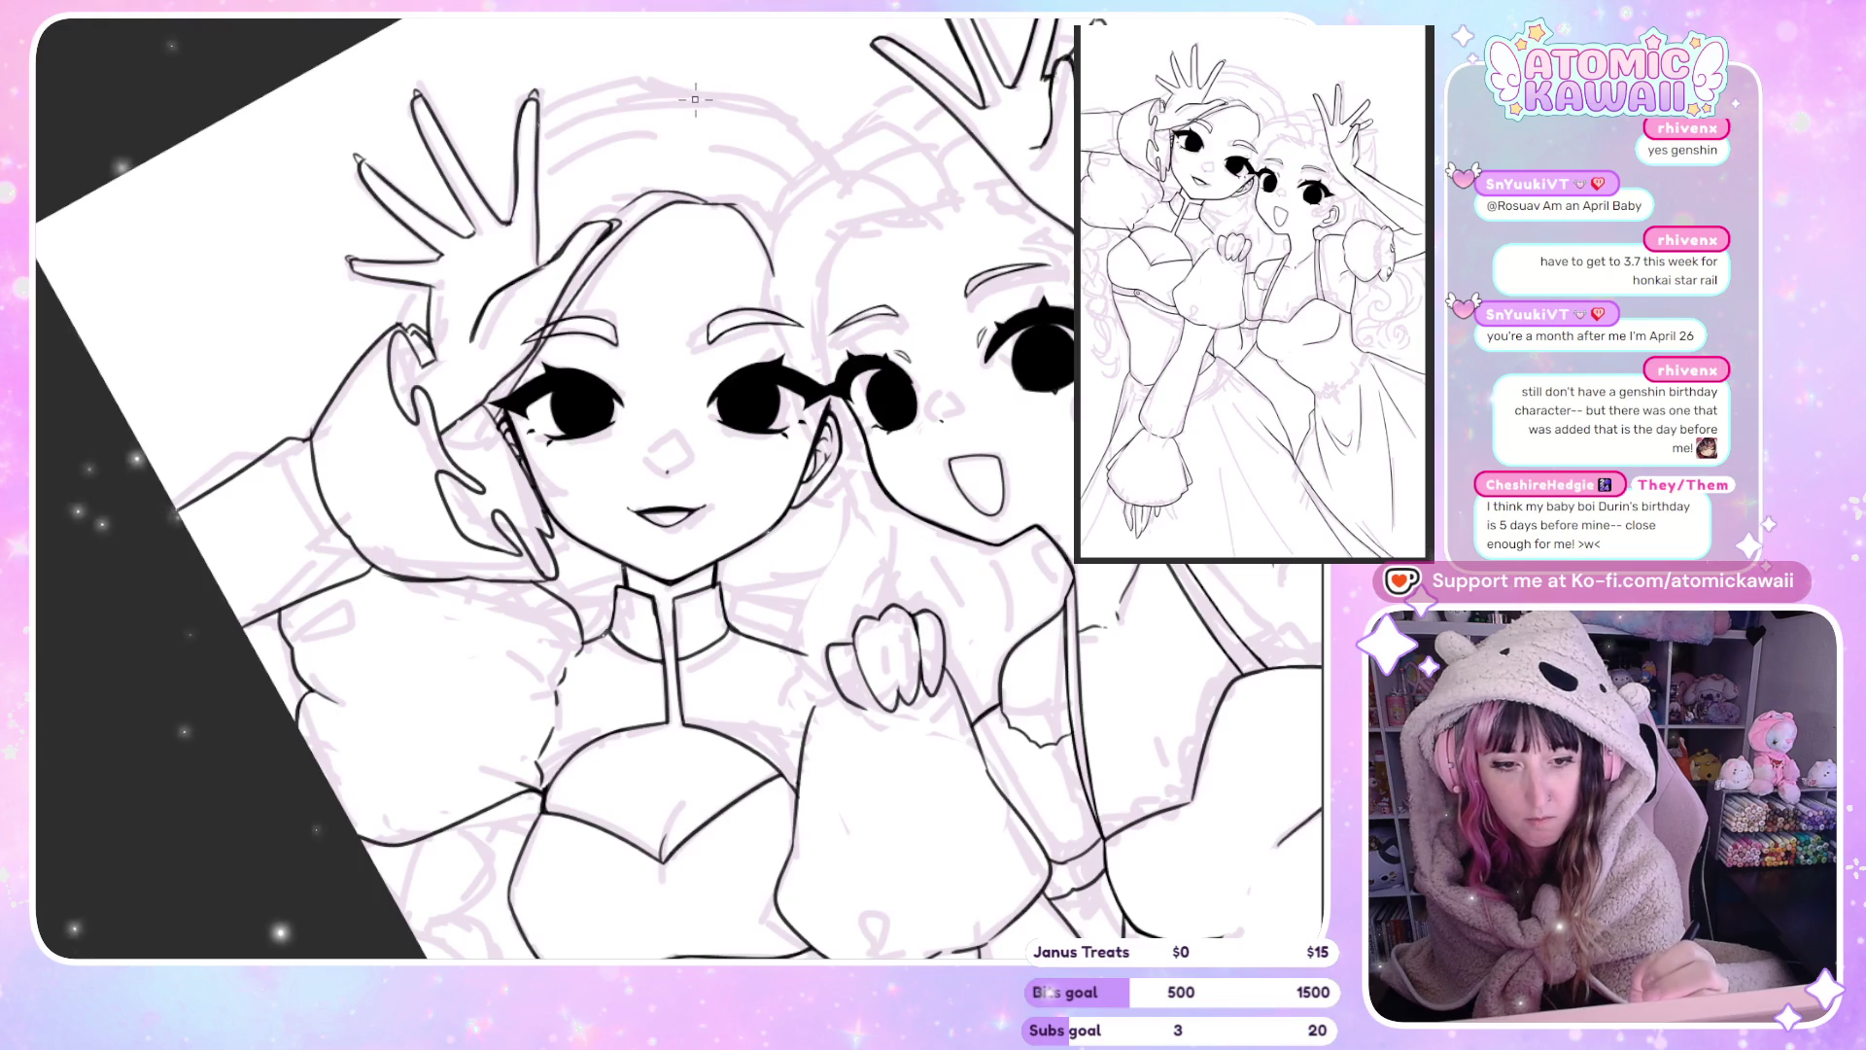
drag(544, 112, 425, 245)
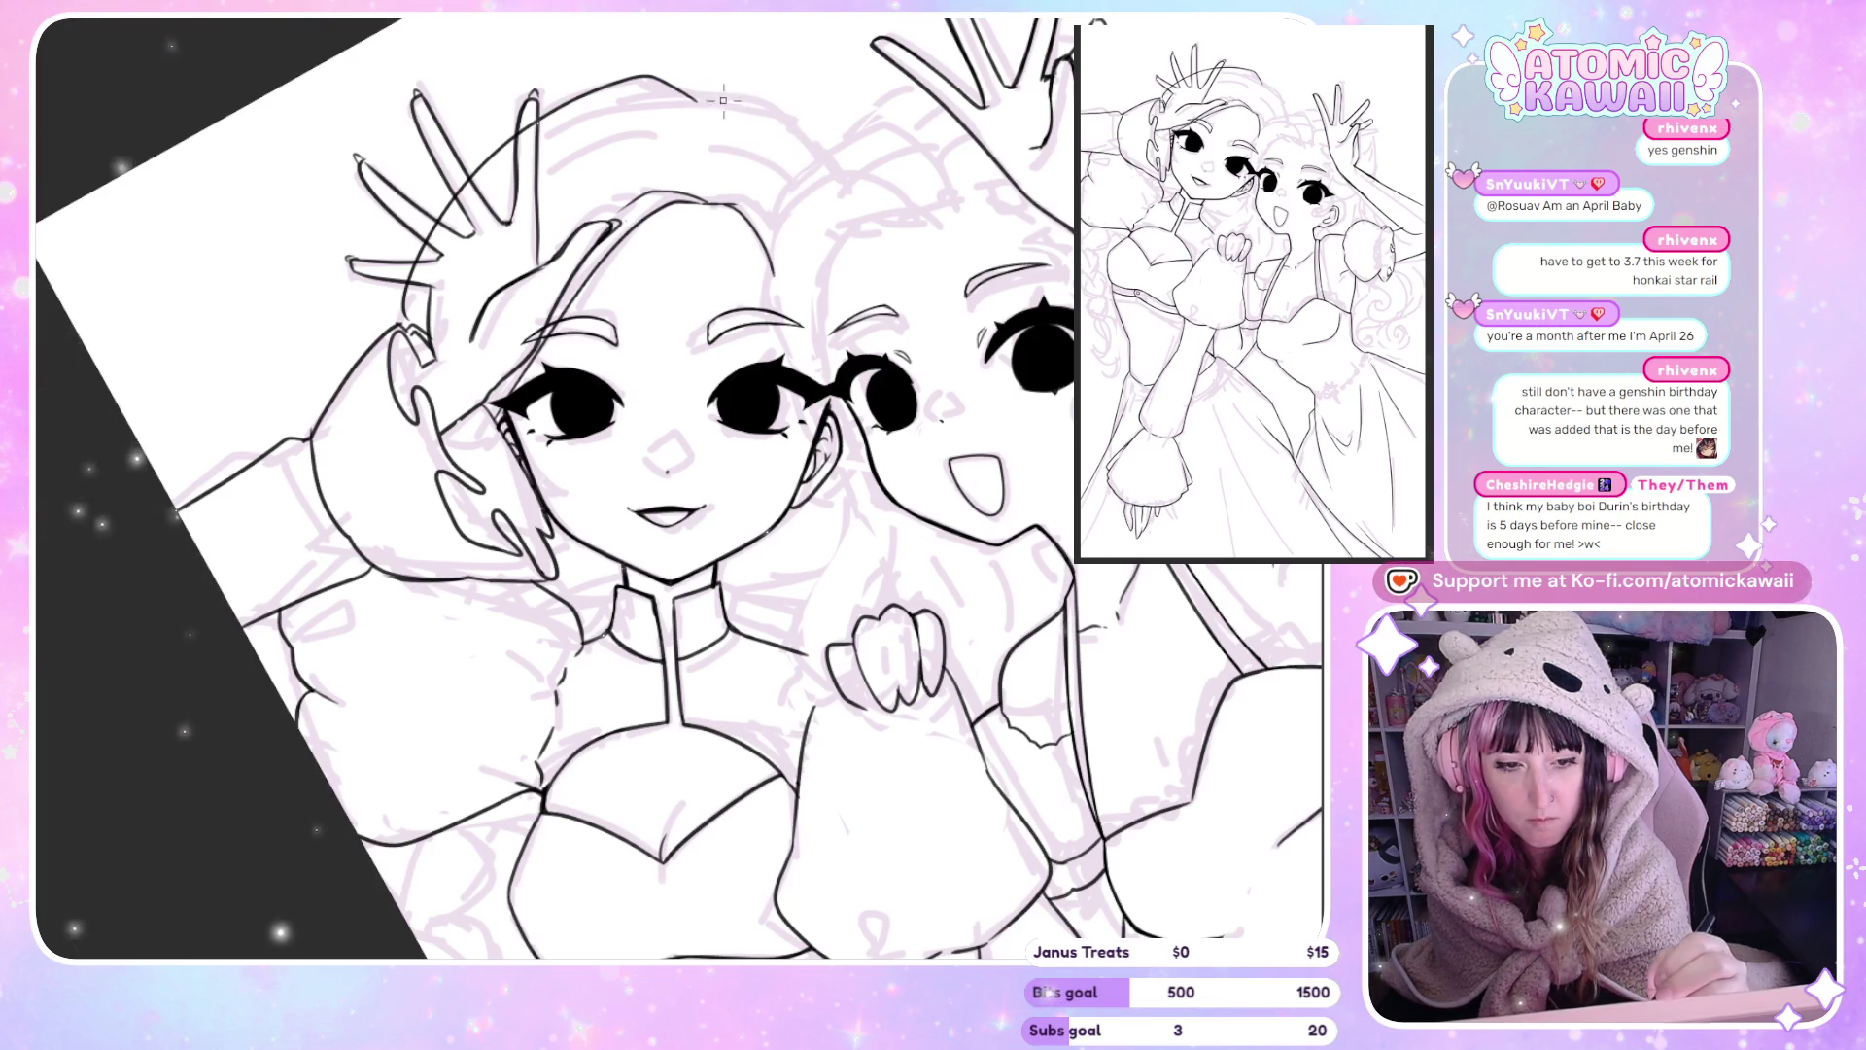
key(h)
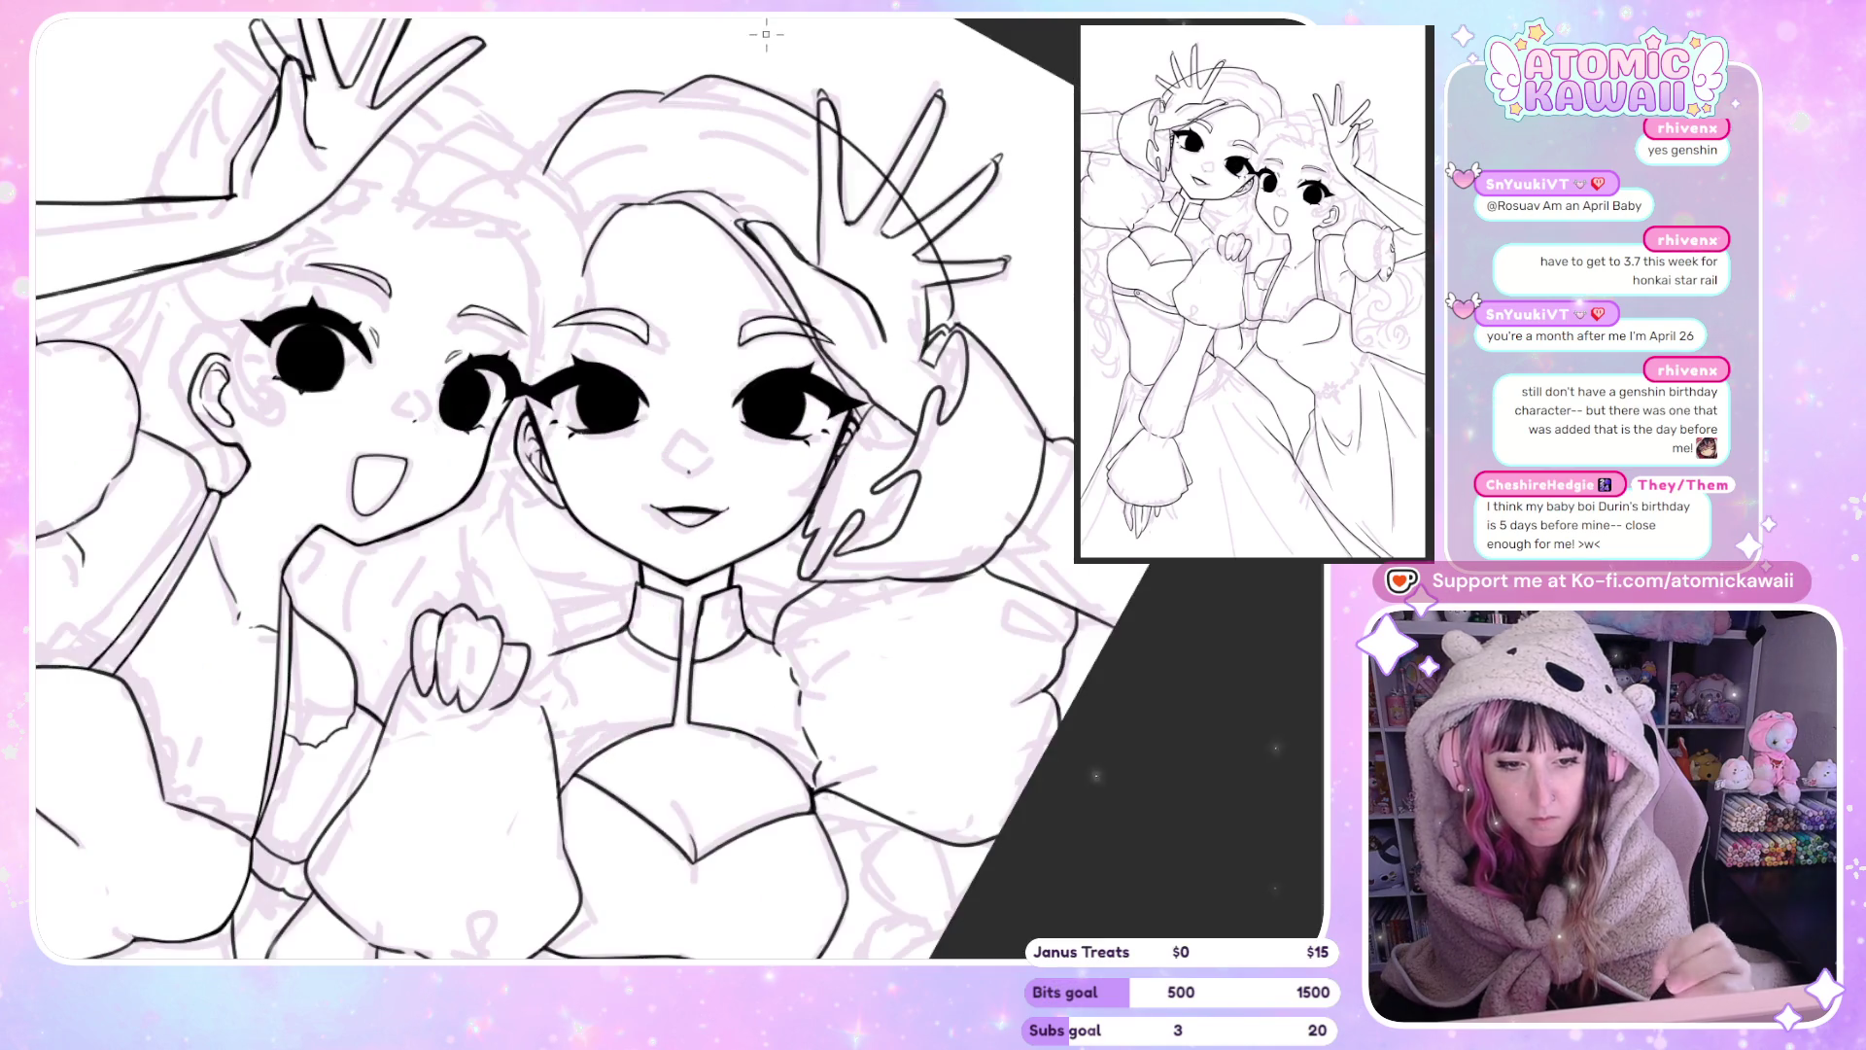
key(h)
scroll(633, 17, up, 5)
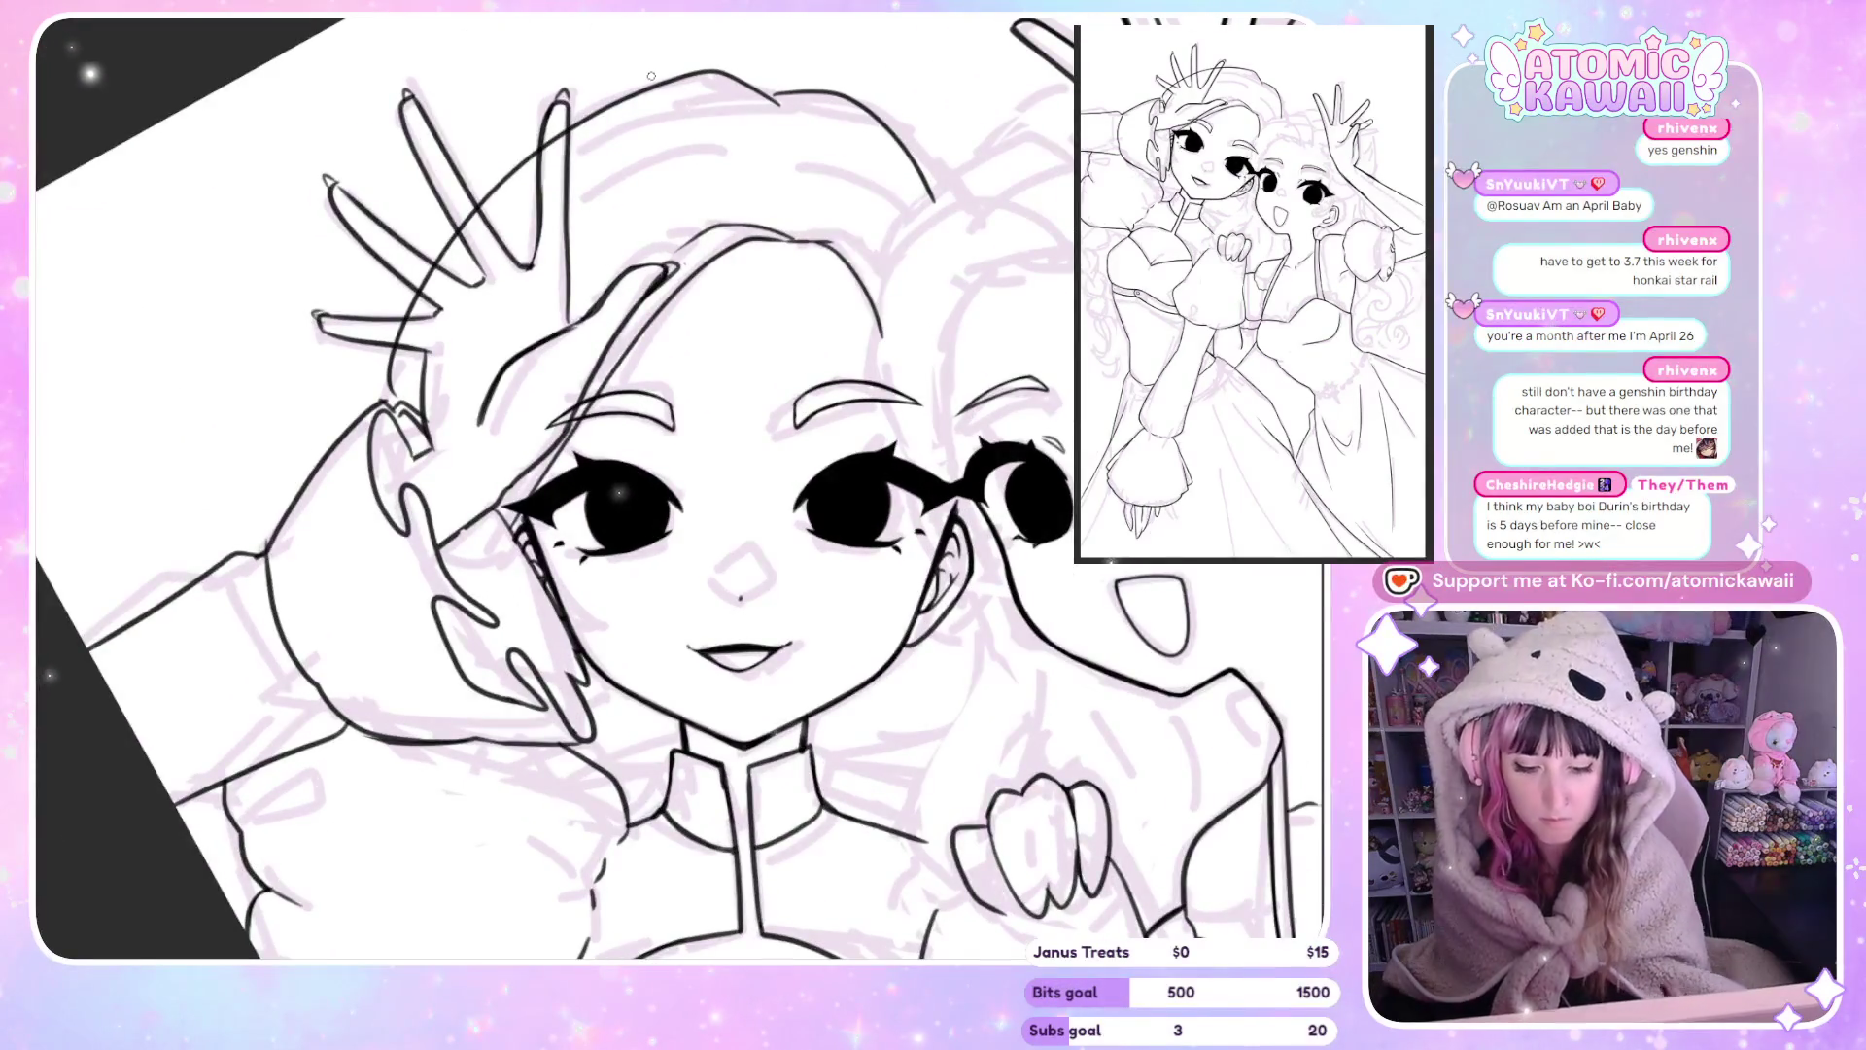
key(minus)
key(minus)
key(minus)
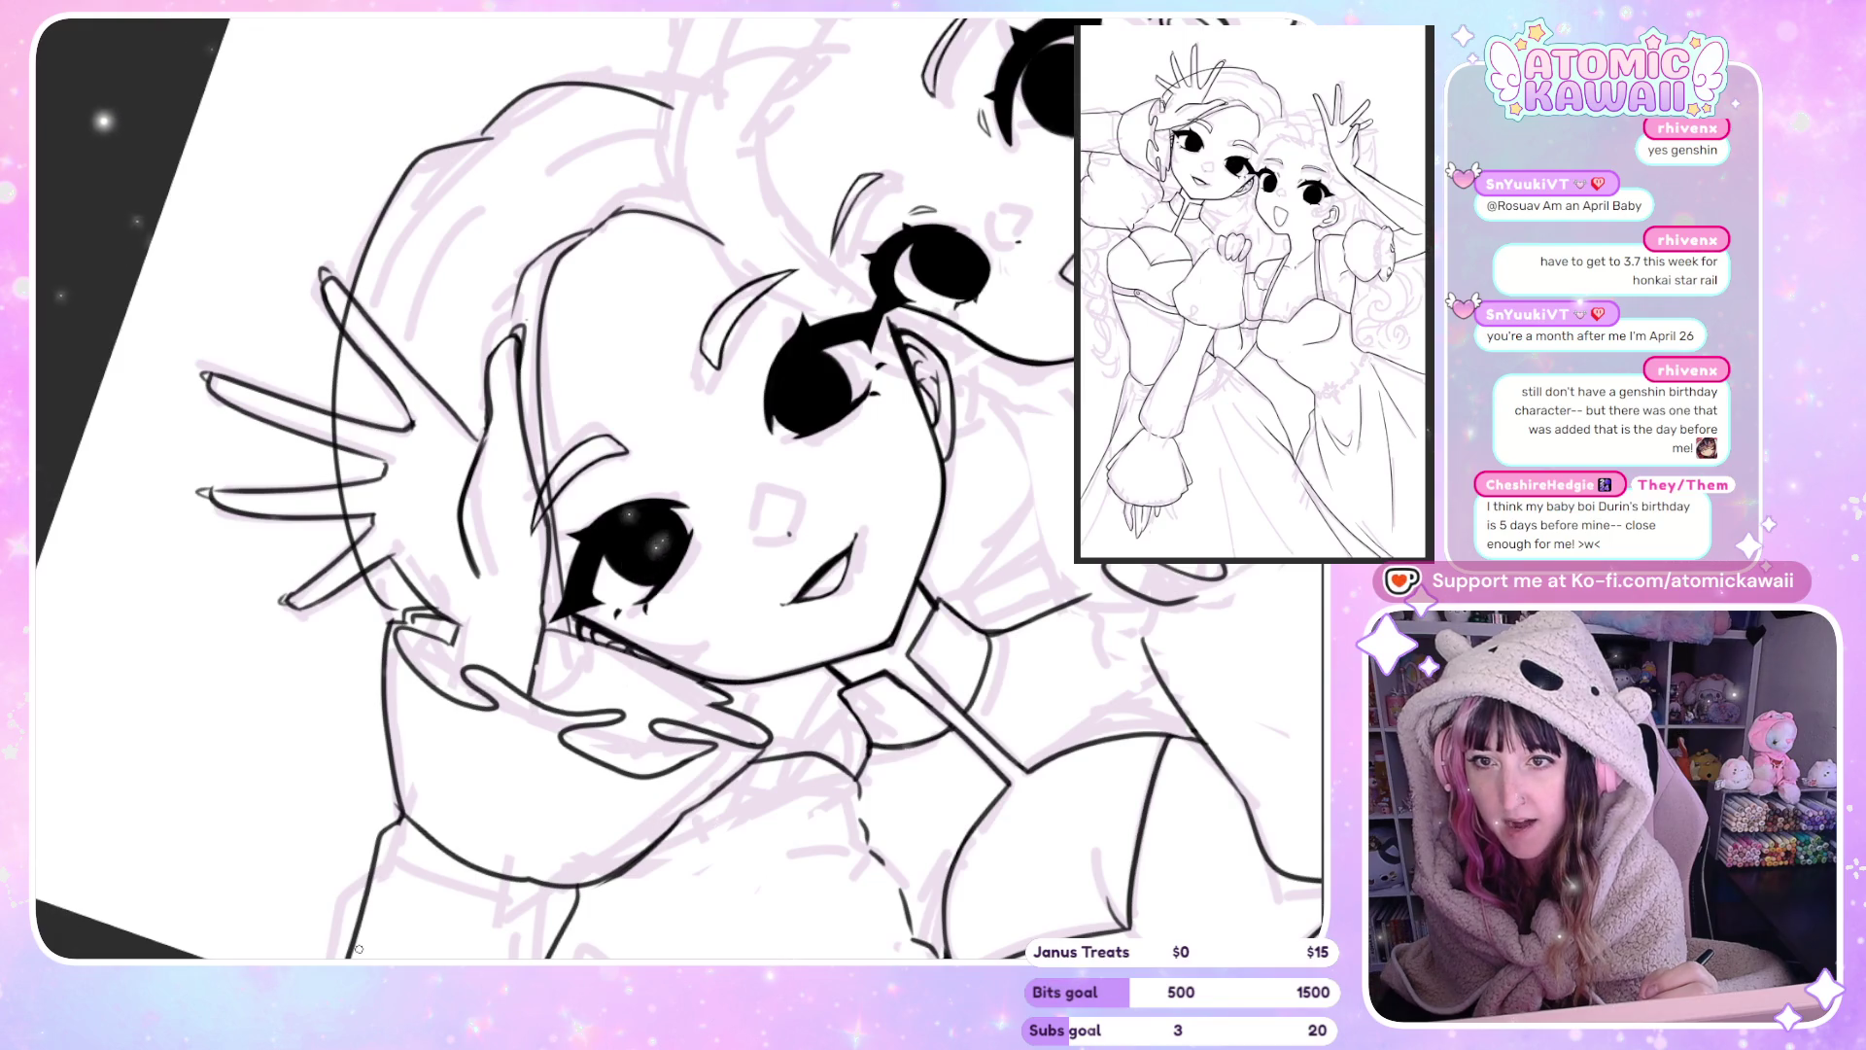
scroll(358, 949, up, 3)
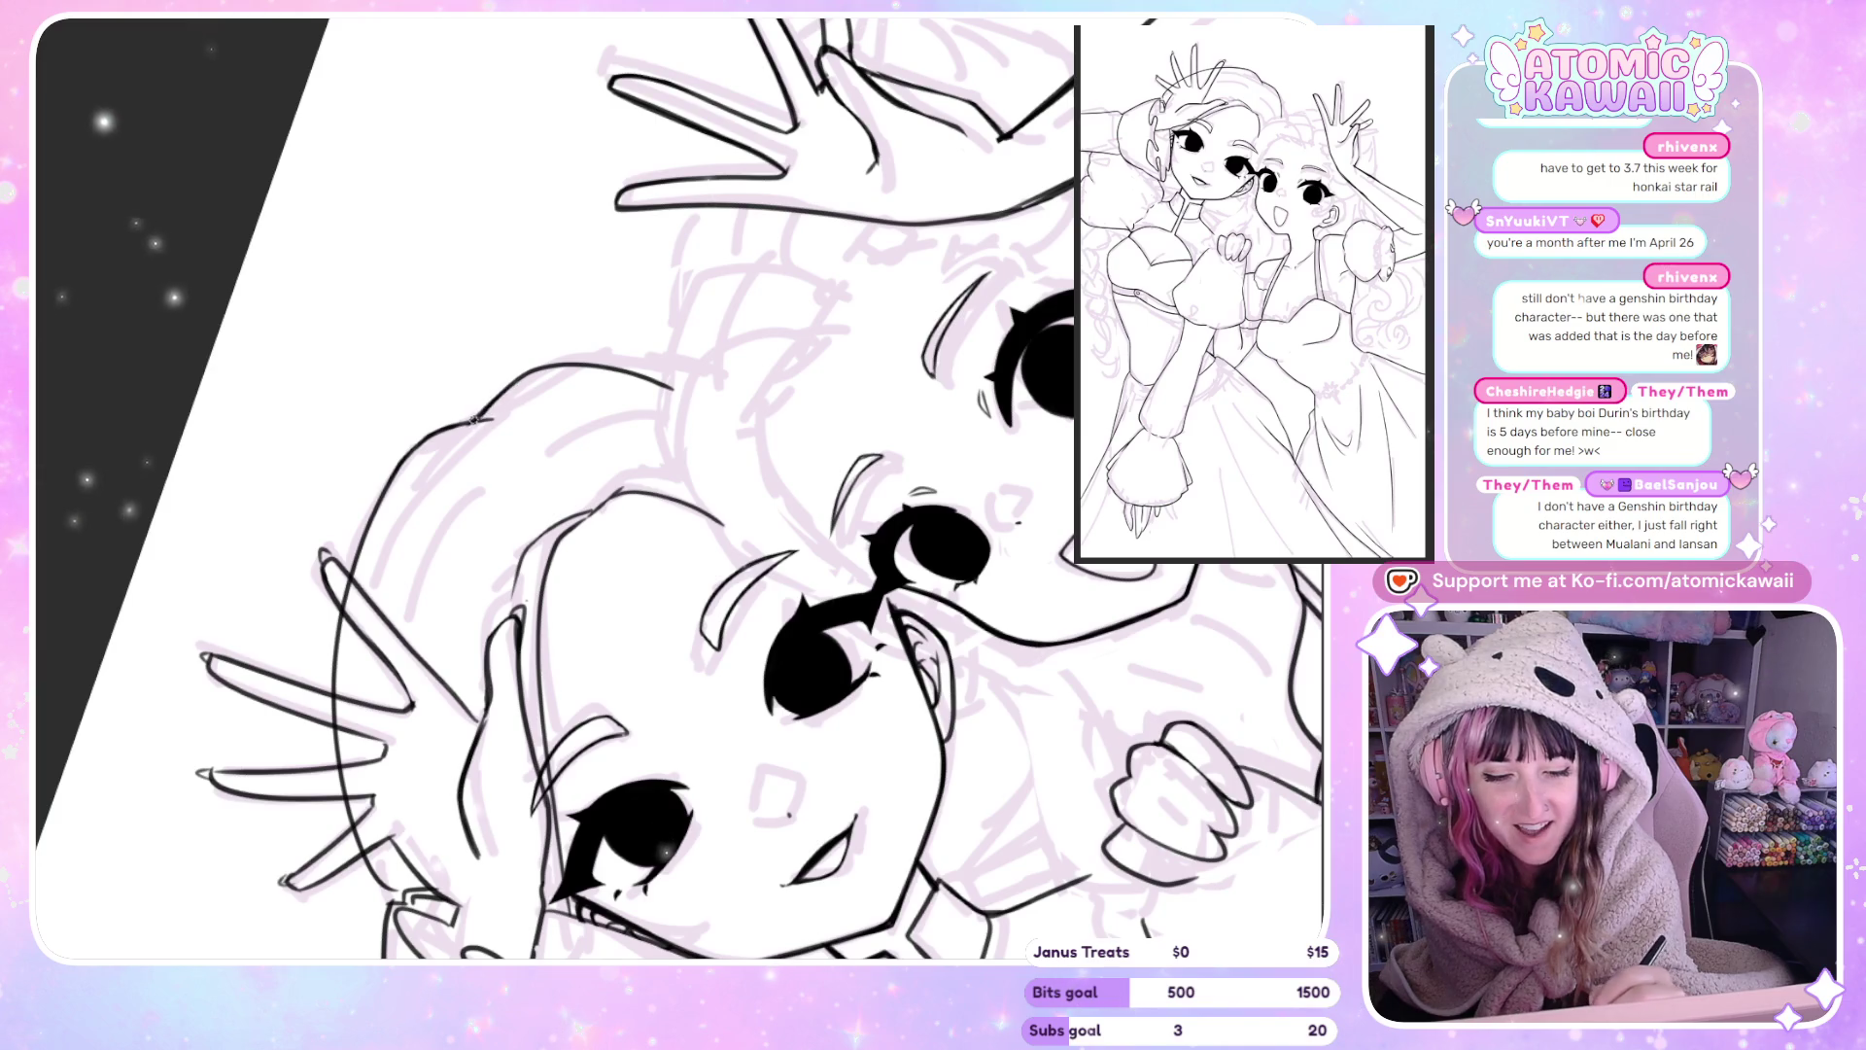
Ink more black strands over the crowned girl's hair, mirroring and zooming the view to check them.
key(h)
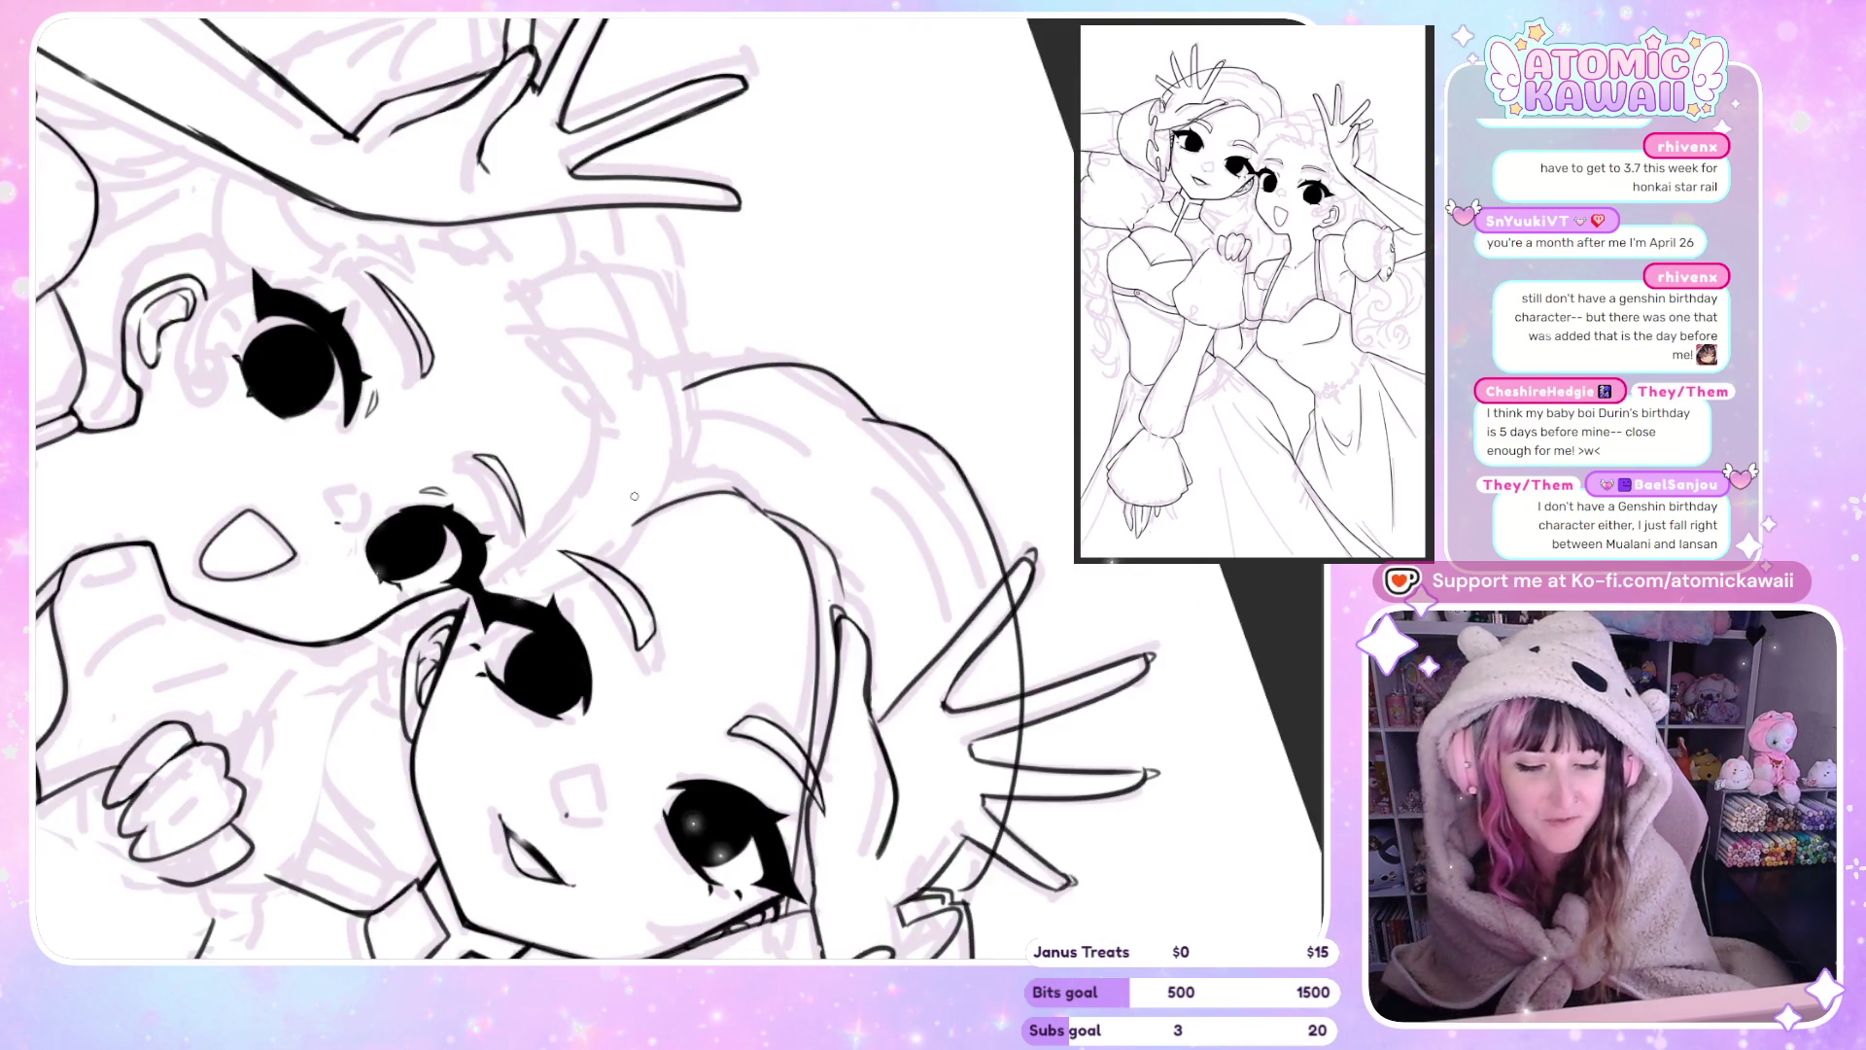
scroll(633, 496, down, 2)
scroll(640, 502, up, 1)
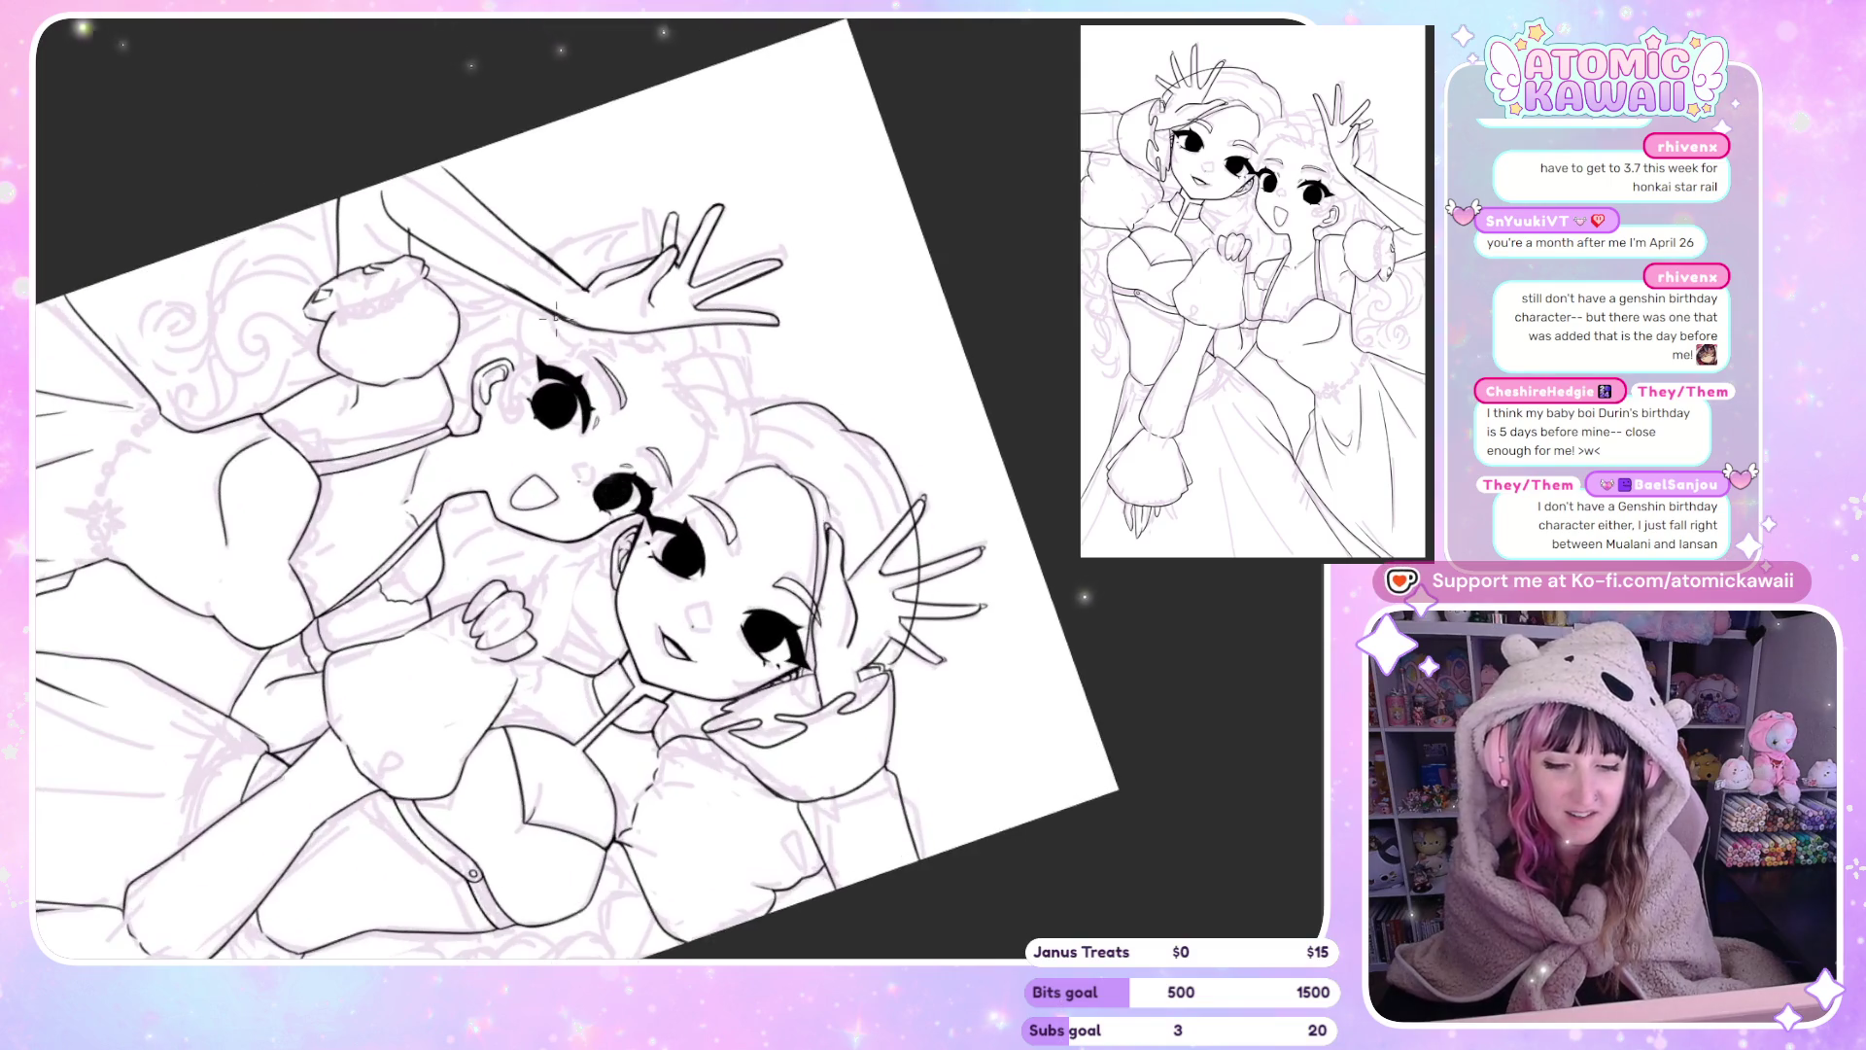
scroll(641, 502, up, 1)
key(Home)
key(h)
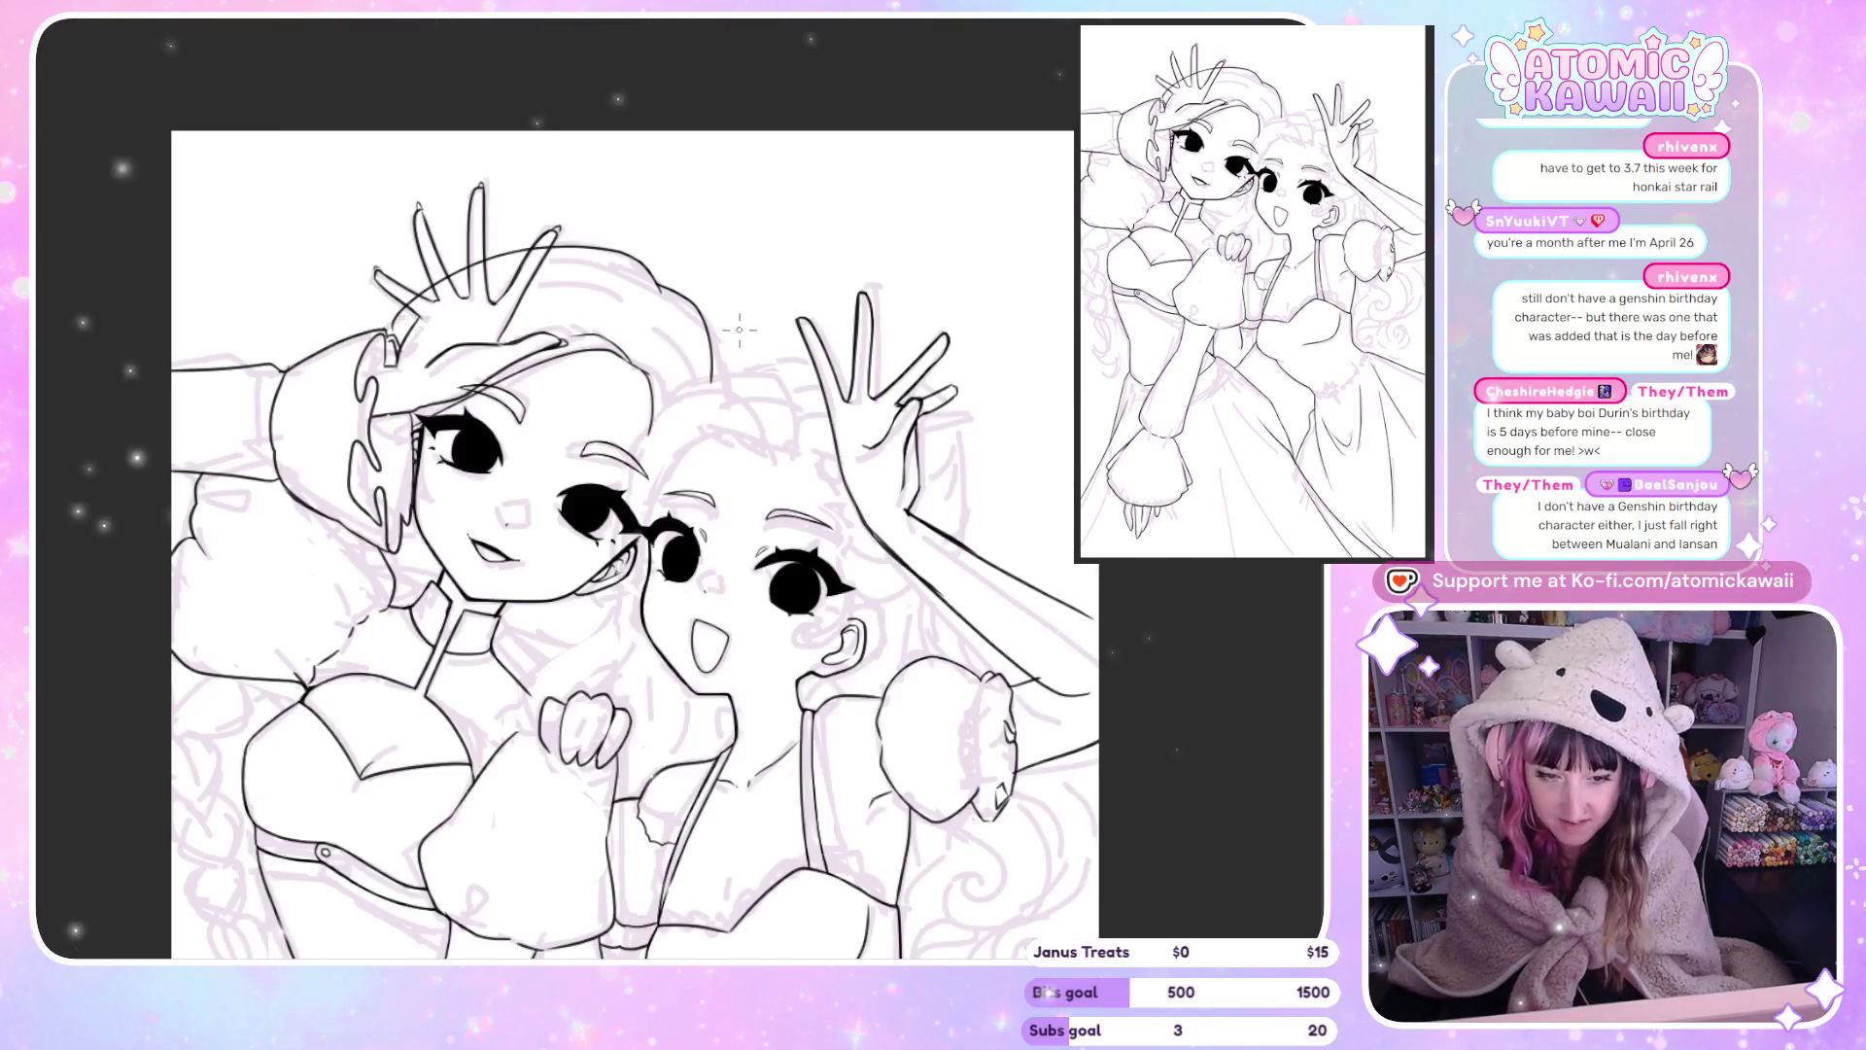
scroll(719, 389, up, 1)
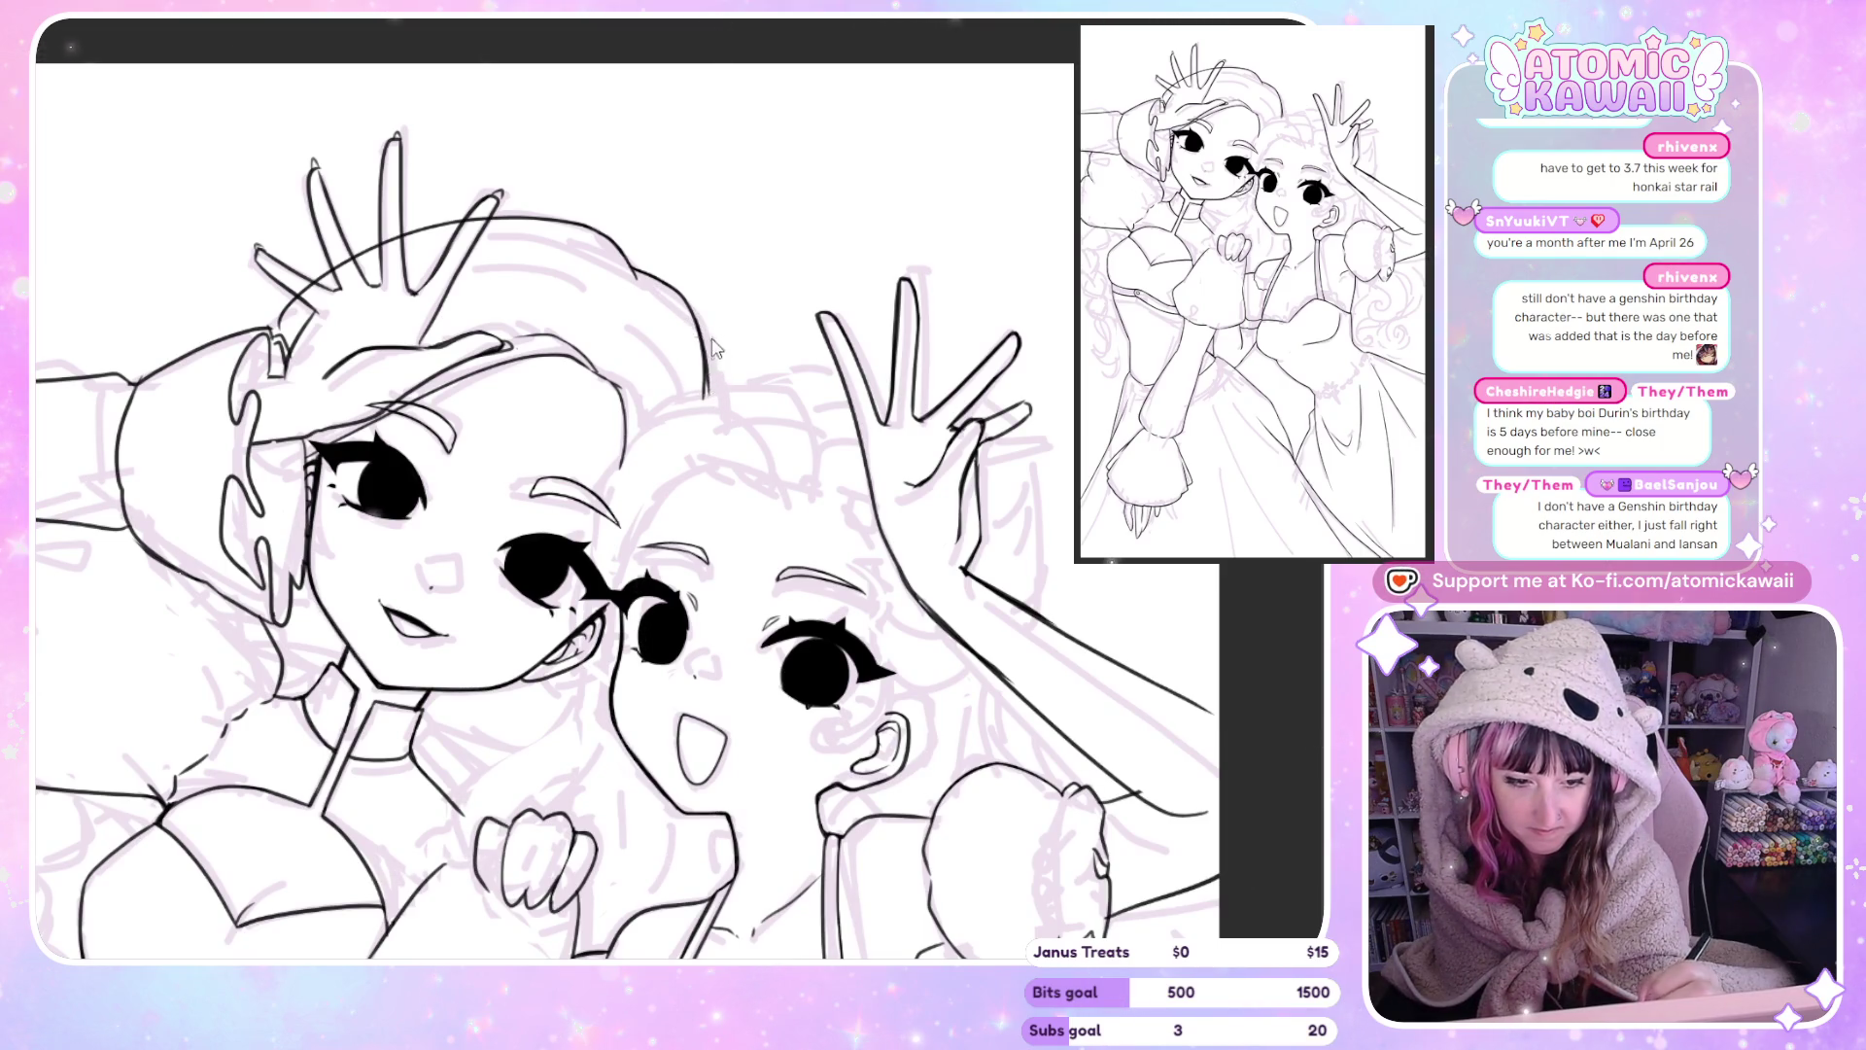
key(h)
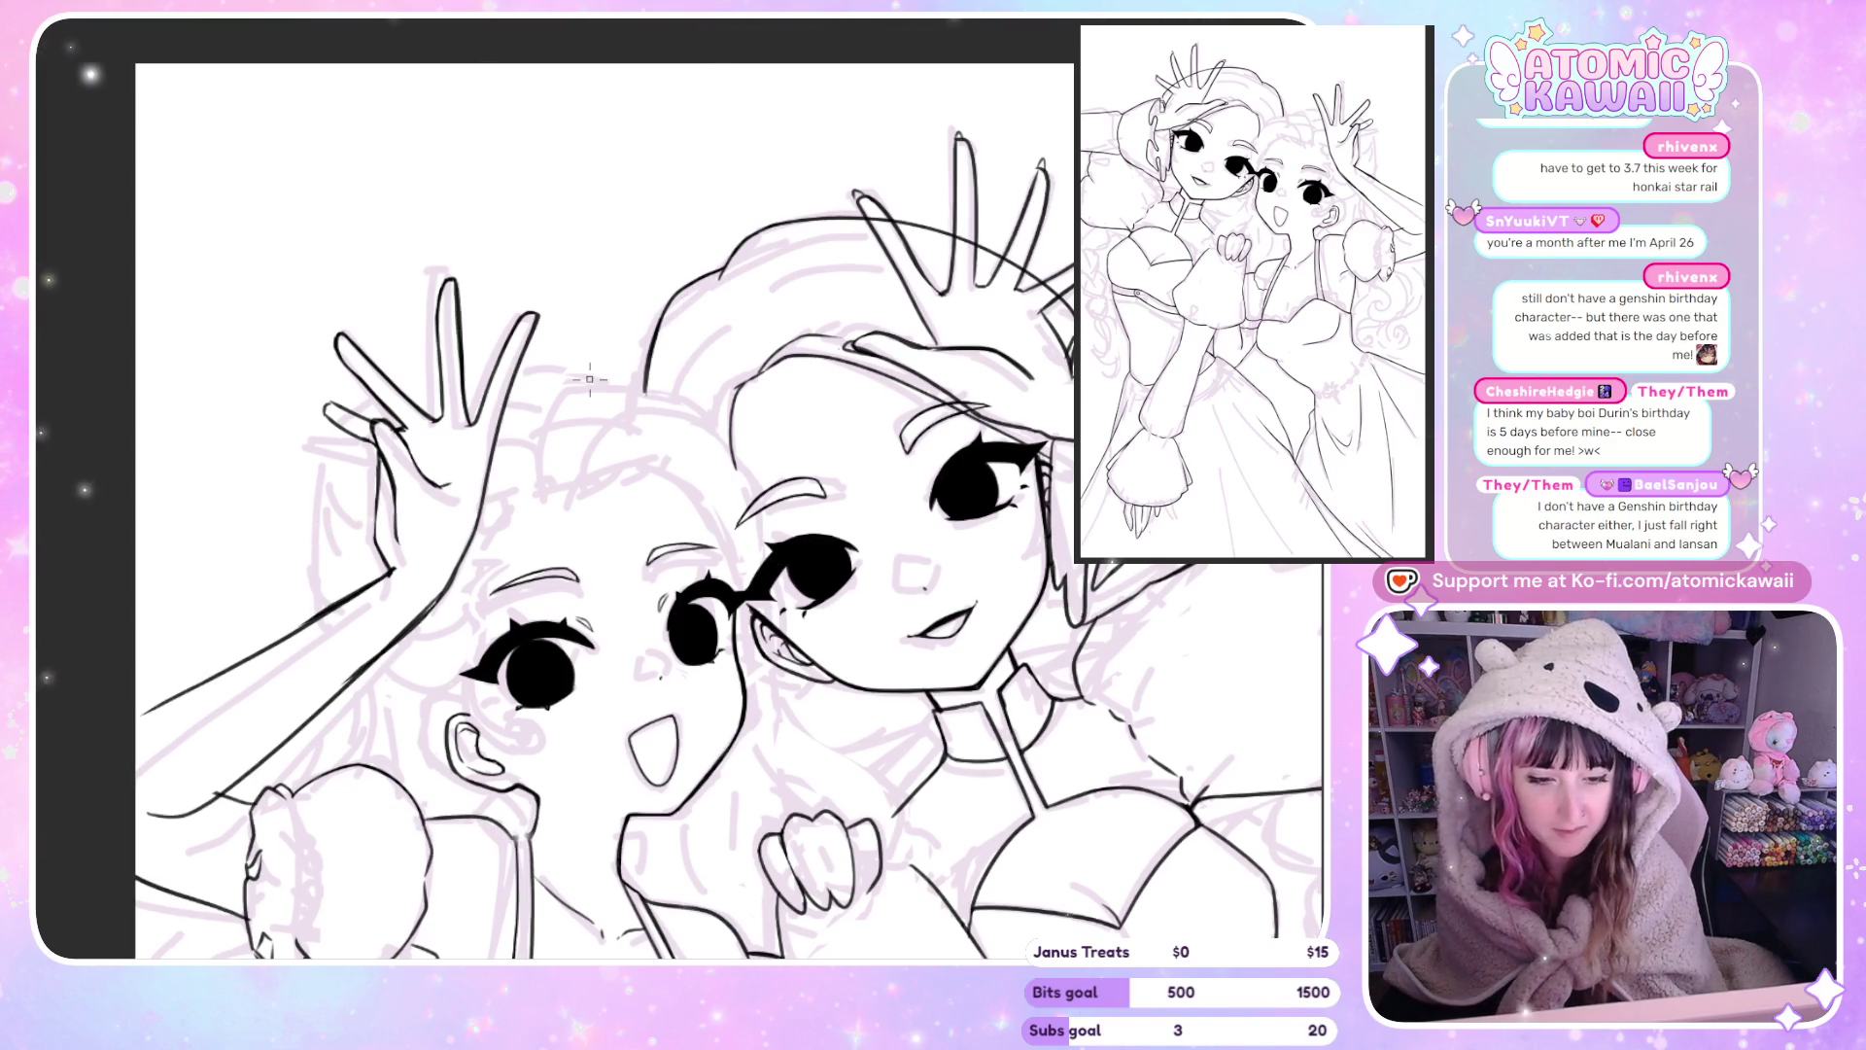
scroll(680, 305, up, 3)
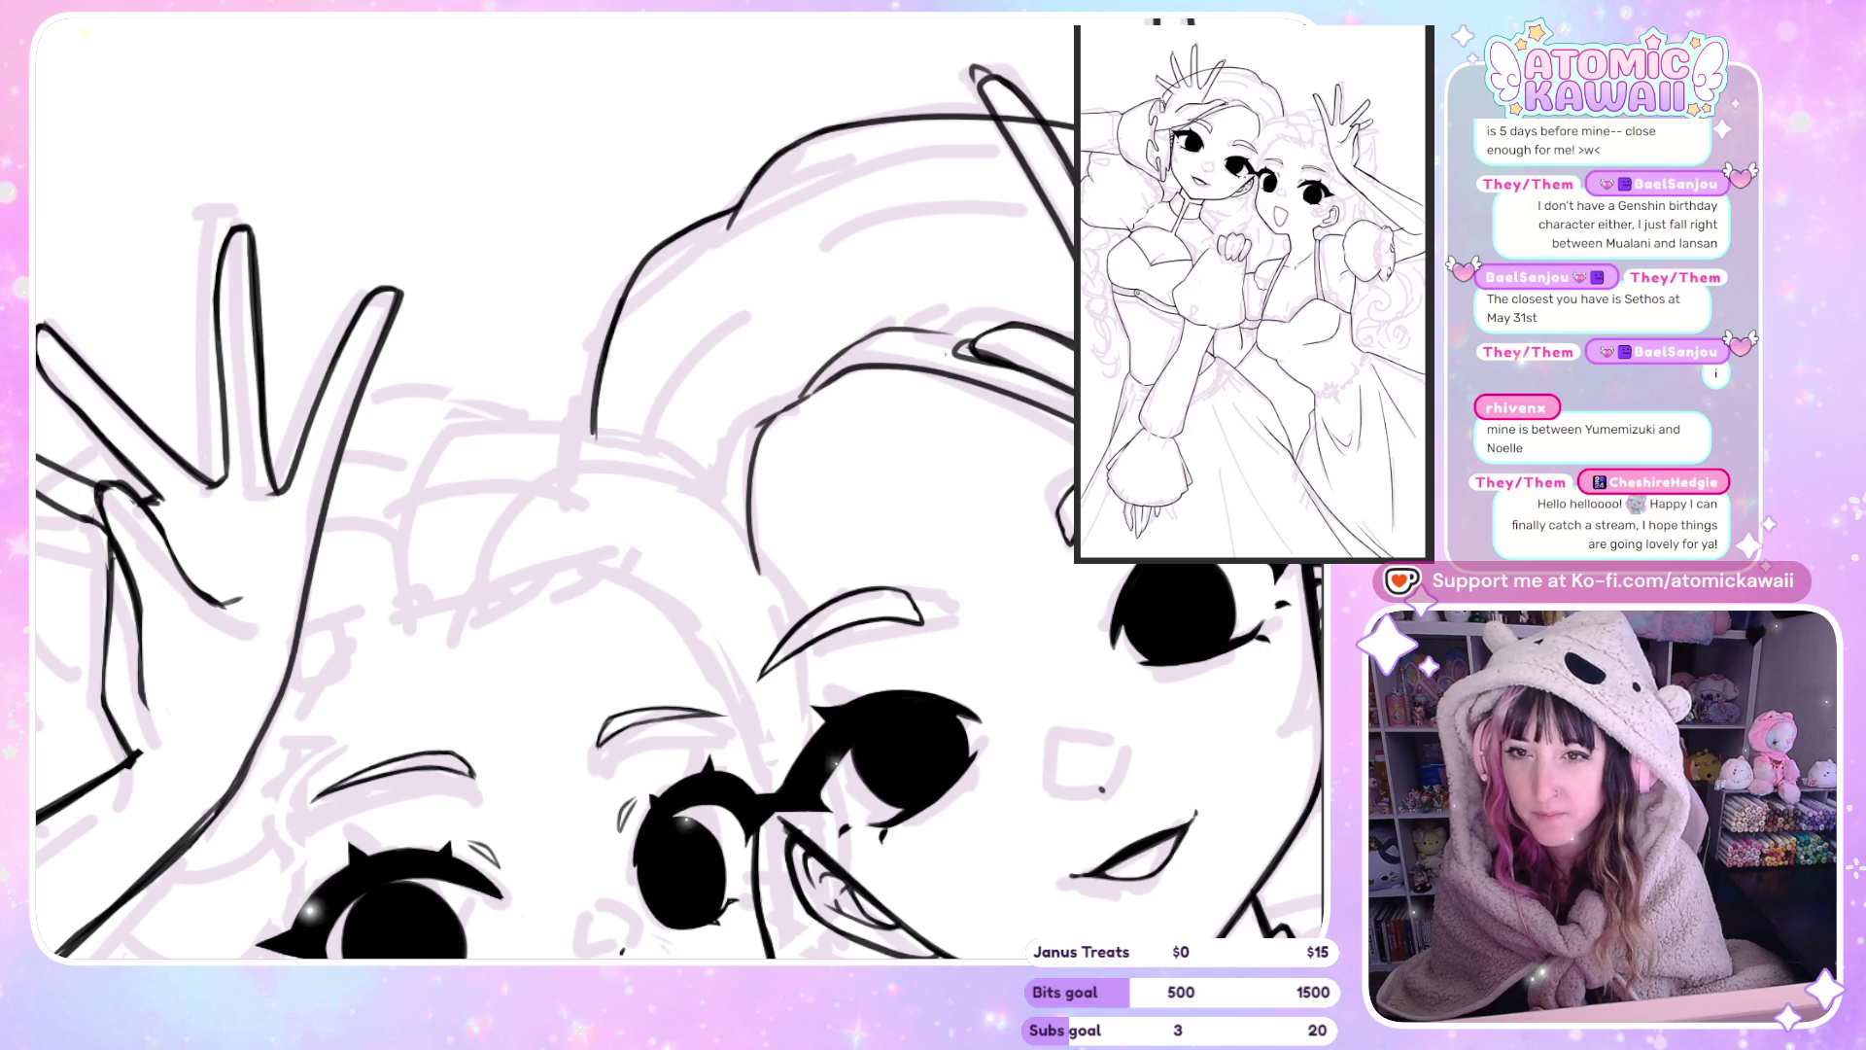
scroll(583, 486, left, 3)
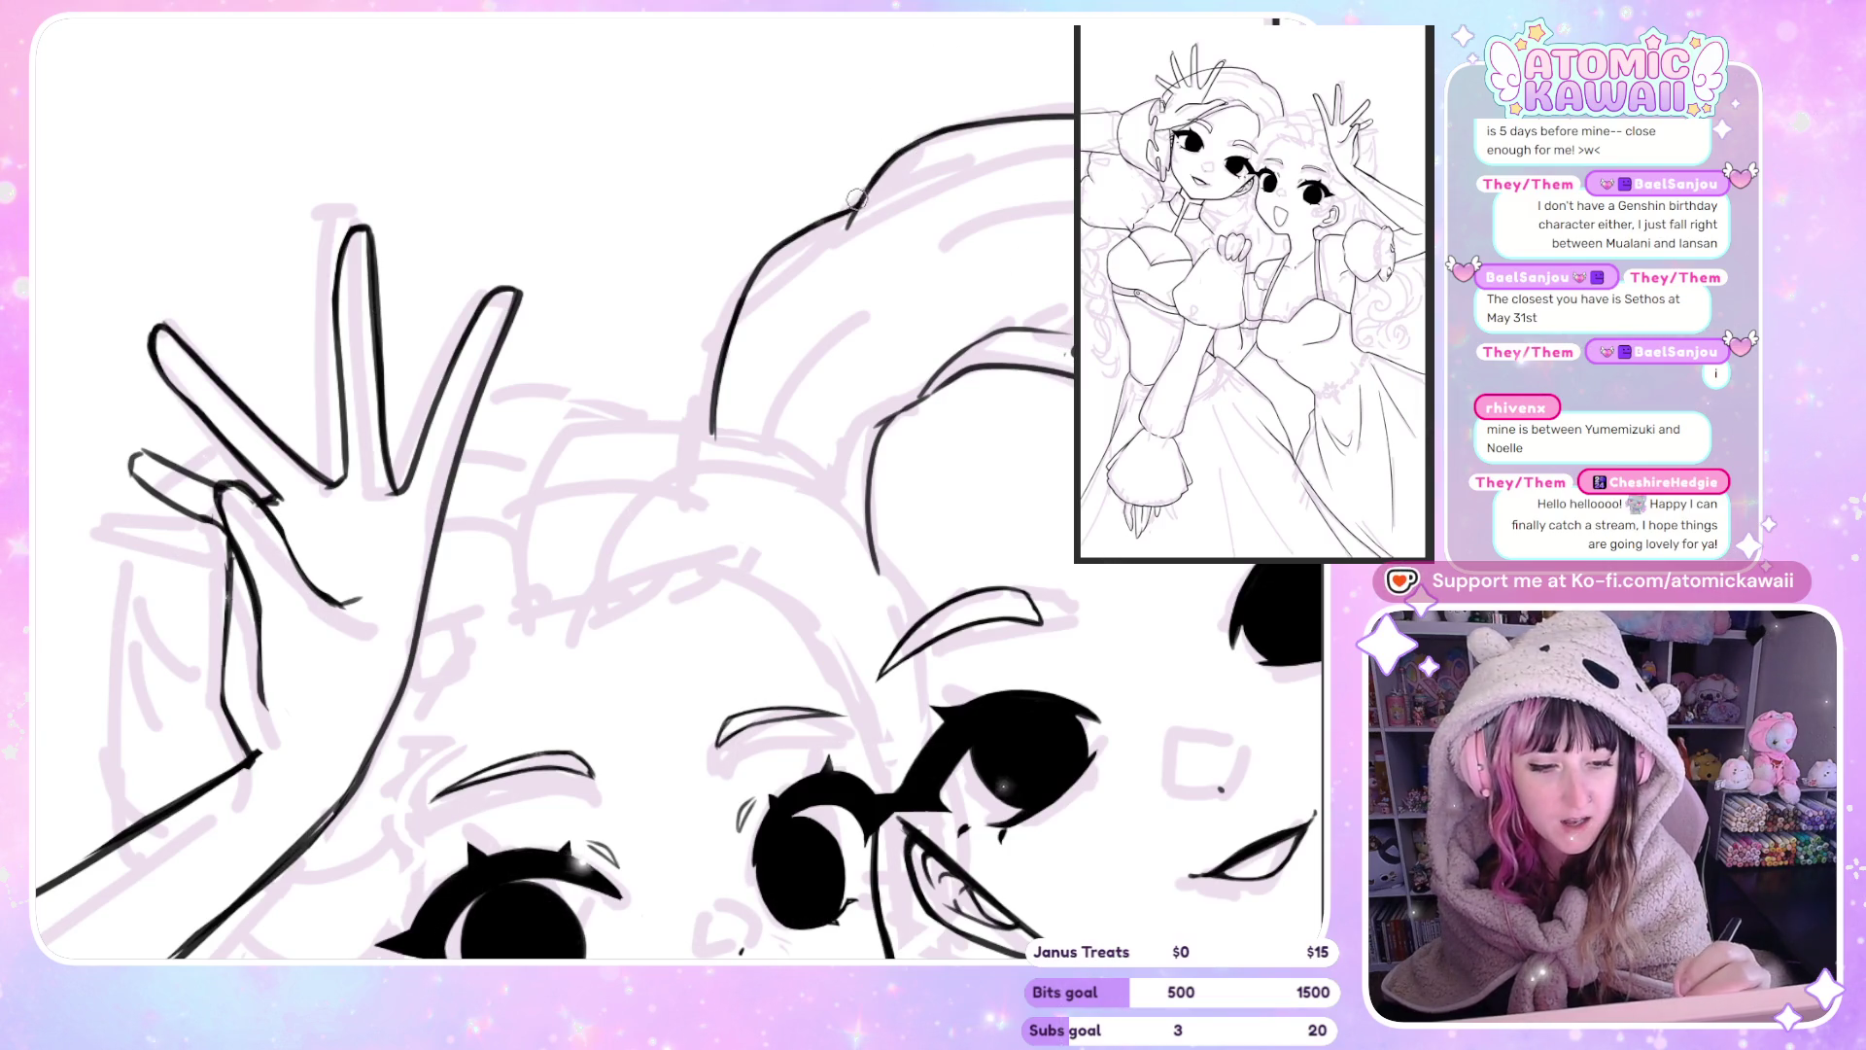
scroll(1030, 417, down, 6)
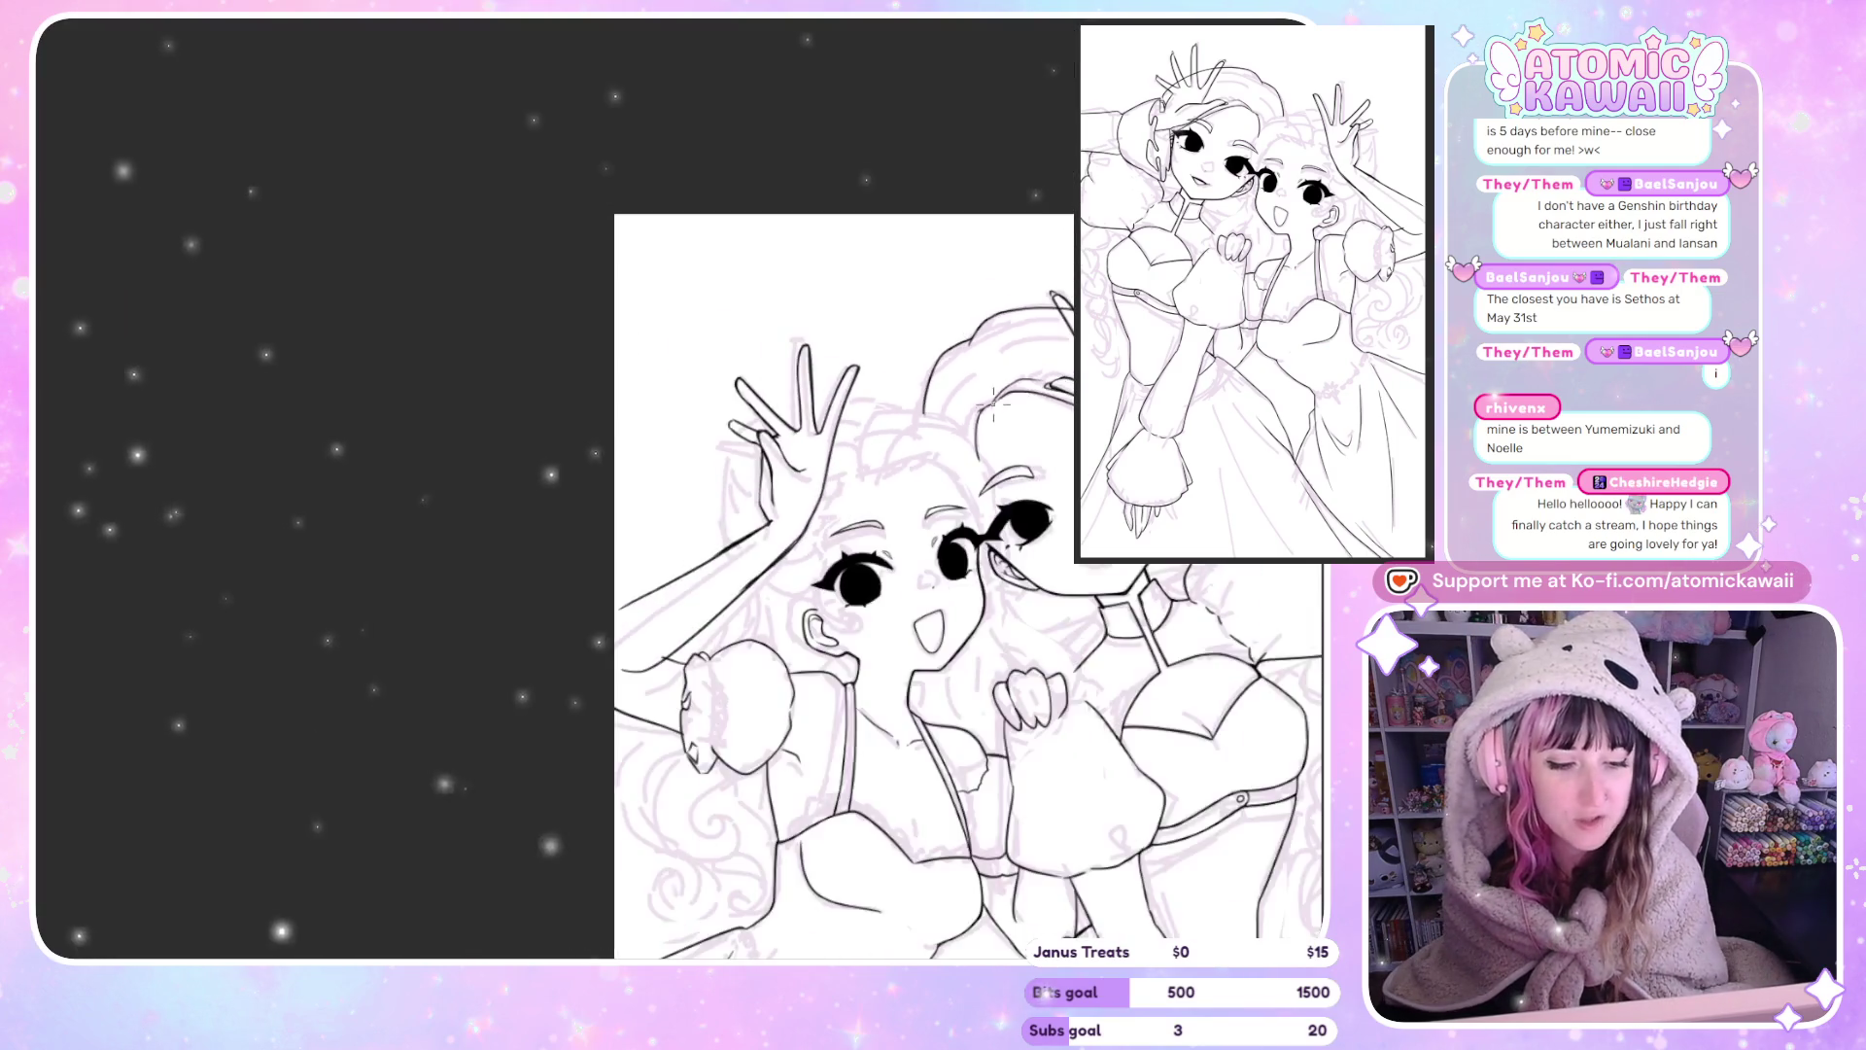
scroll(430, 463, up, 6)
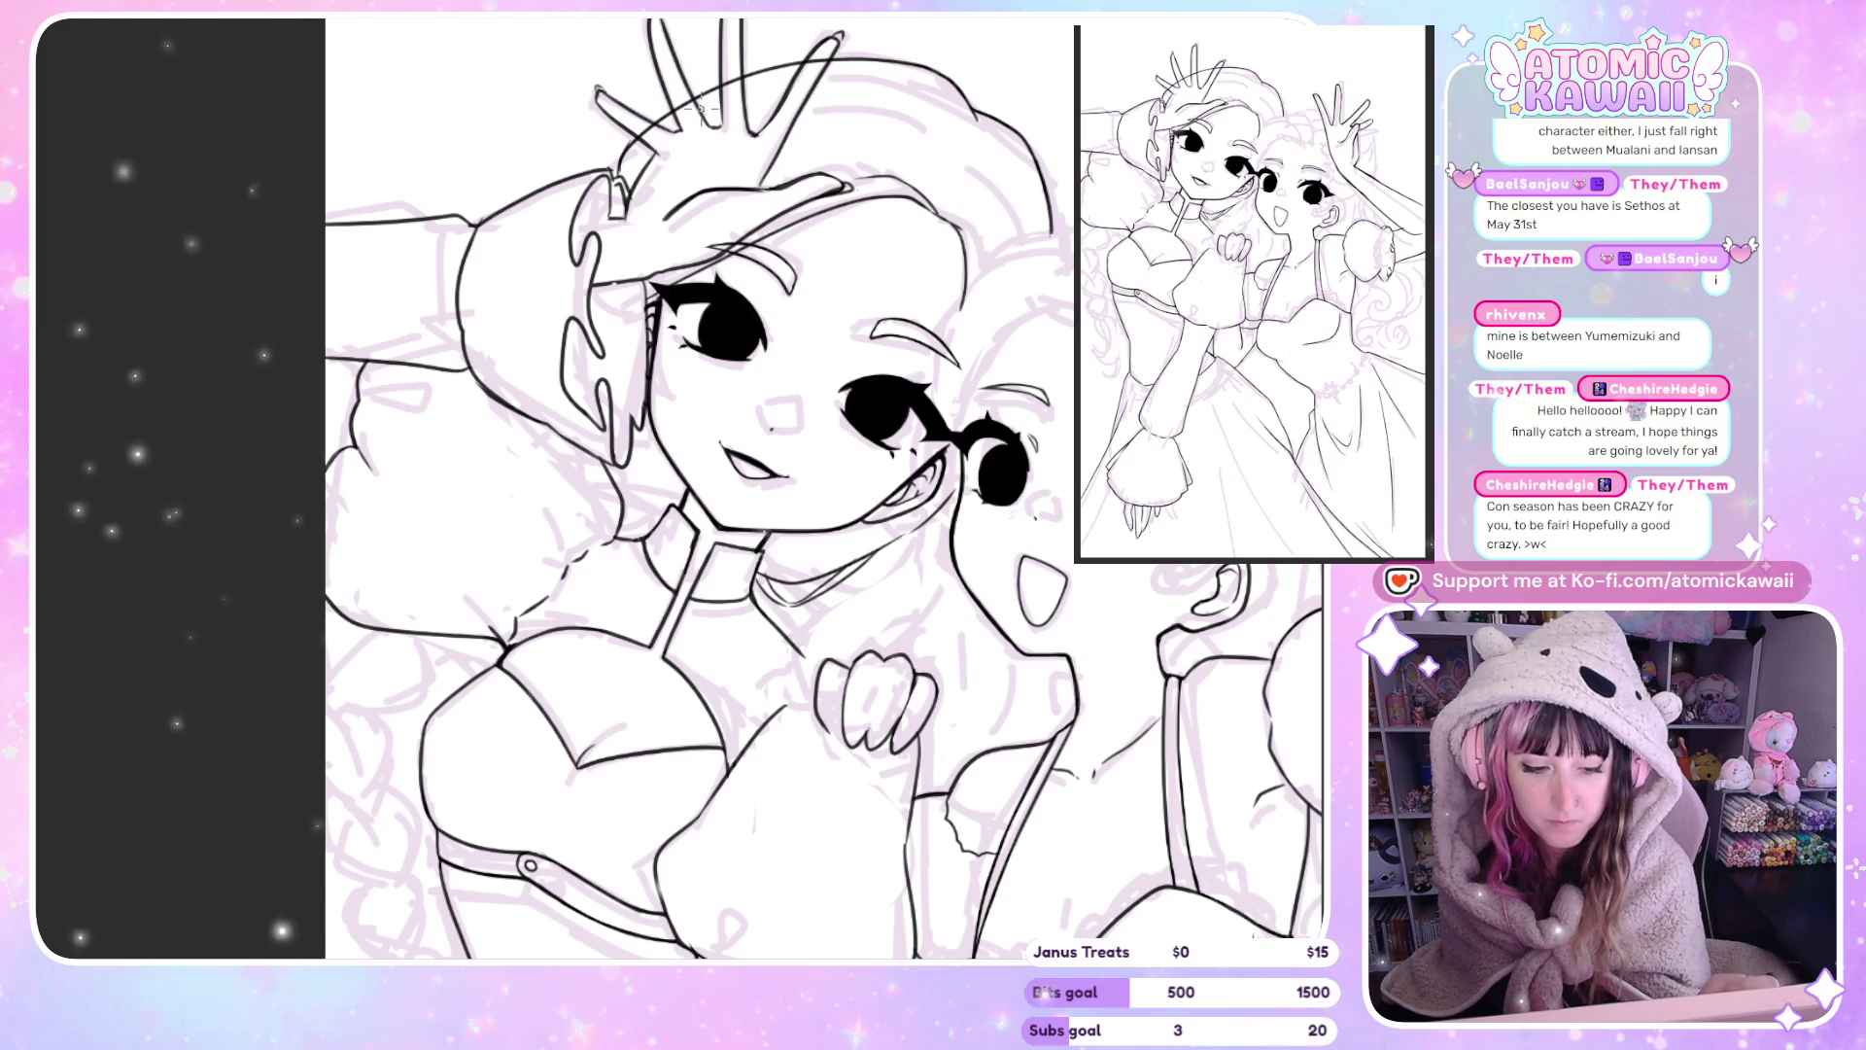
key(m)
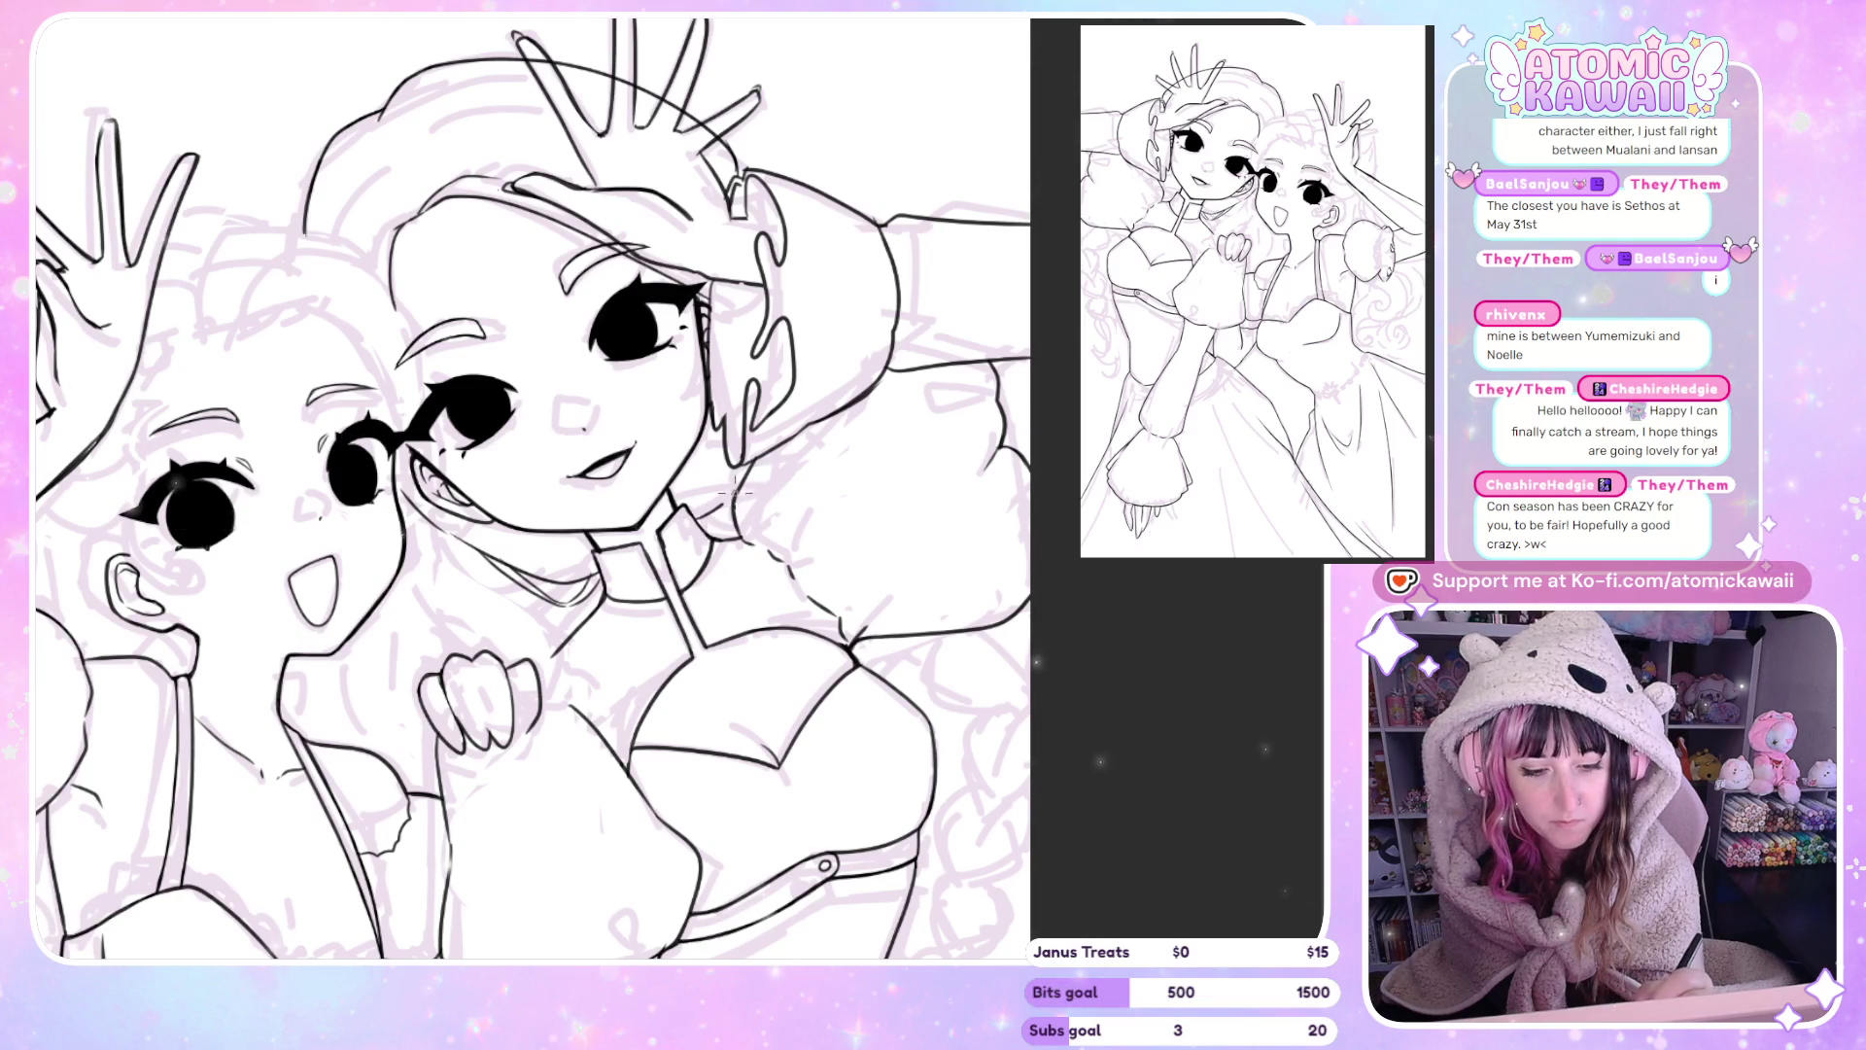
scroll(758, 483, left, 3)
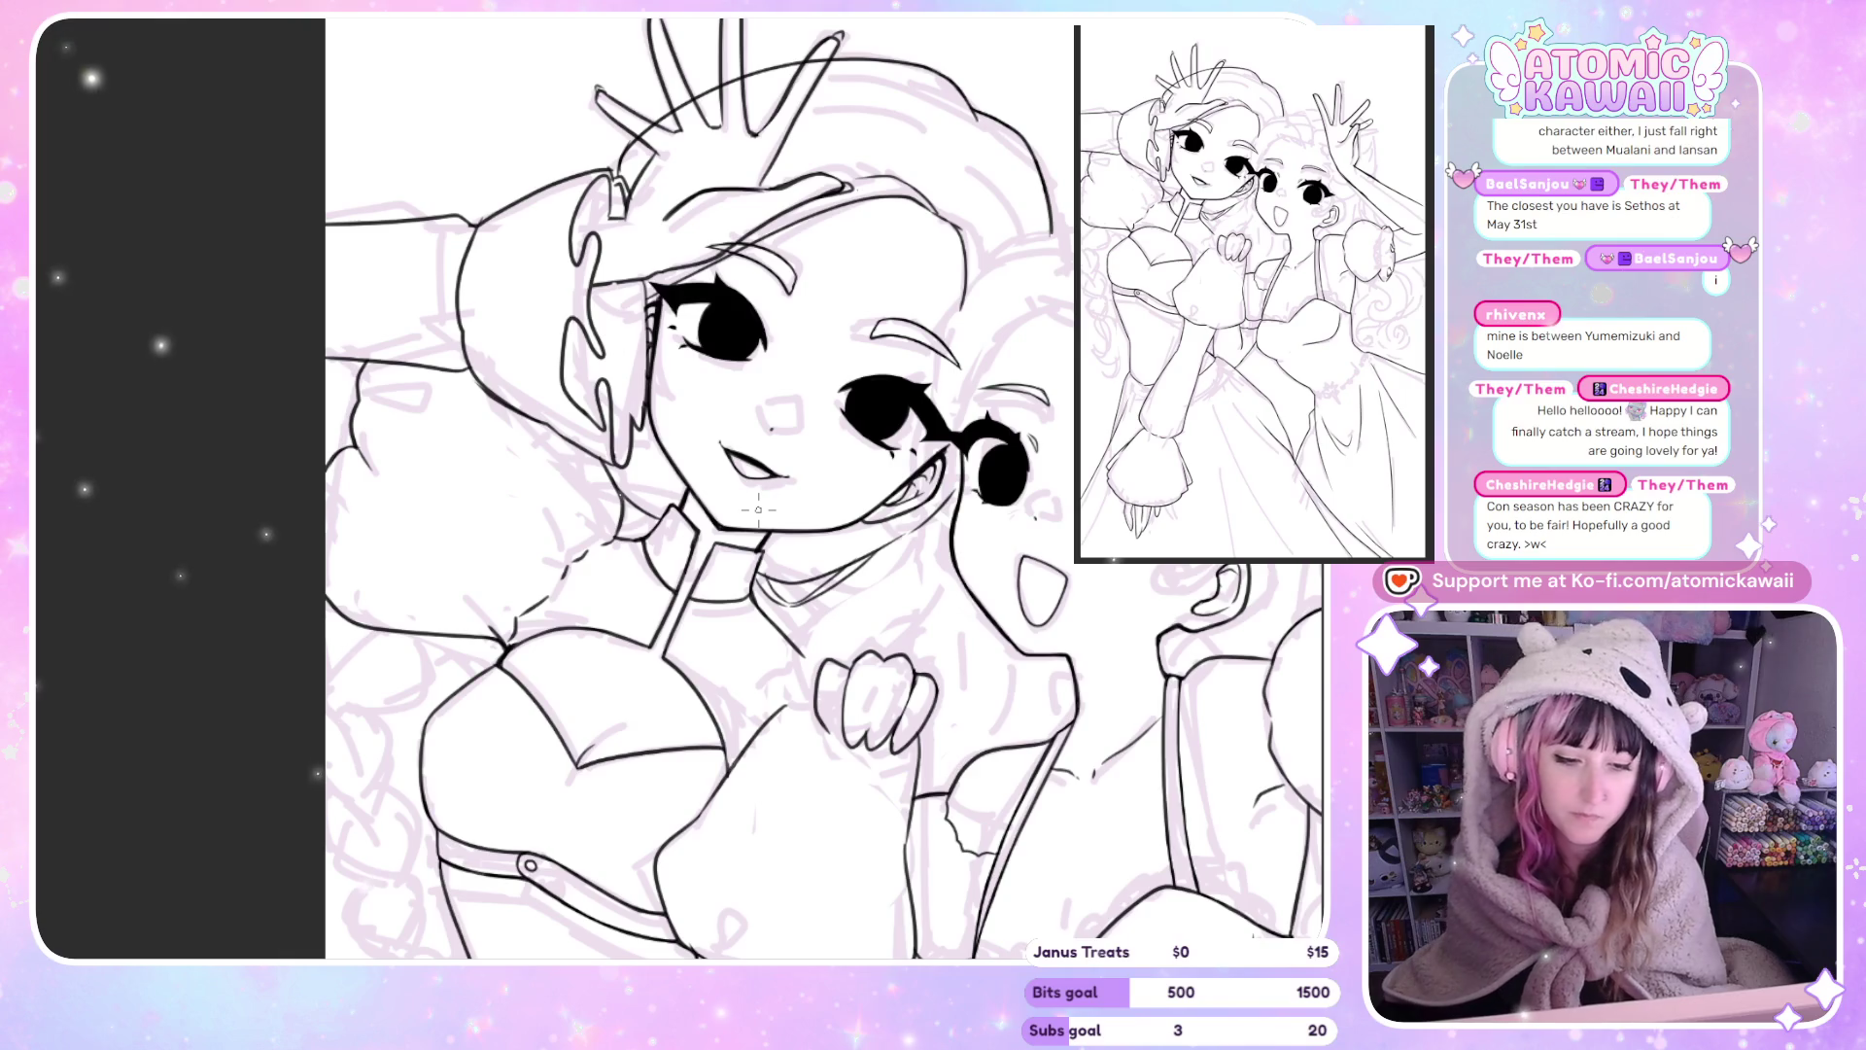
scroll(680, 525, down, 2)
scroll(584, 562, up, 2)
scroll(584, 562, up, 2)
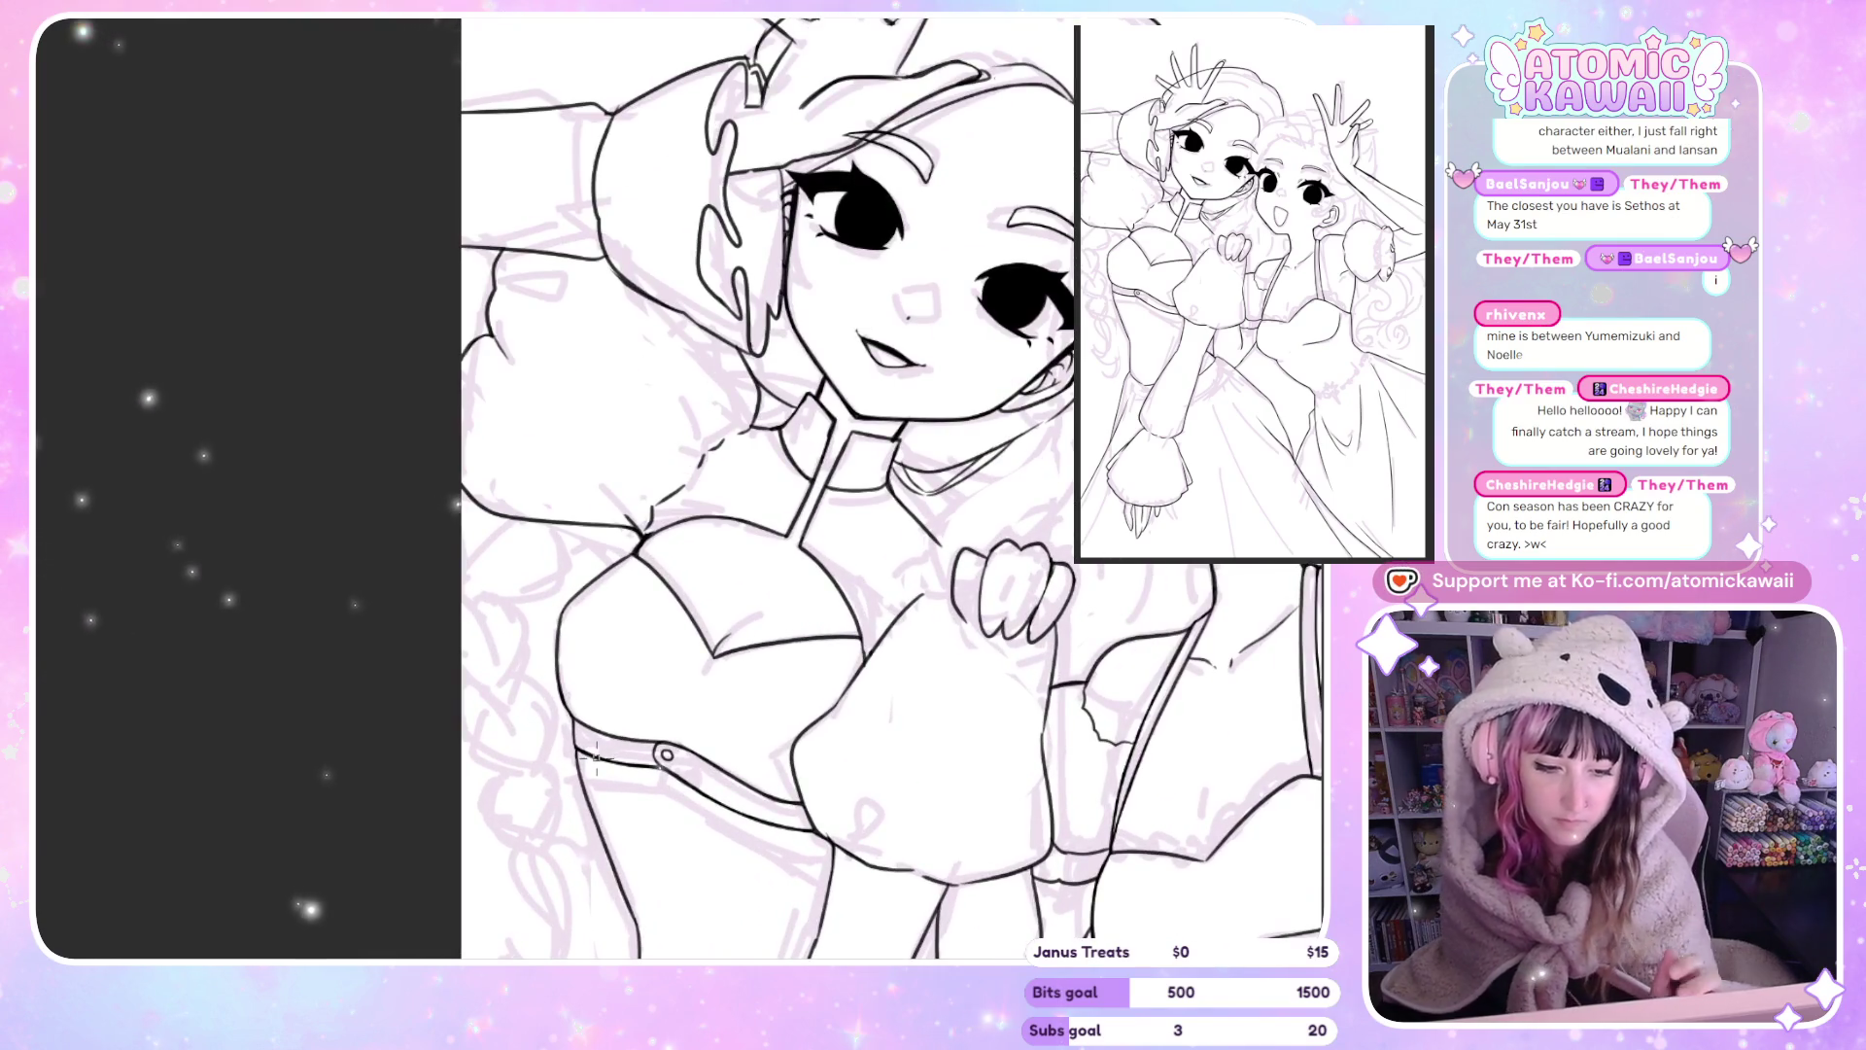
scroll(605, 367, right, 5)
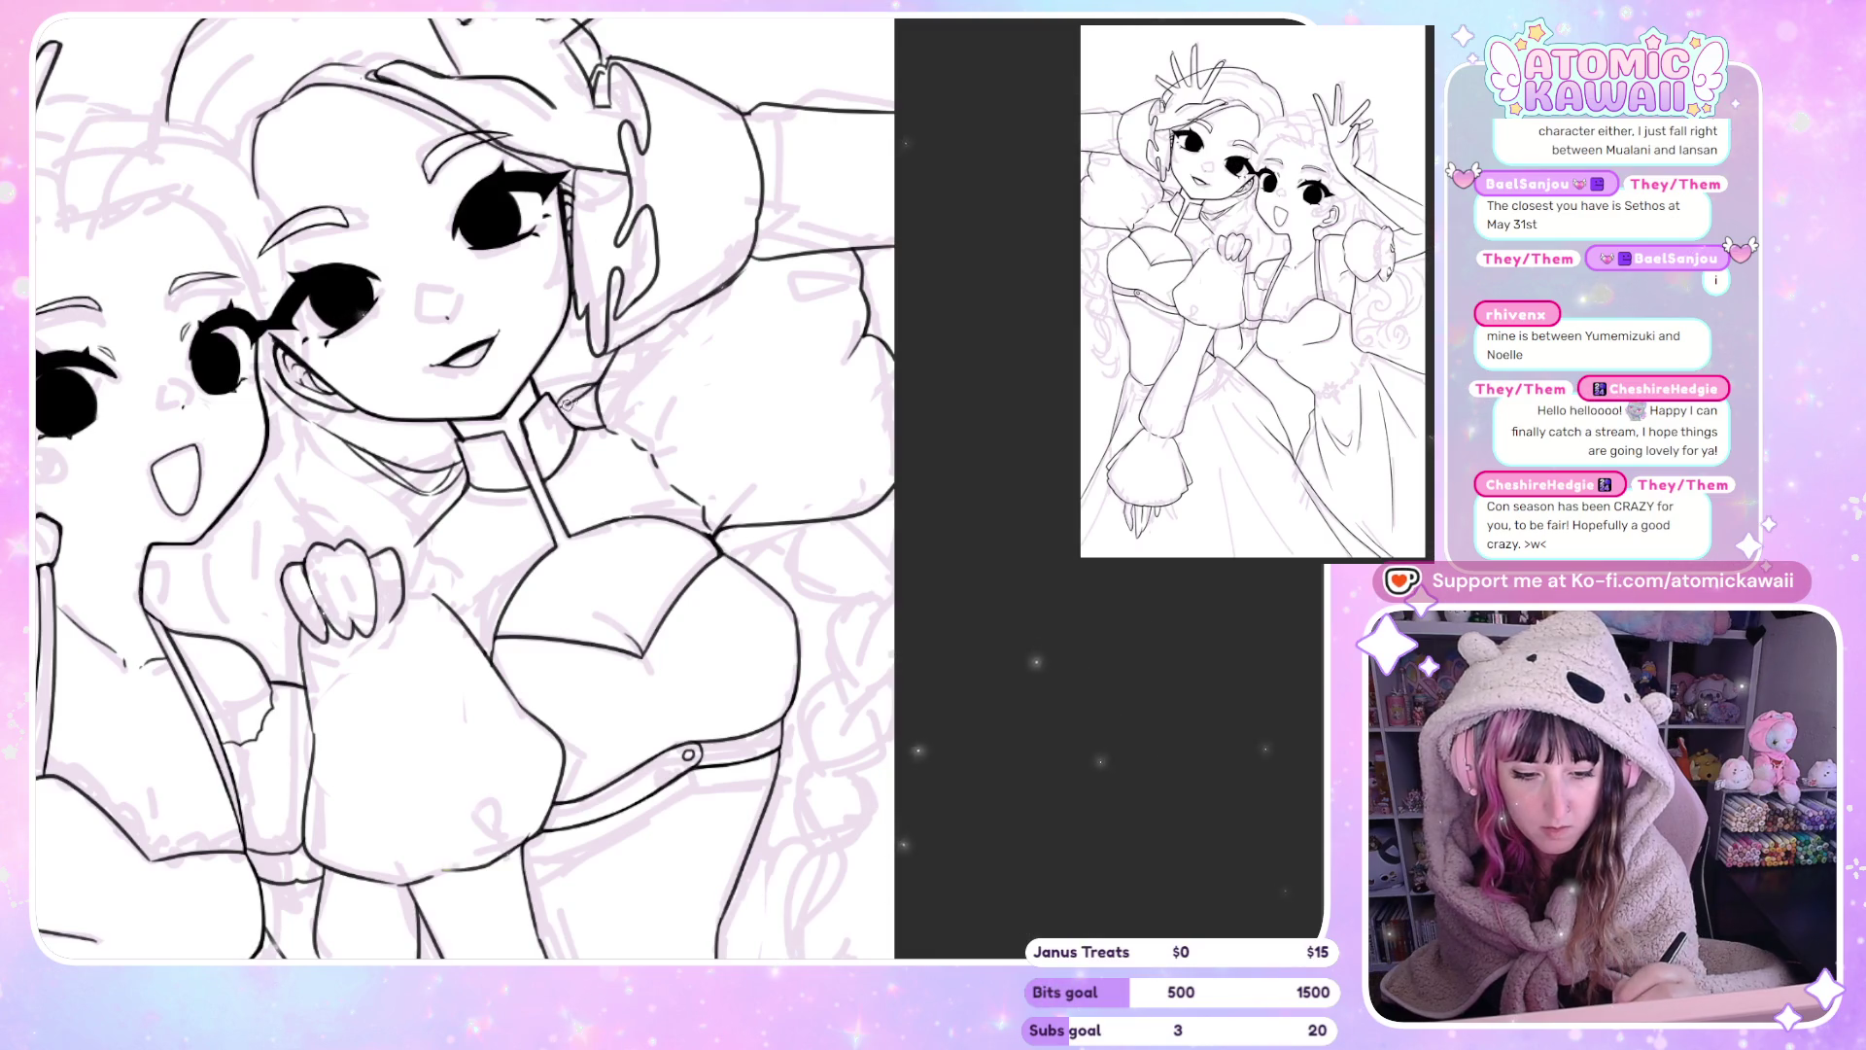
scroll(600, 386, left, 5)
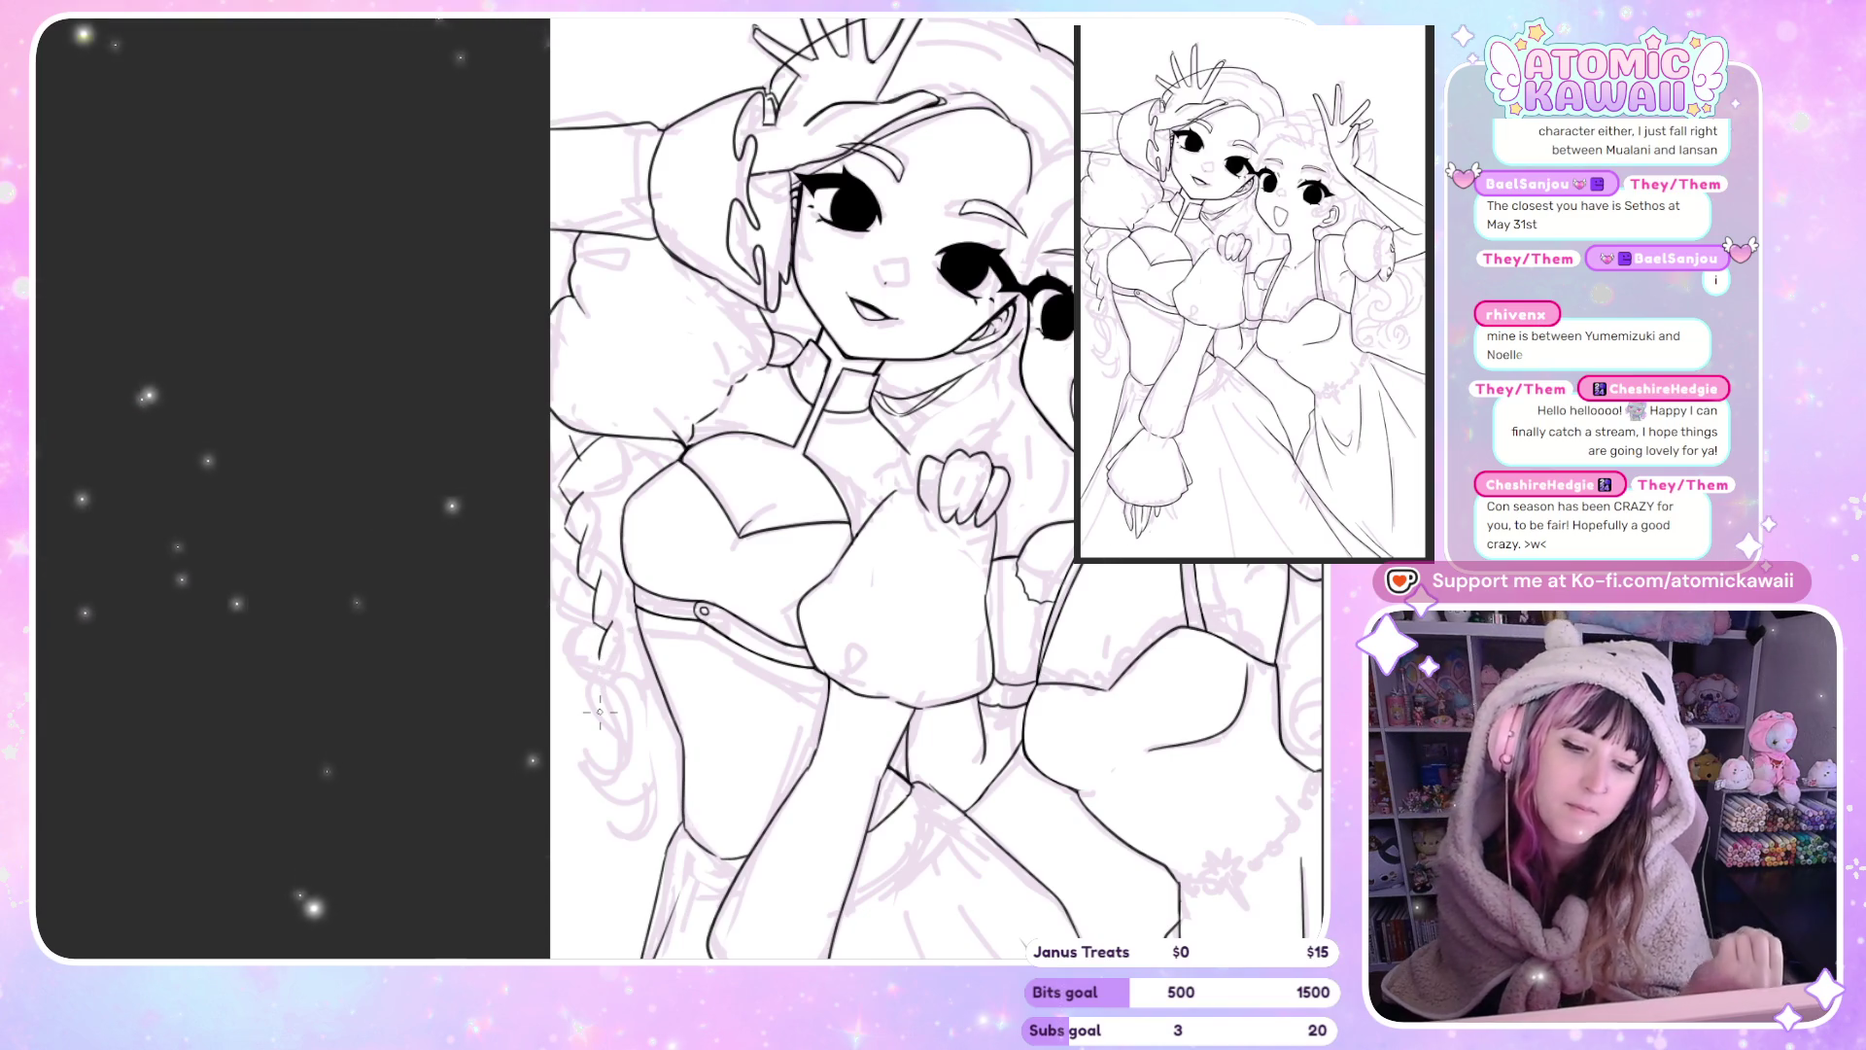
Ink a short curved line on the face, checking it in the mirrored view.
key(h)
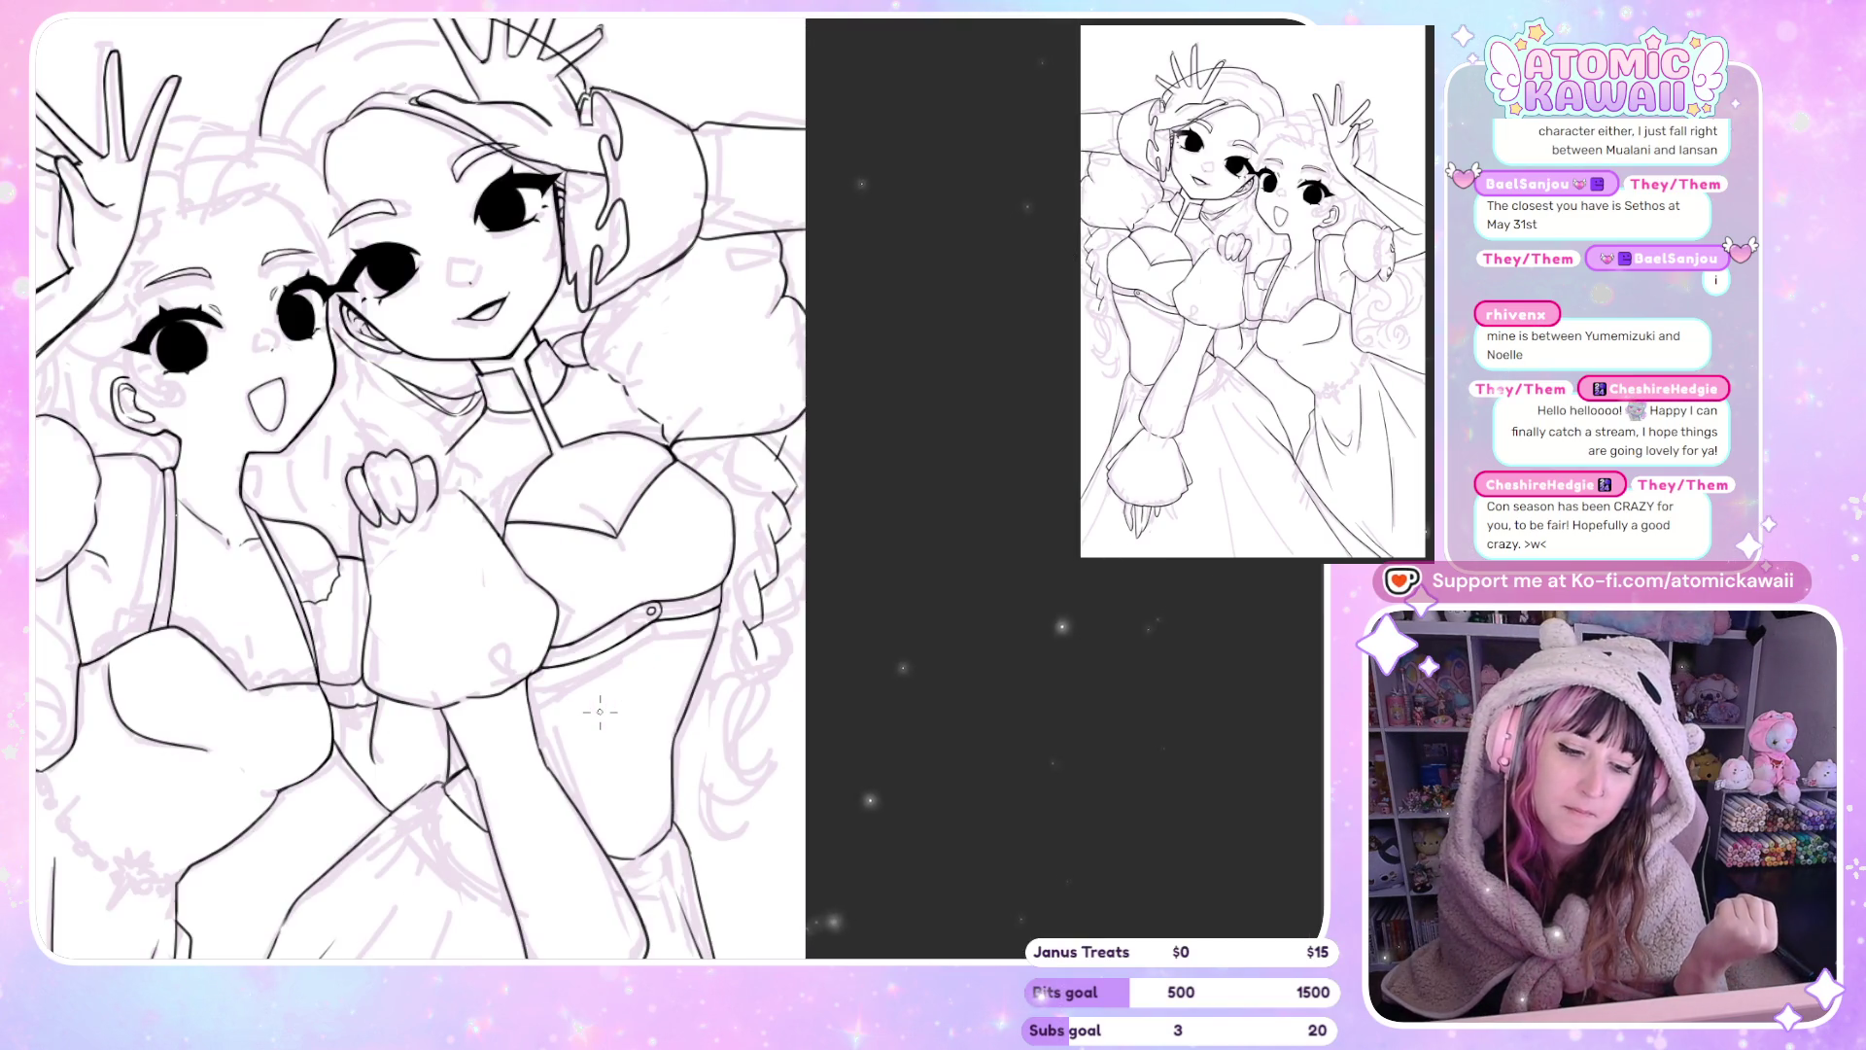
key(h)
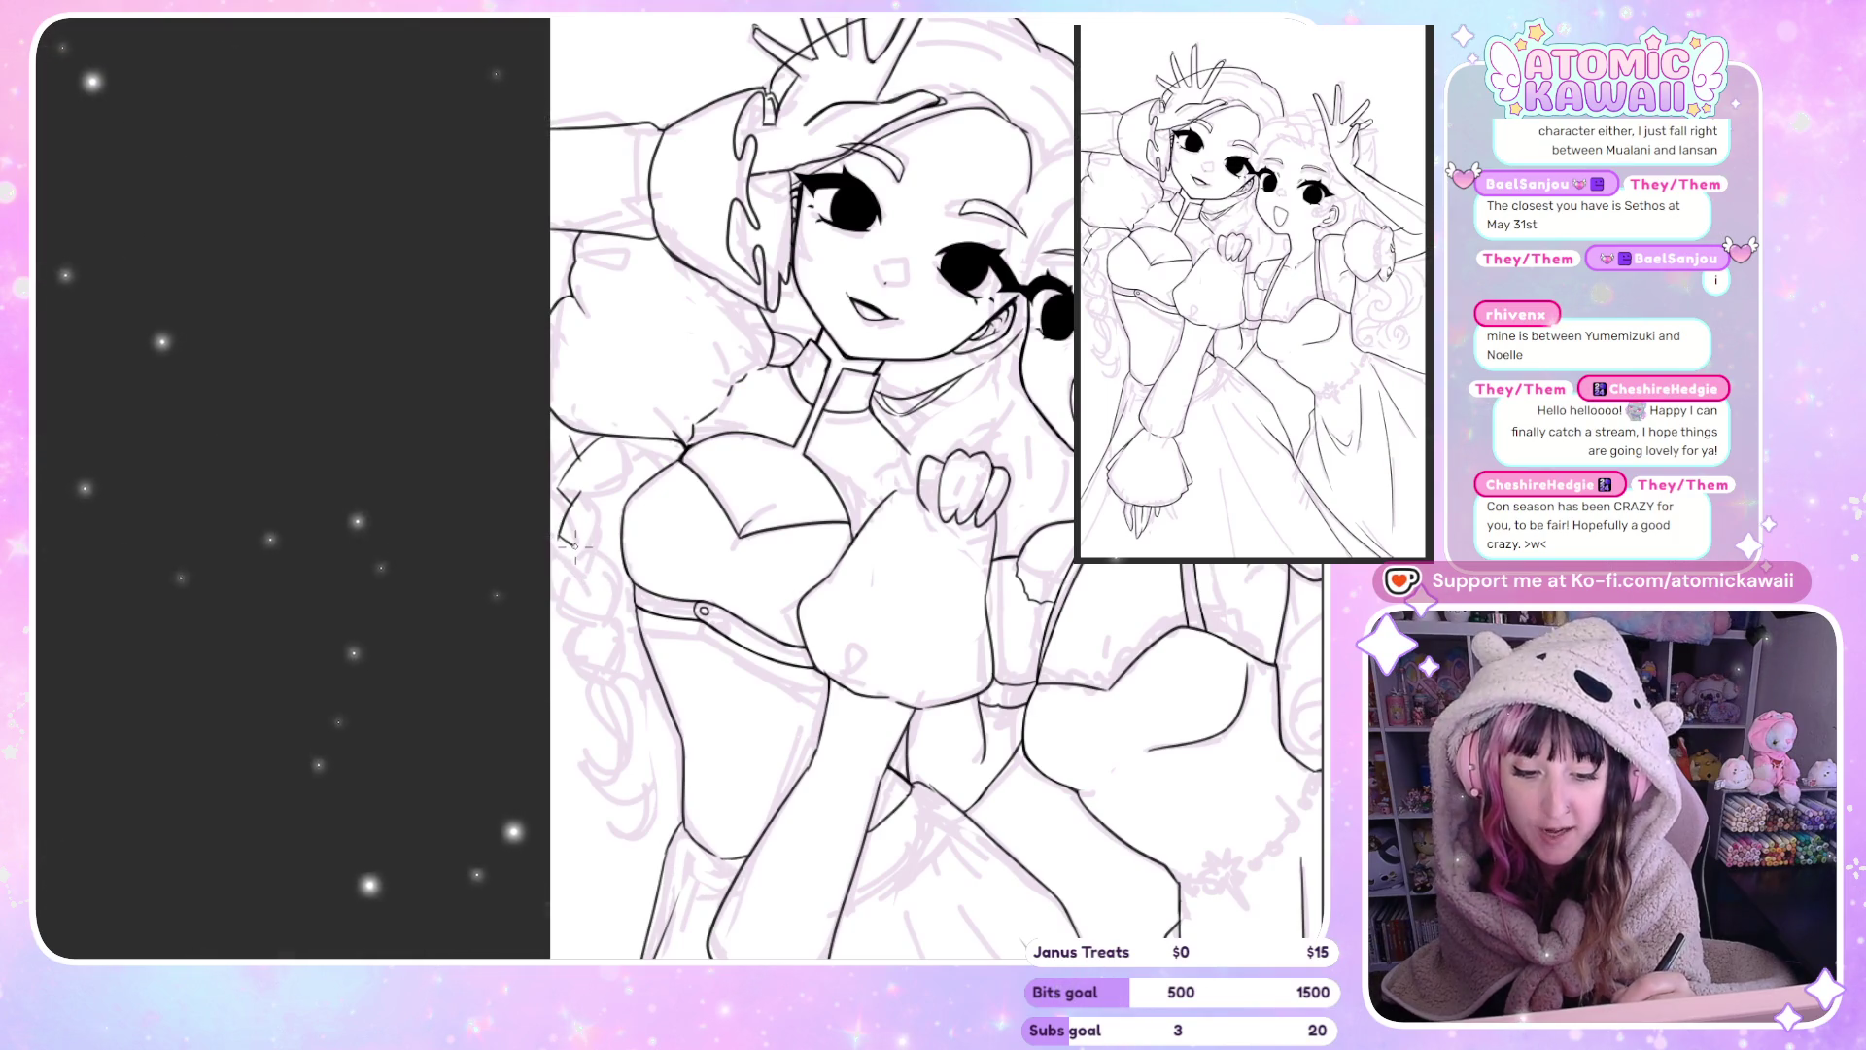
drag(573, 547, 582, 578)
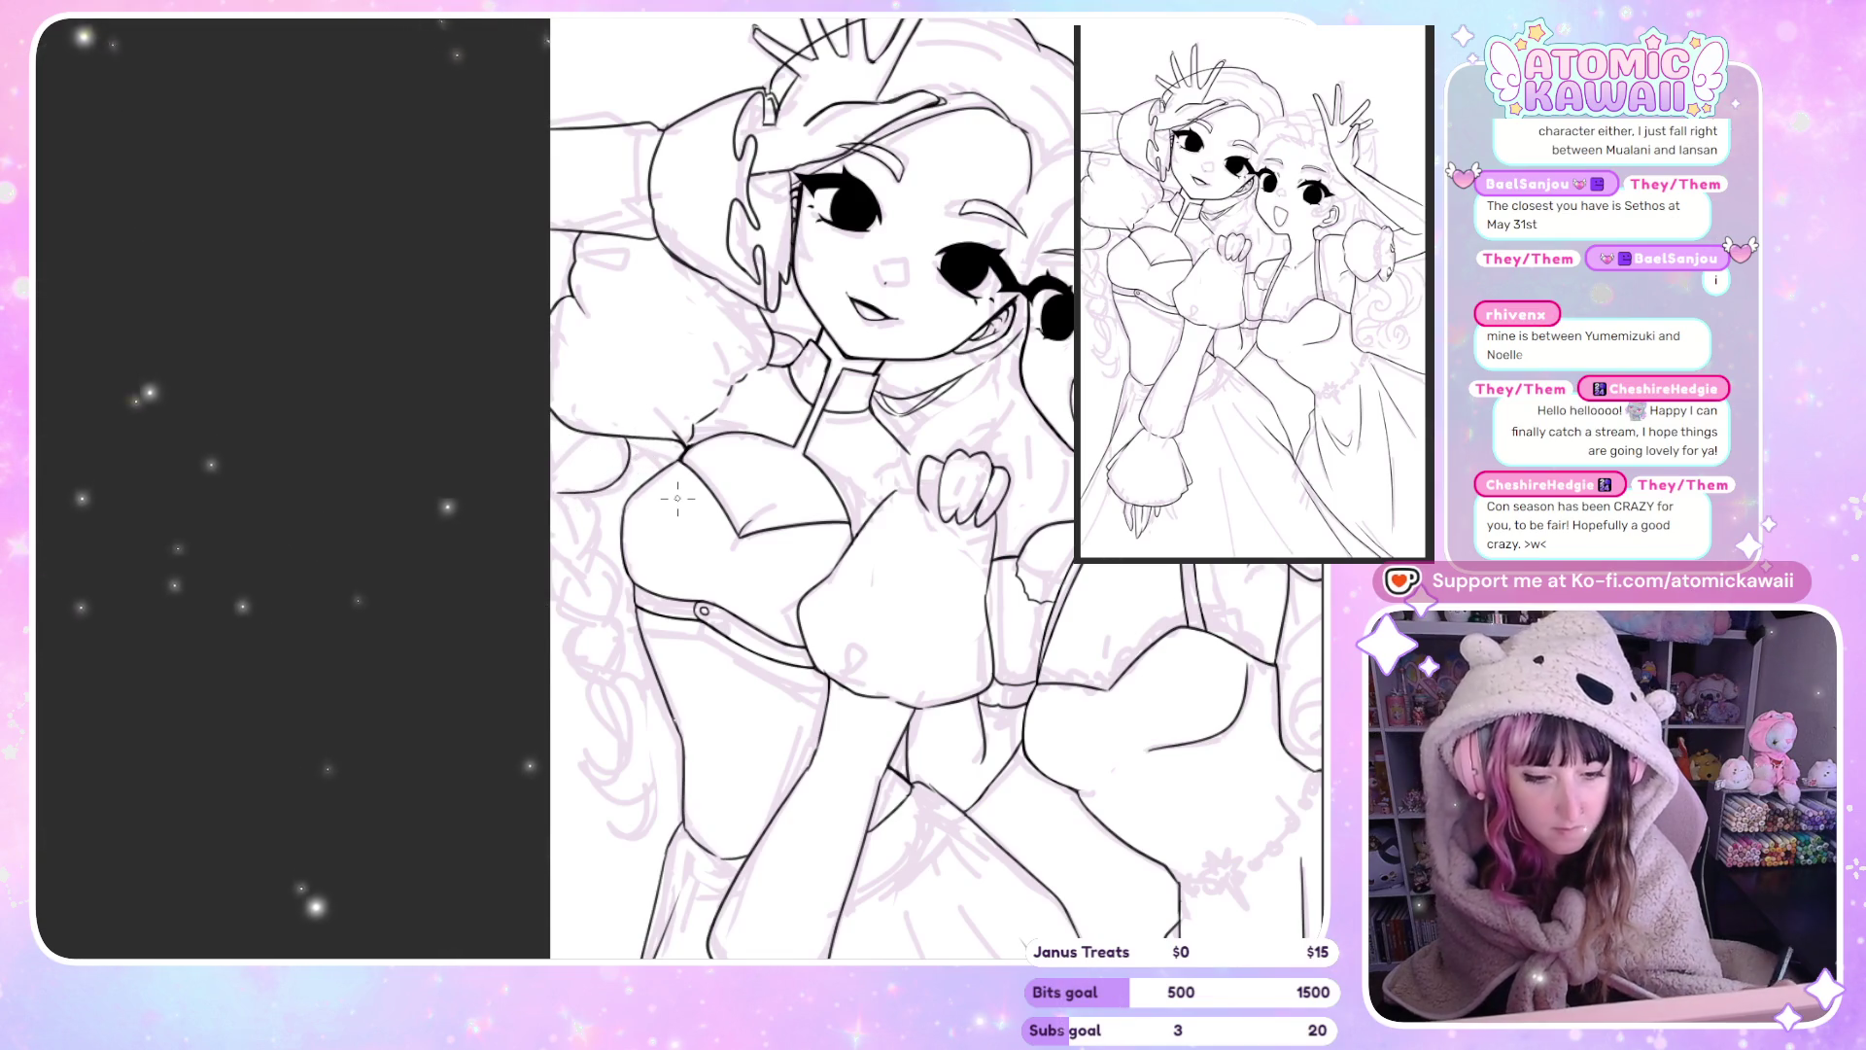
key(h)
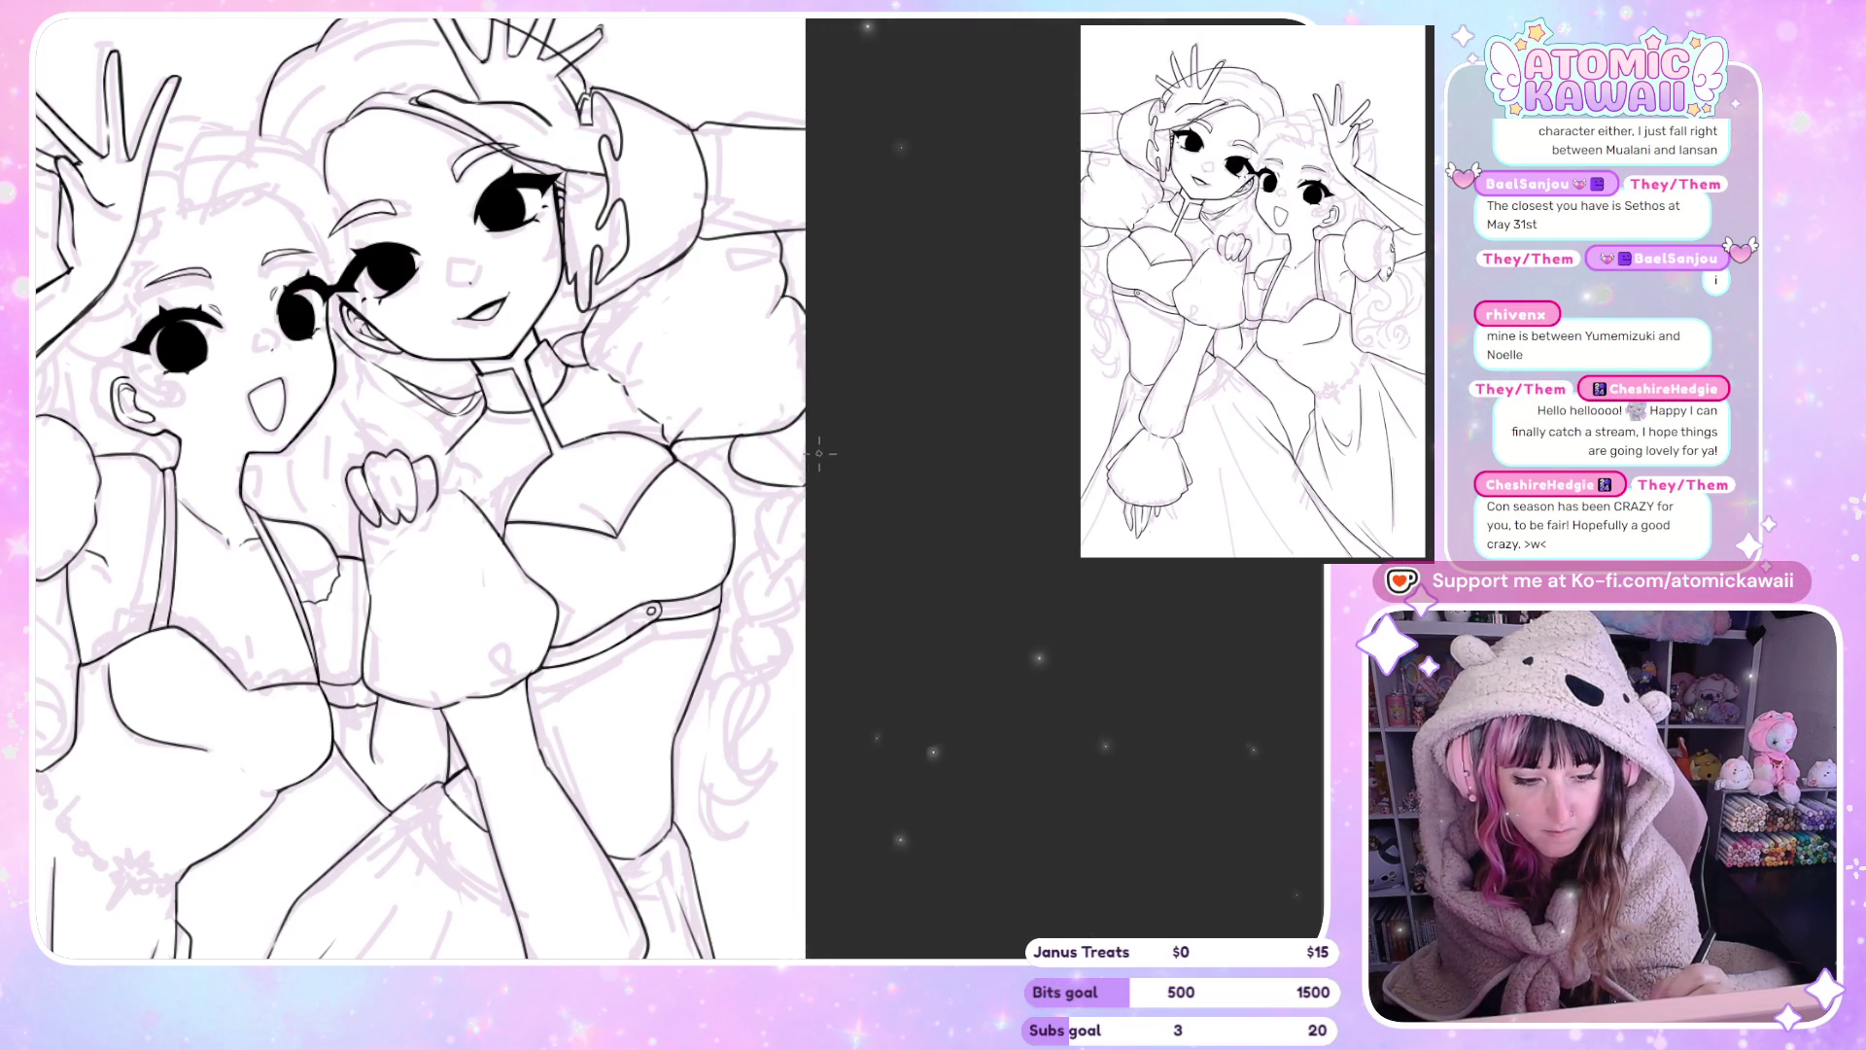
key(h)
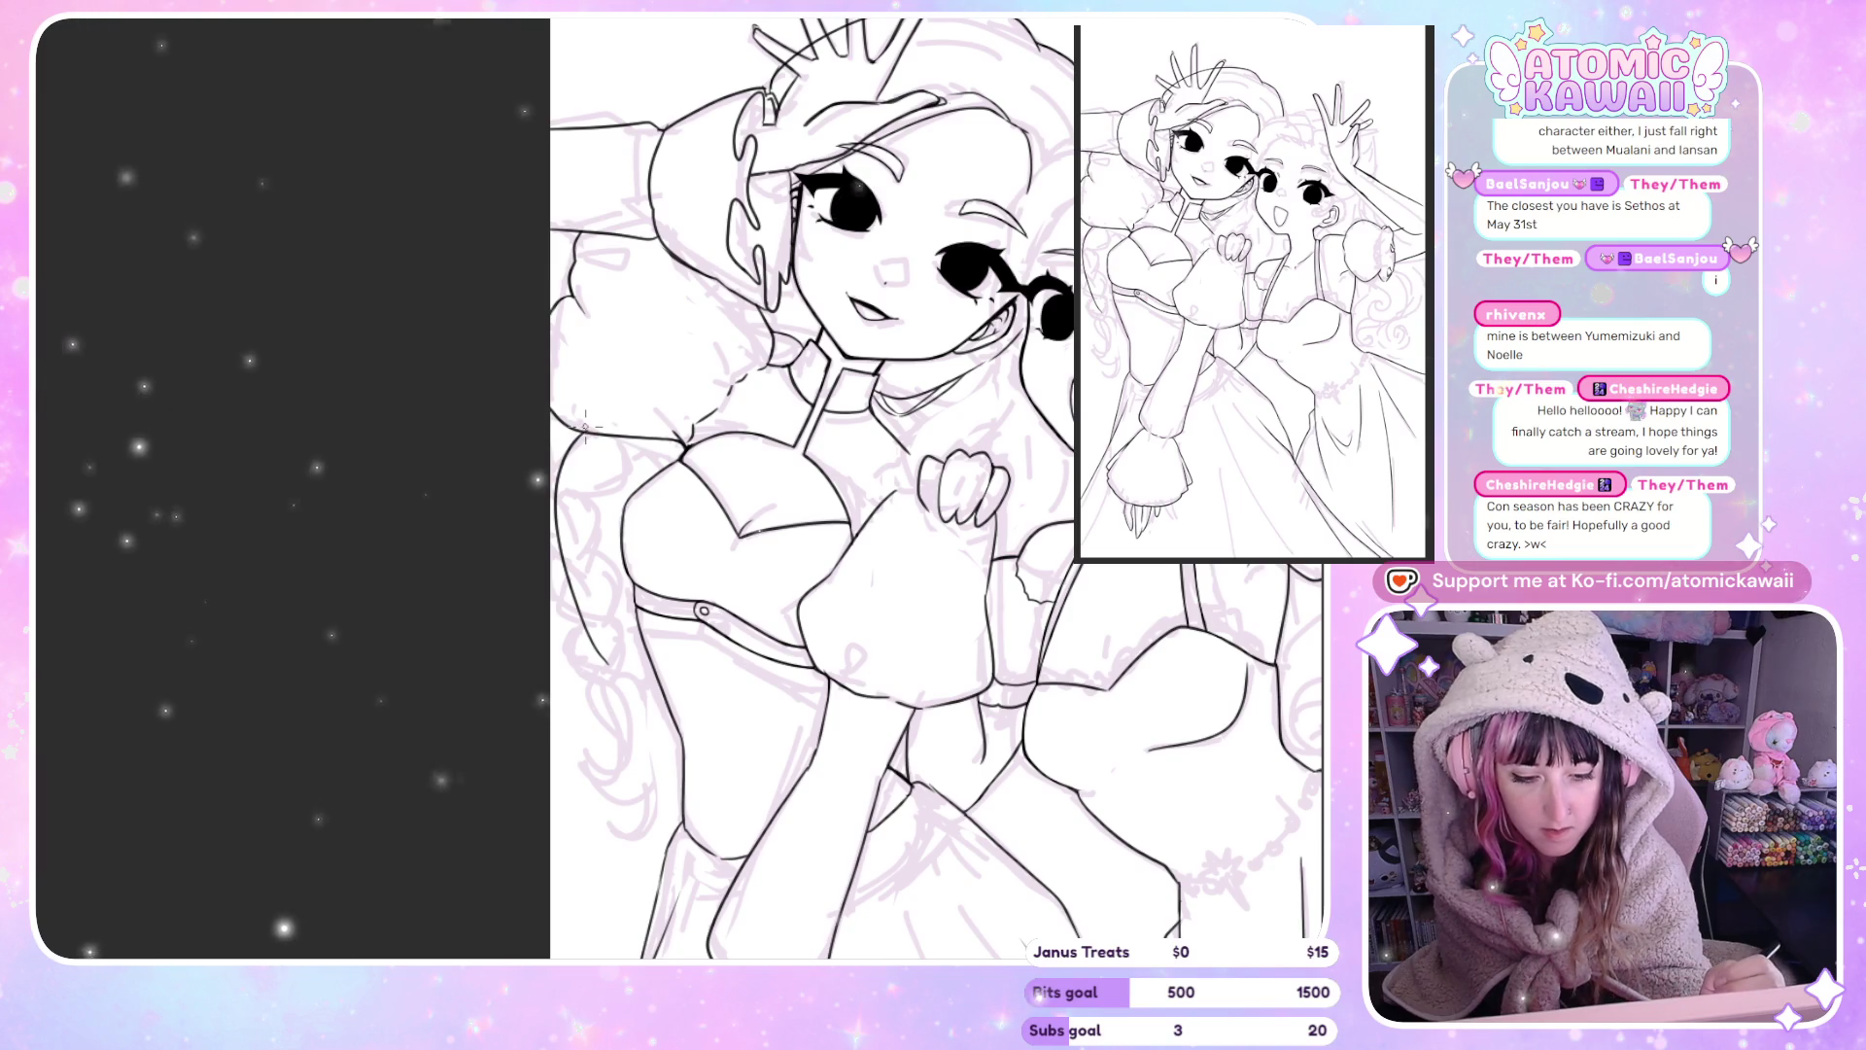
Undo the mistaken stroke on the left girl's eye and zoom in closer.
key(h)
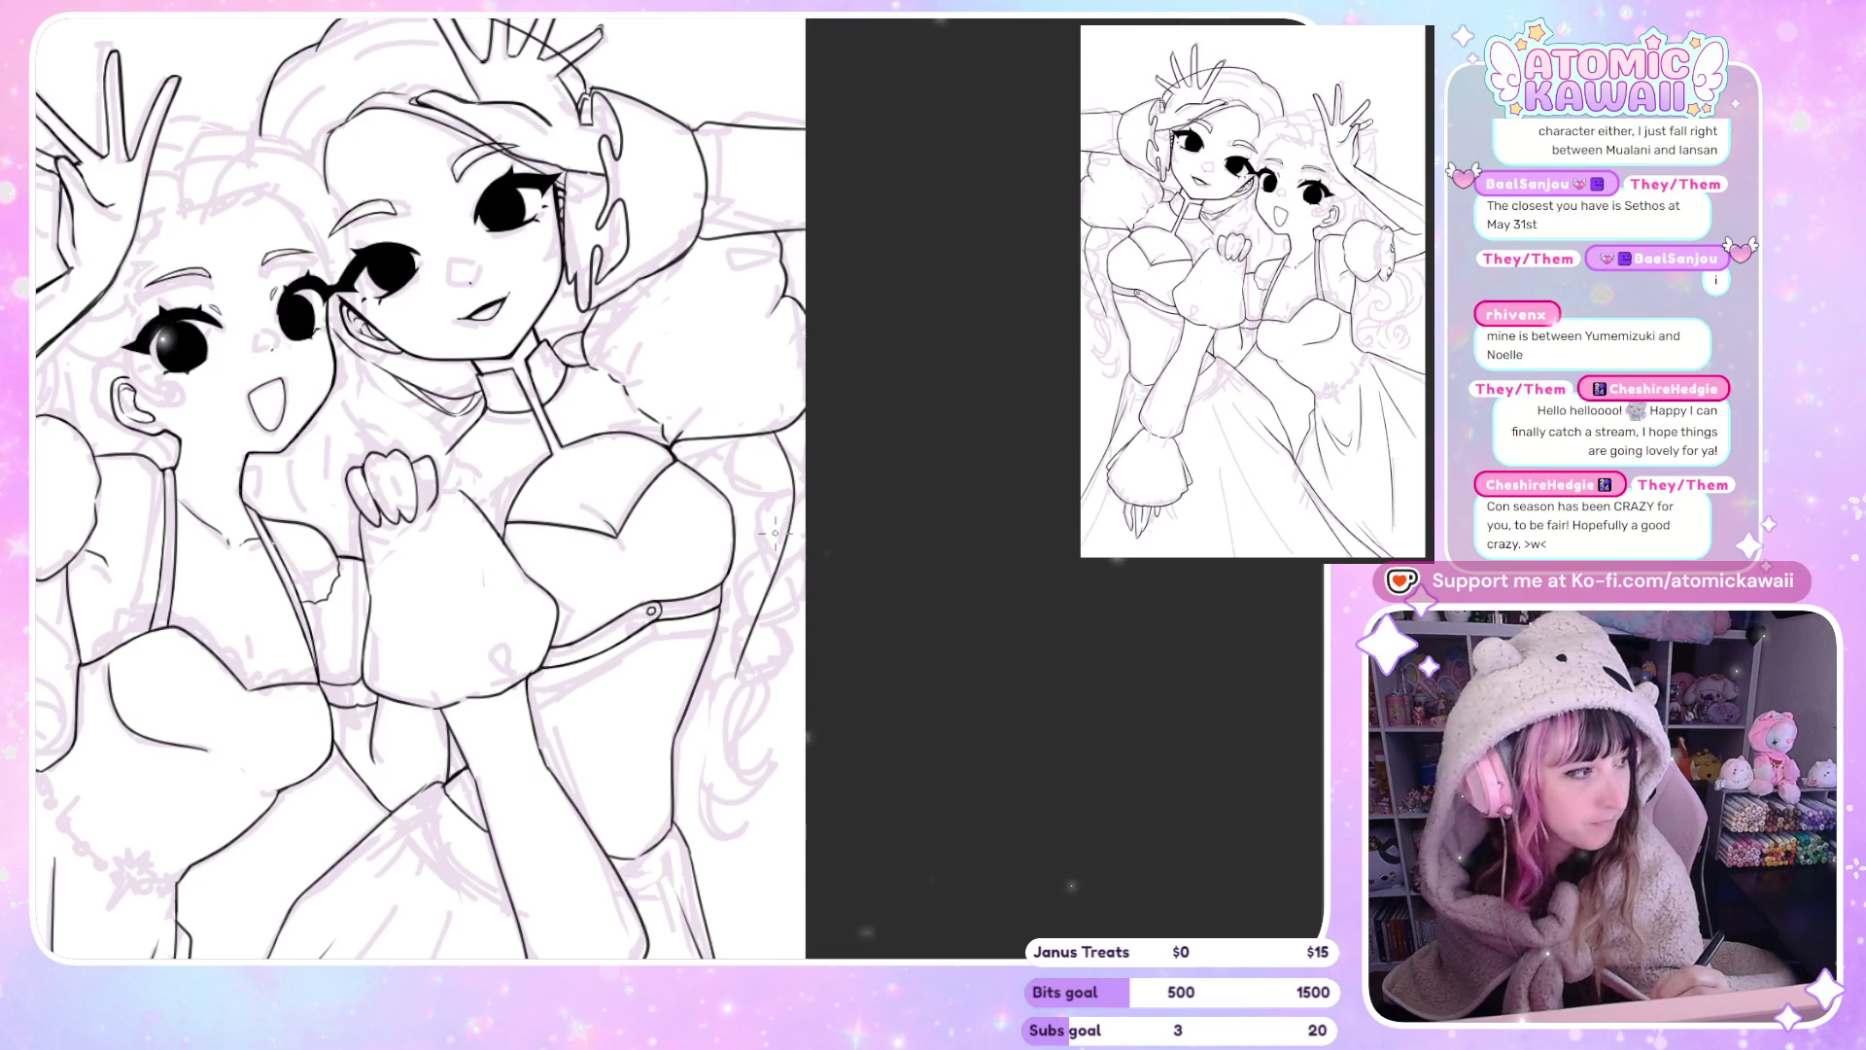
key(ctrl+z)
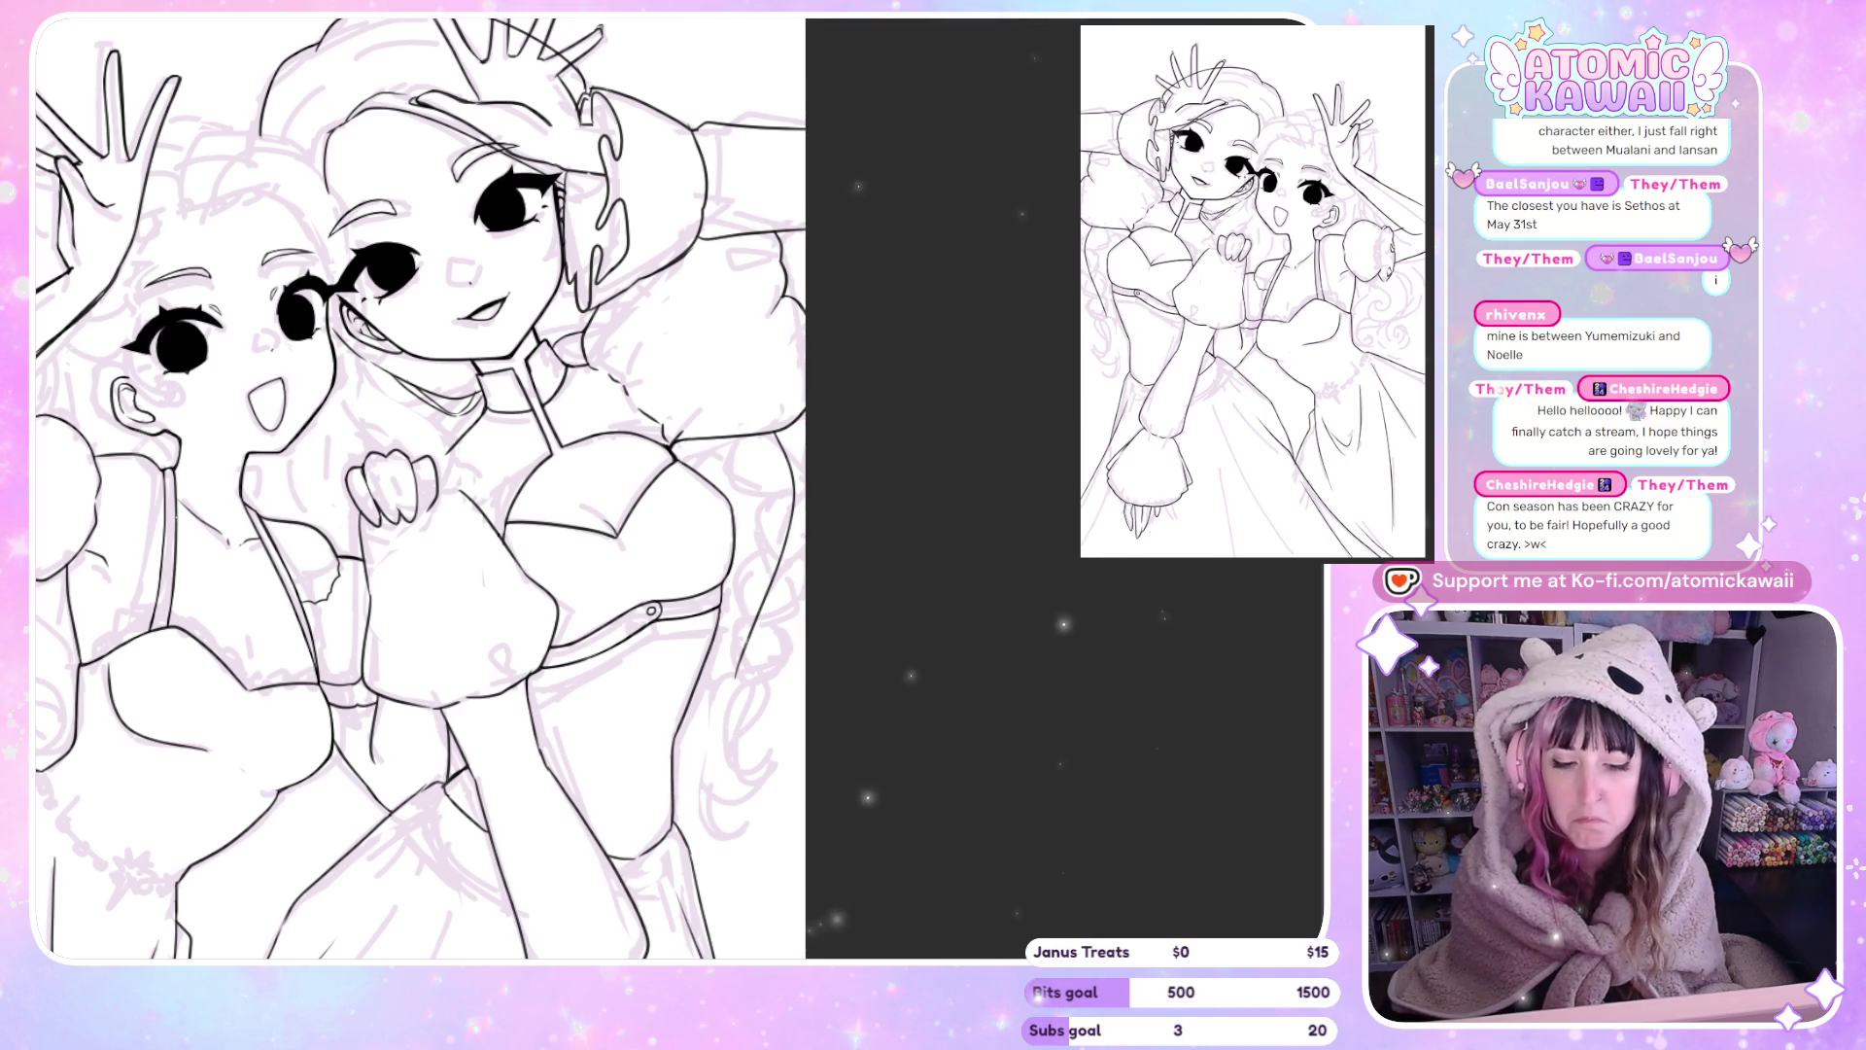
scroll(583, 783, up, 2)
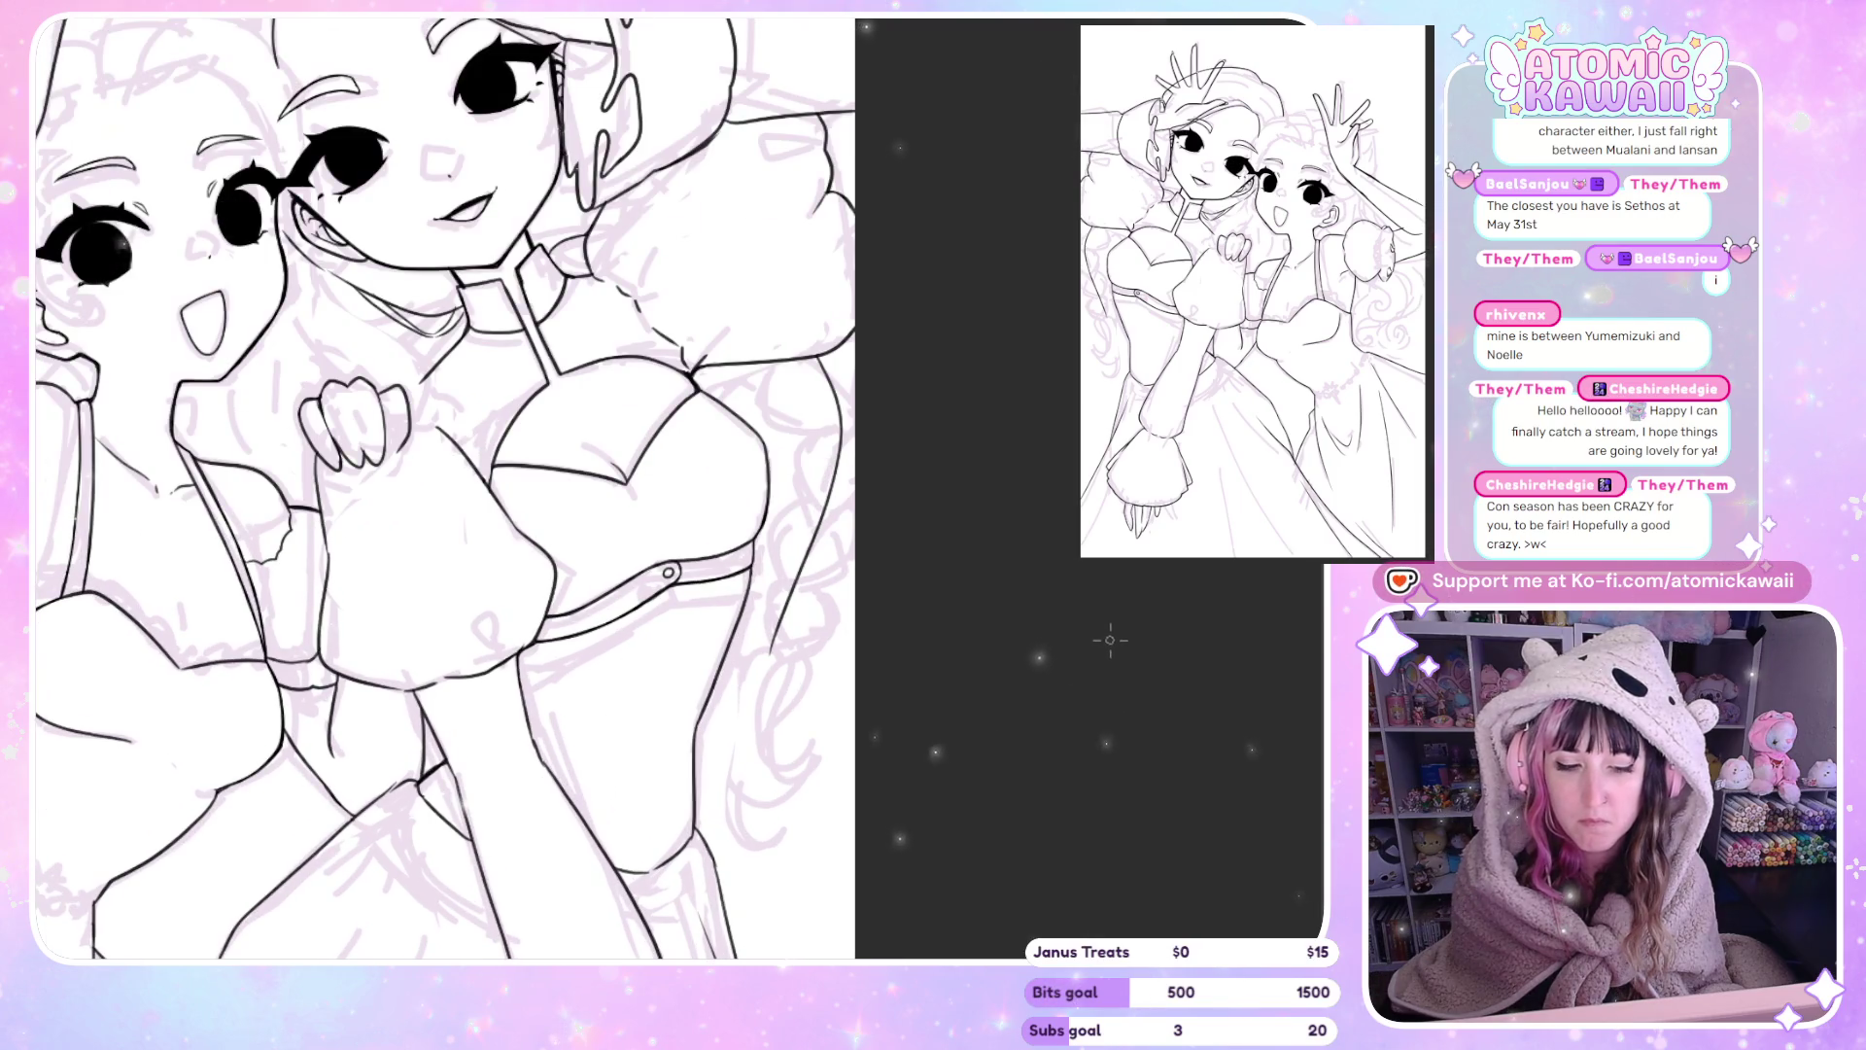
Redraw a short ink line along the bodice's side, removing the unwanted strokes.
key(h)
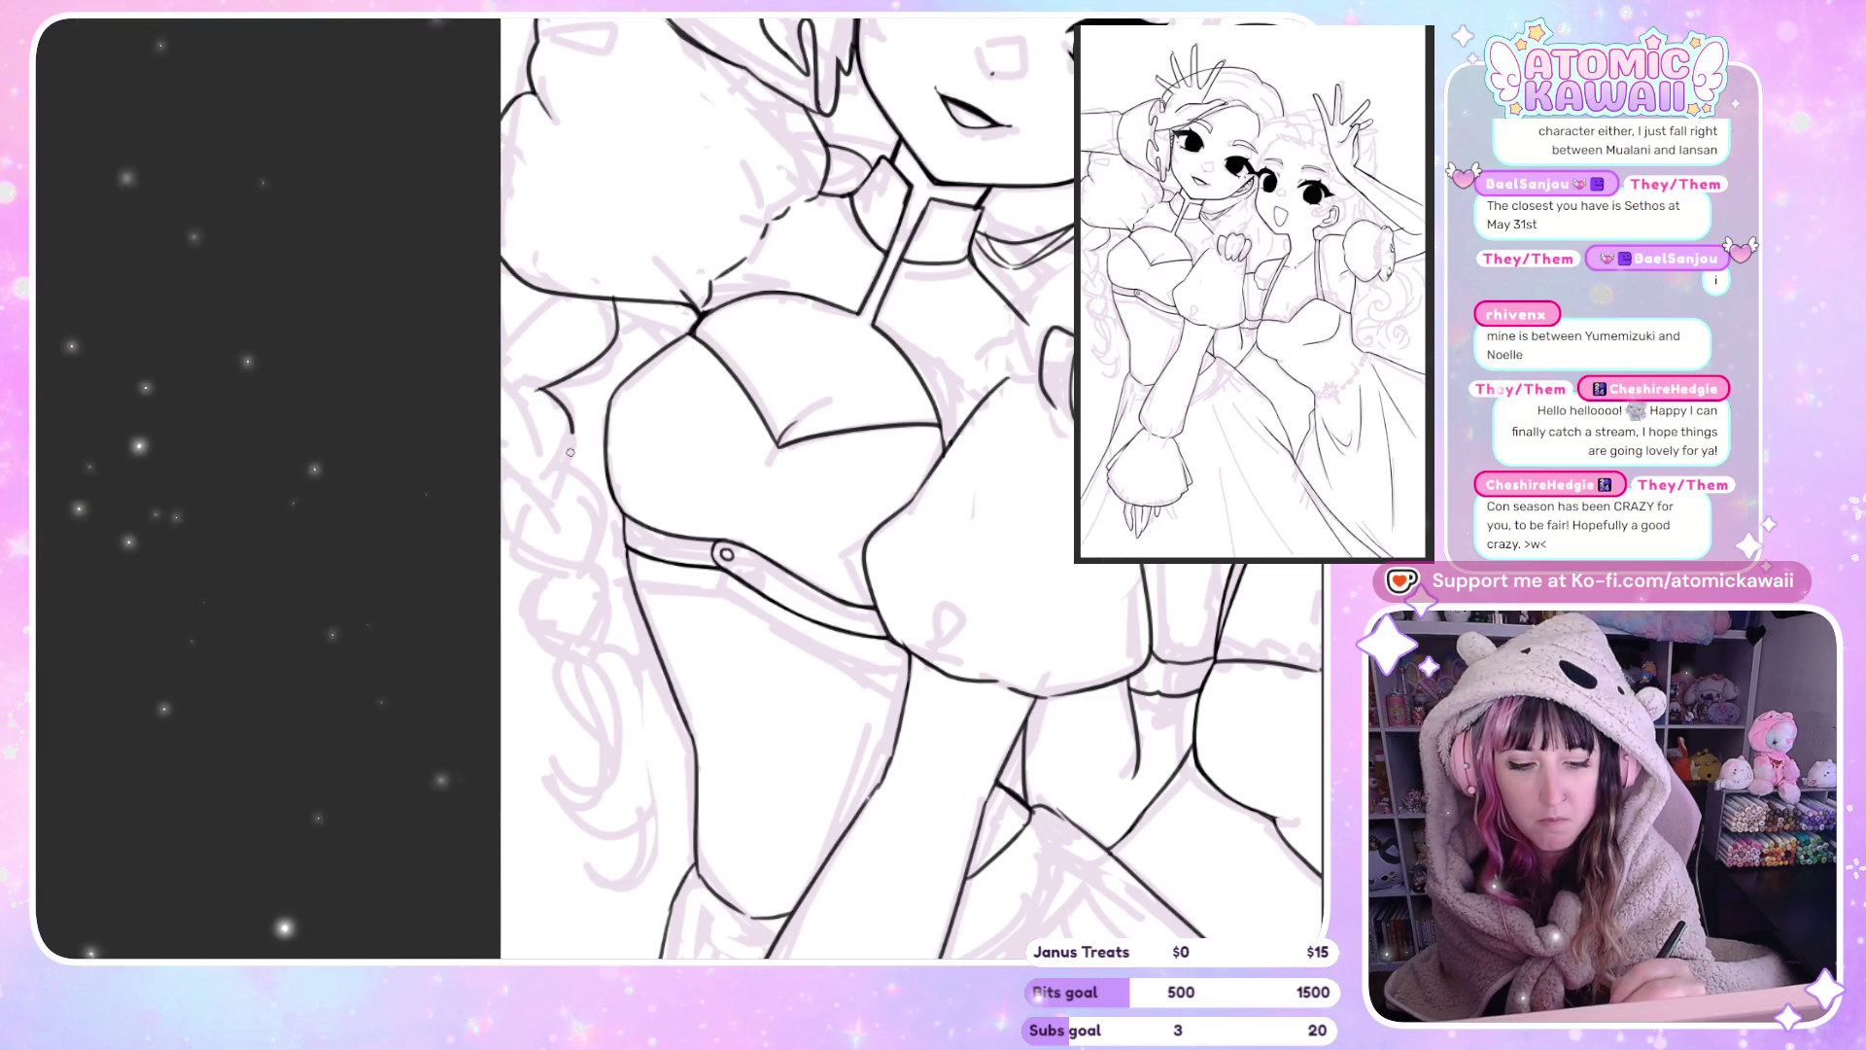
key(ctrl+z)
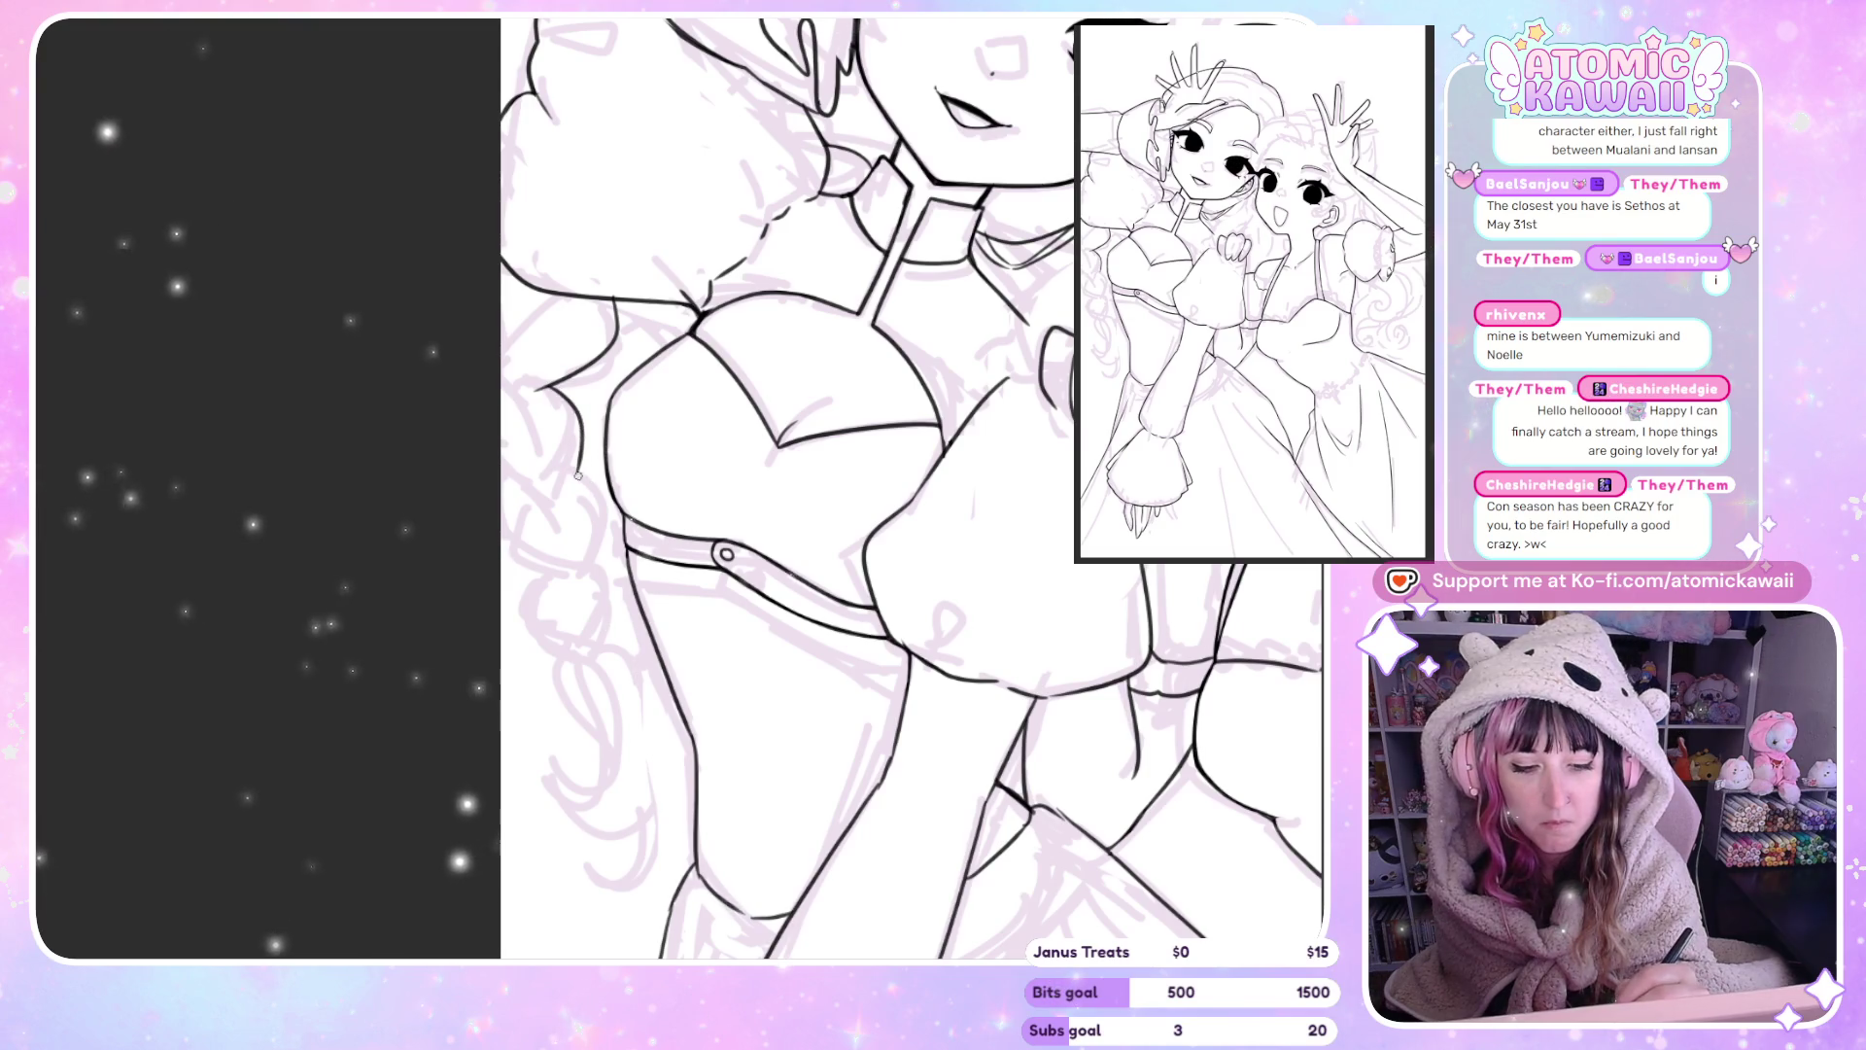
drag(581, 388, 584, 454)
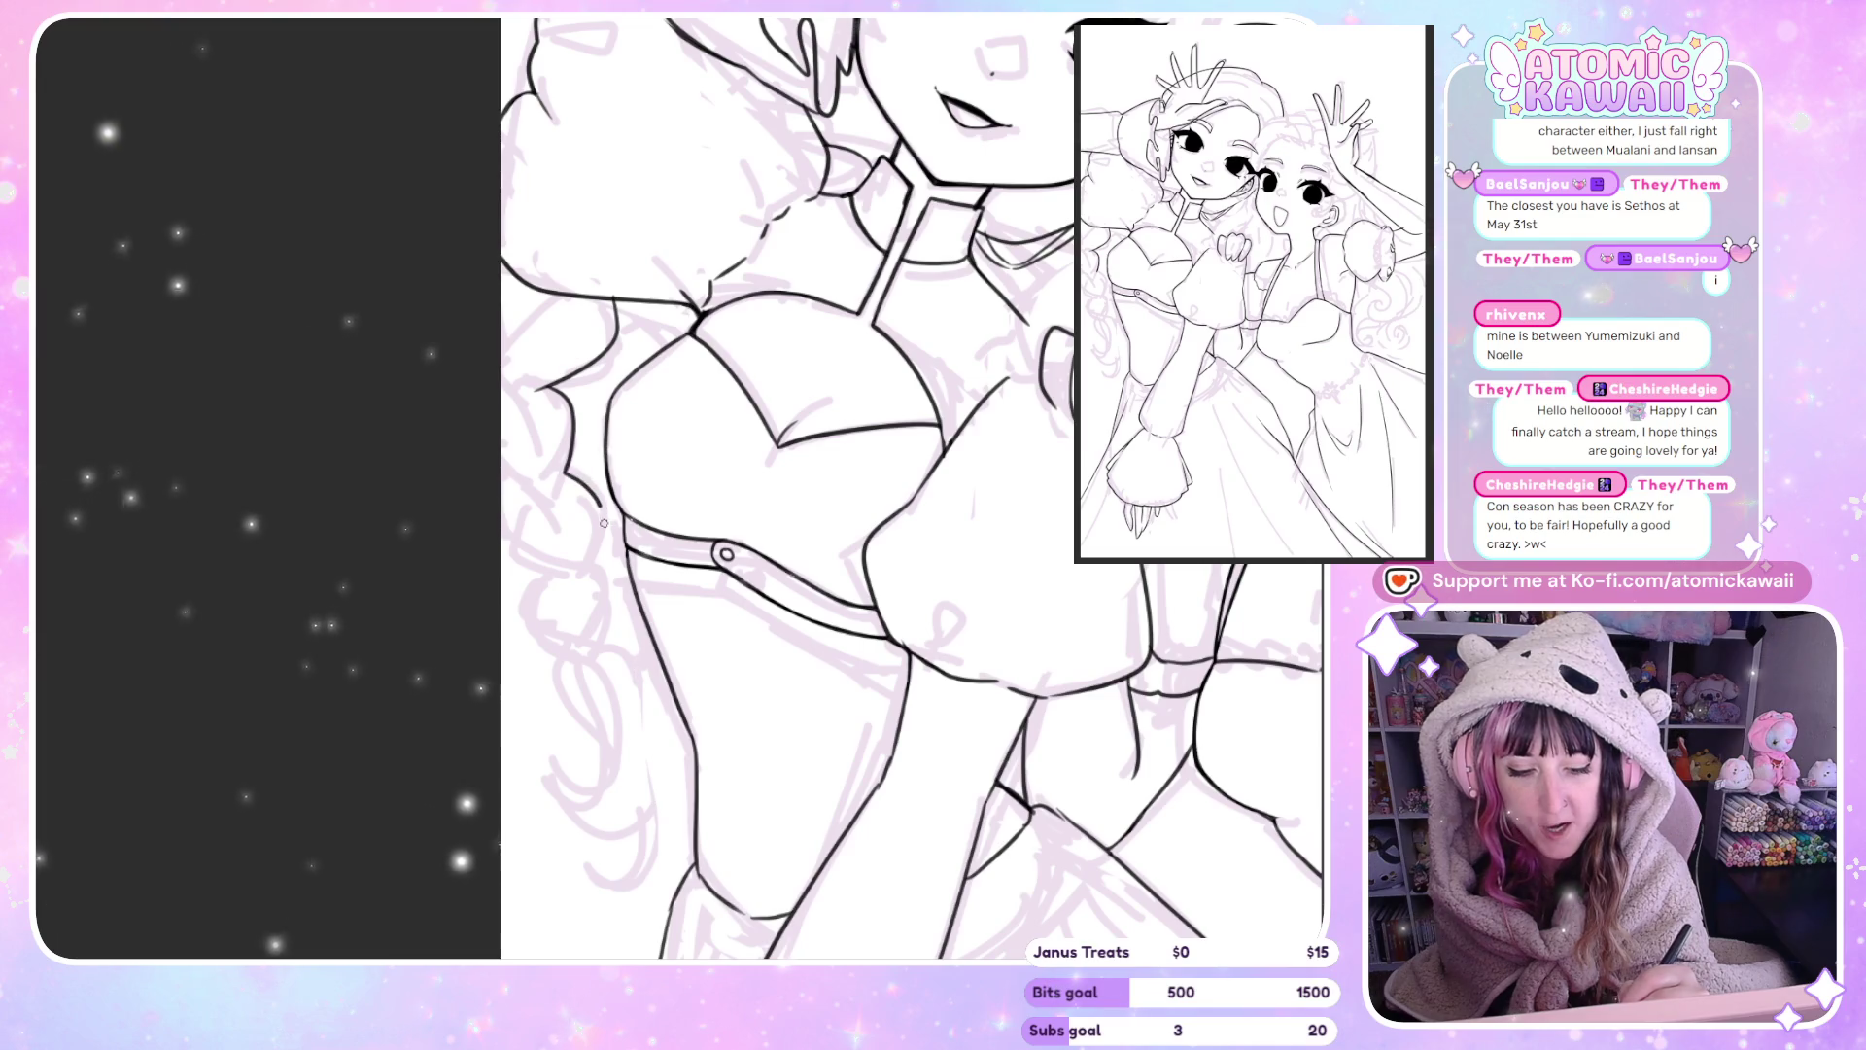
key(ctrl+z)
key(ctrl+z)
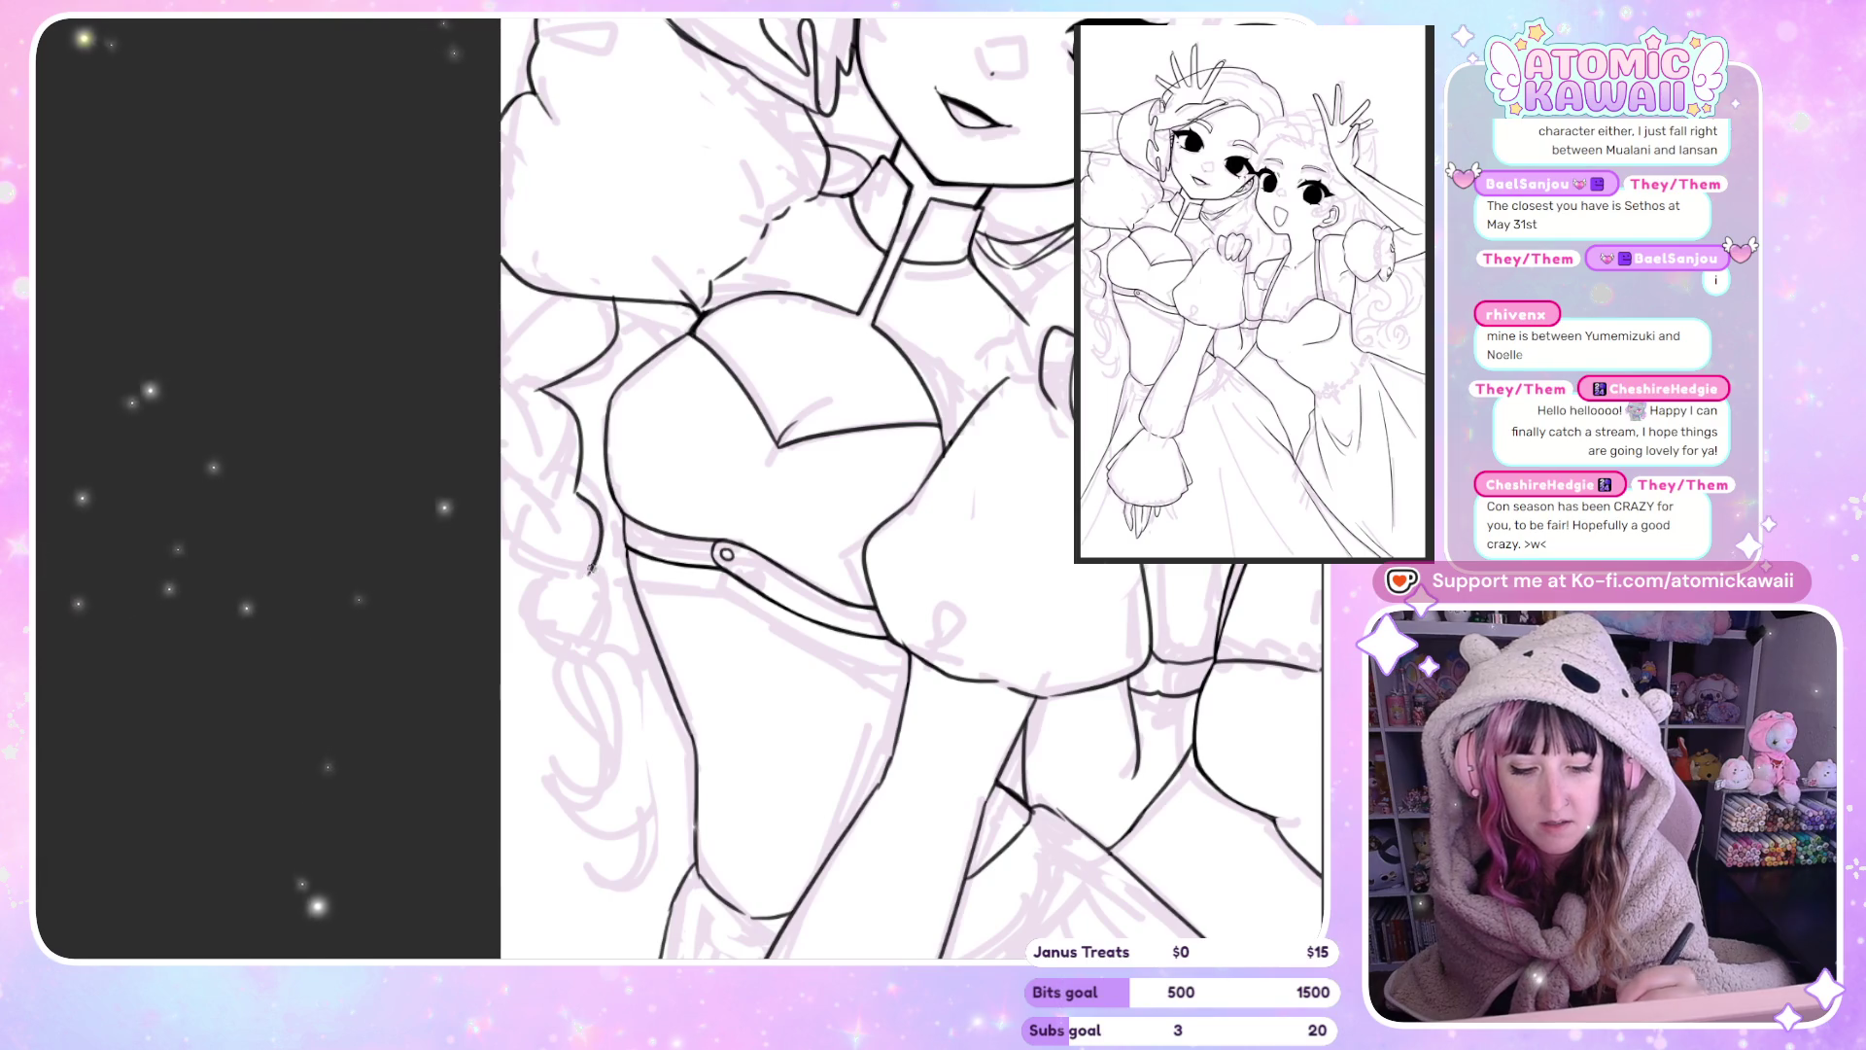
Ink the hair edge beside the bodice in black, redrawing it after an undo.
key(m)
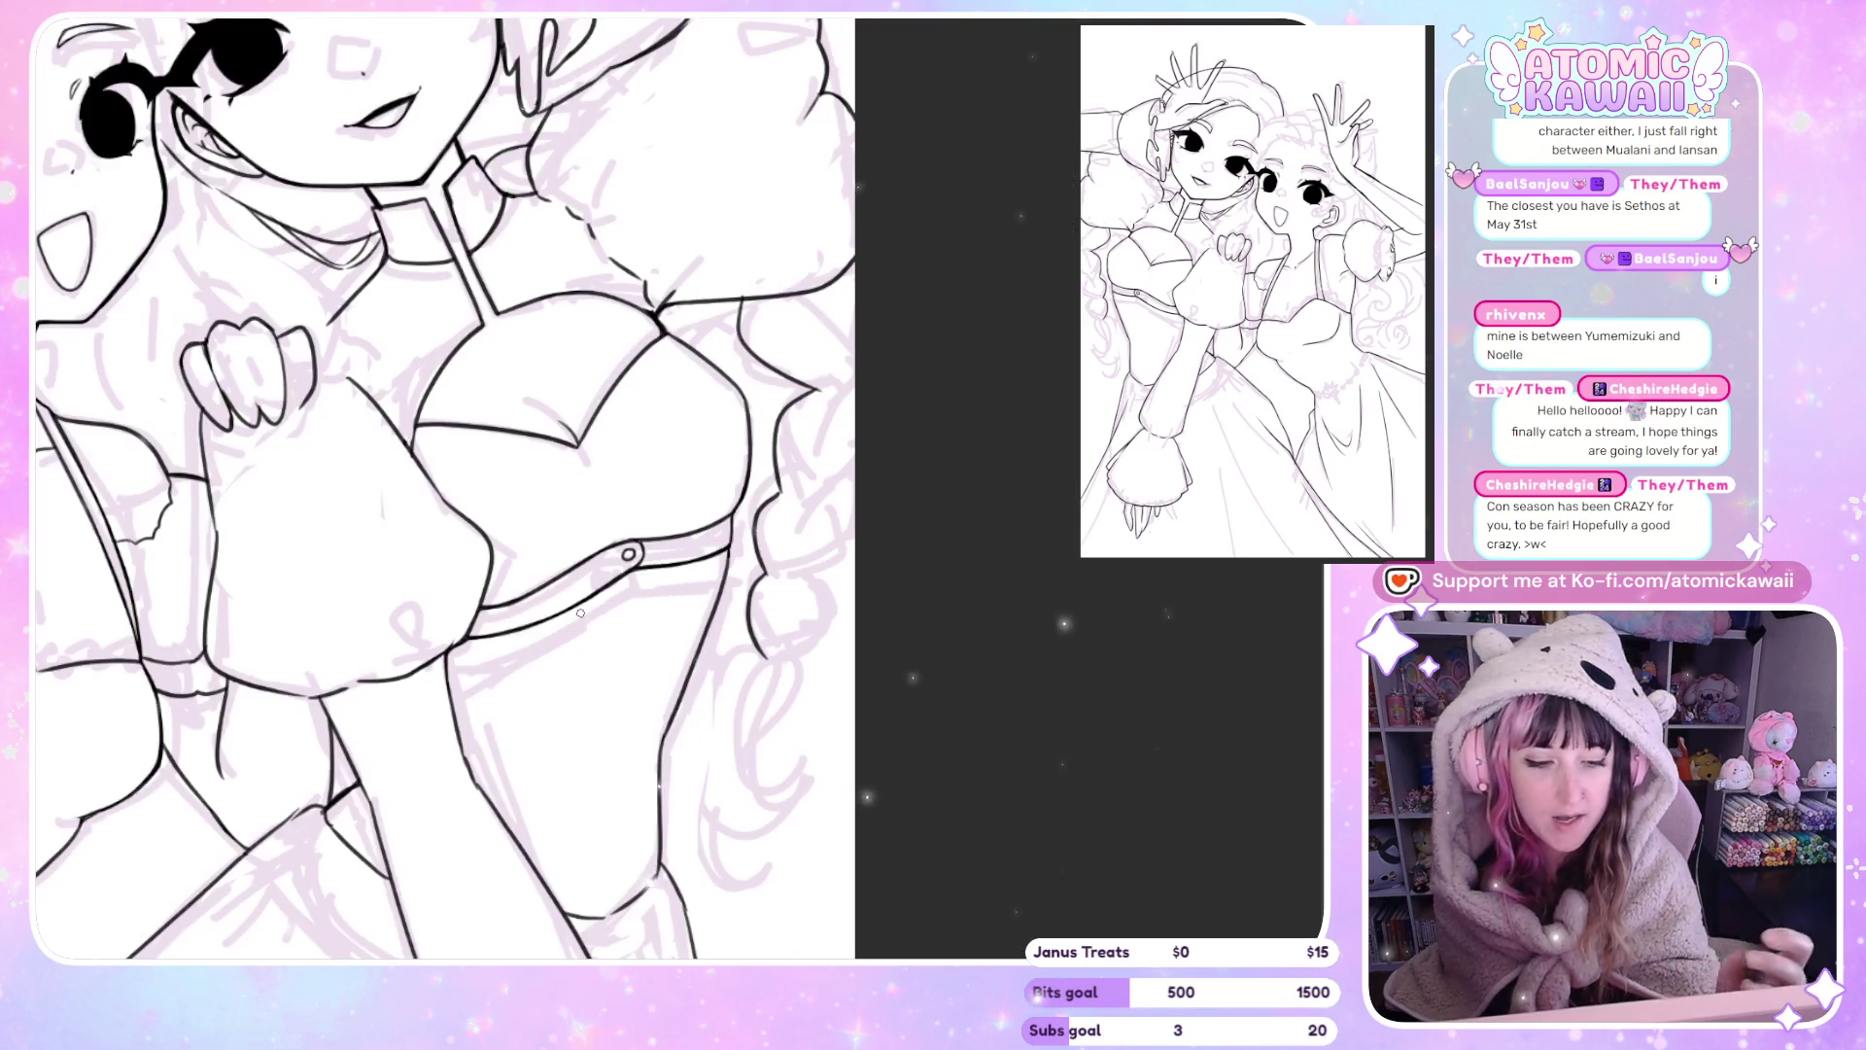
key(m)
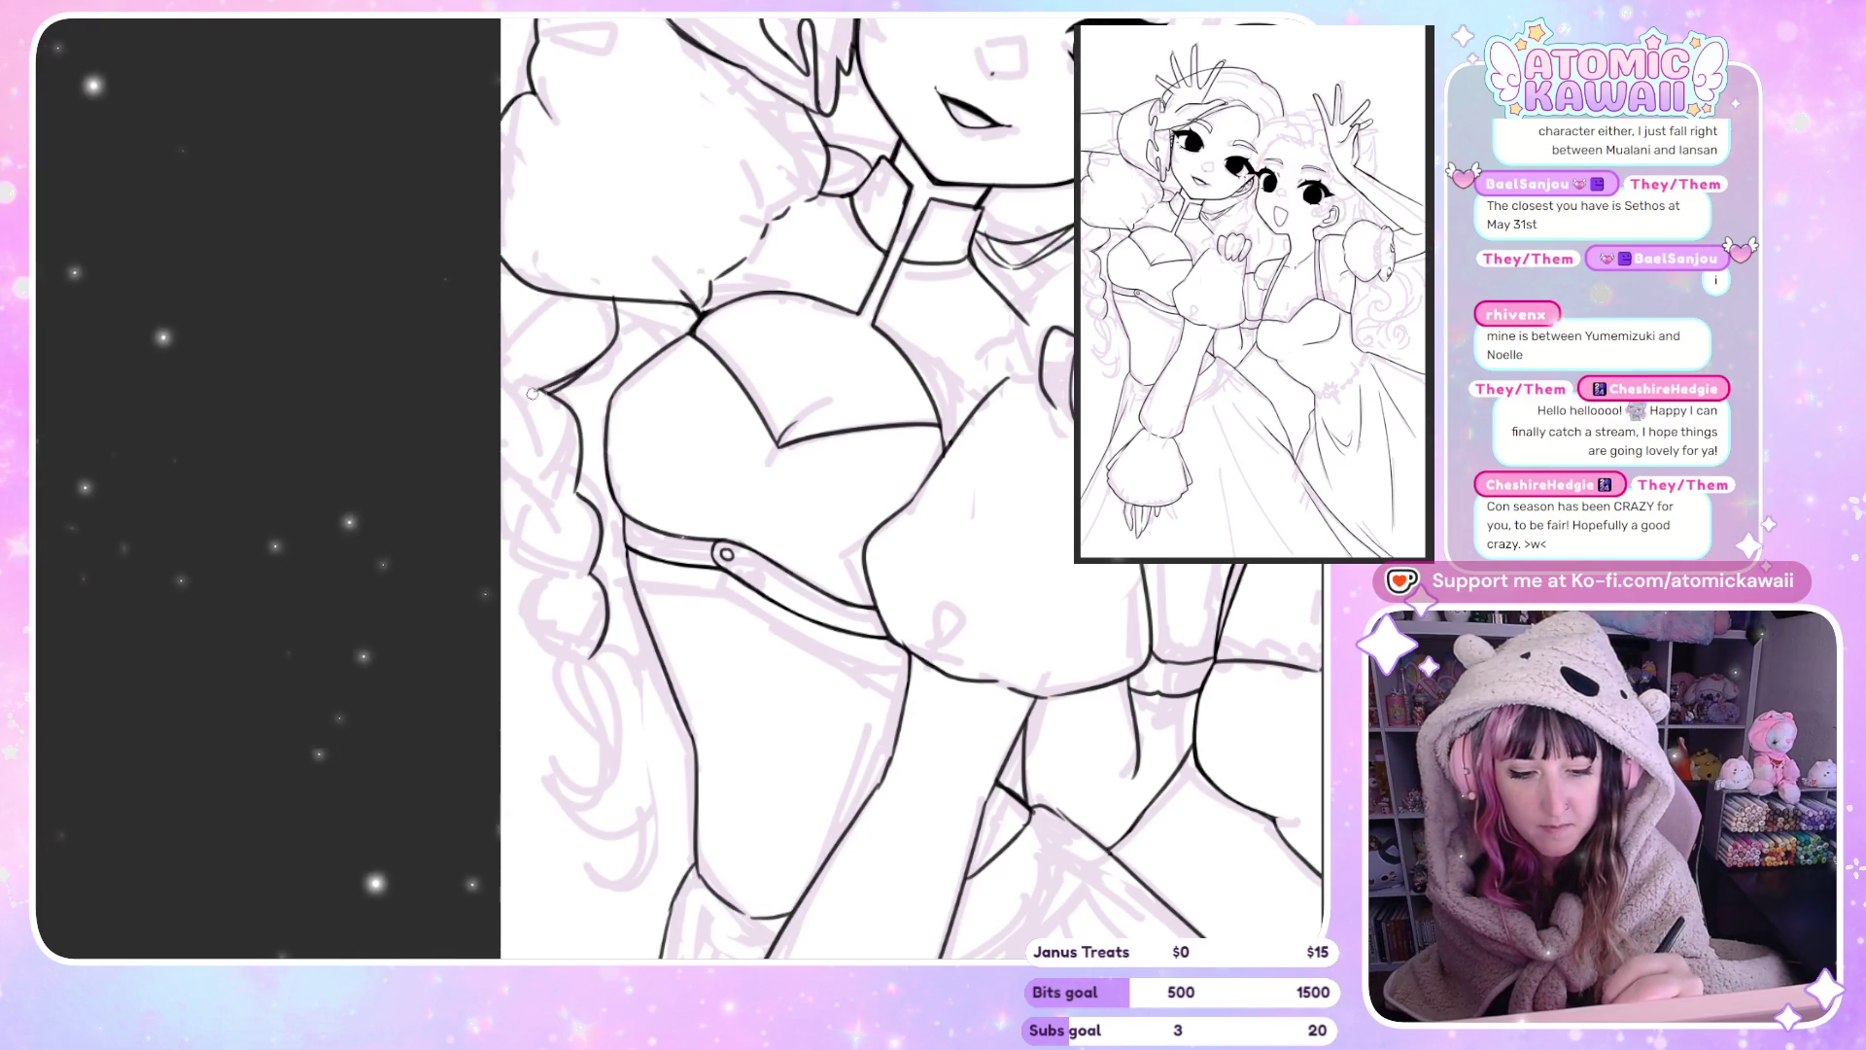
key(m)
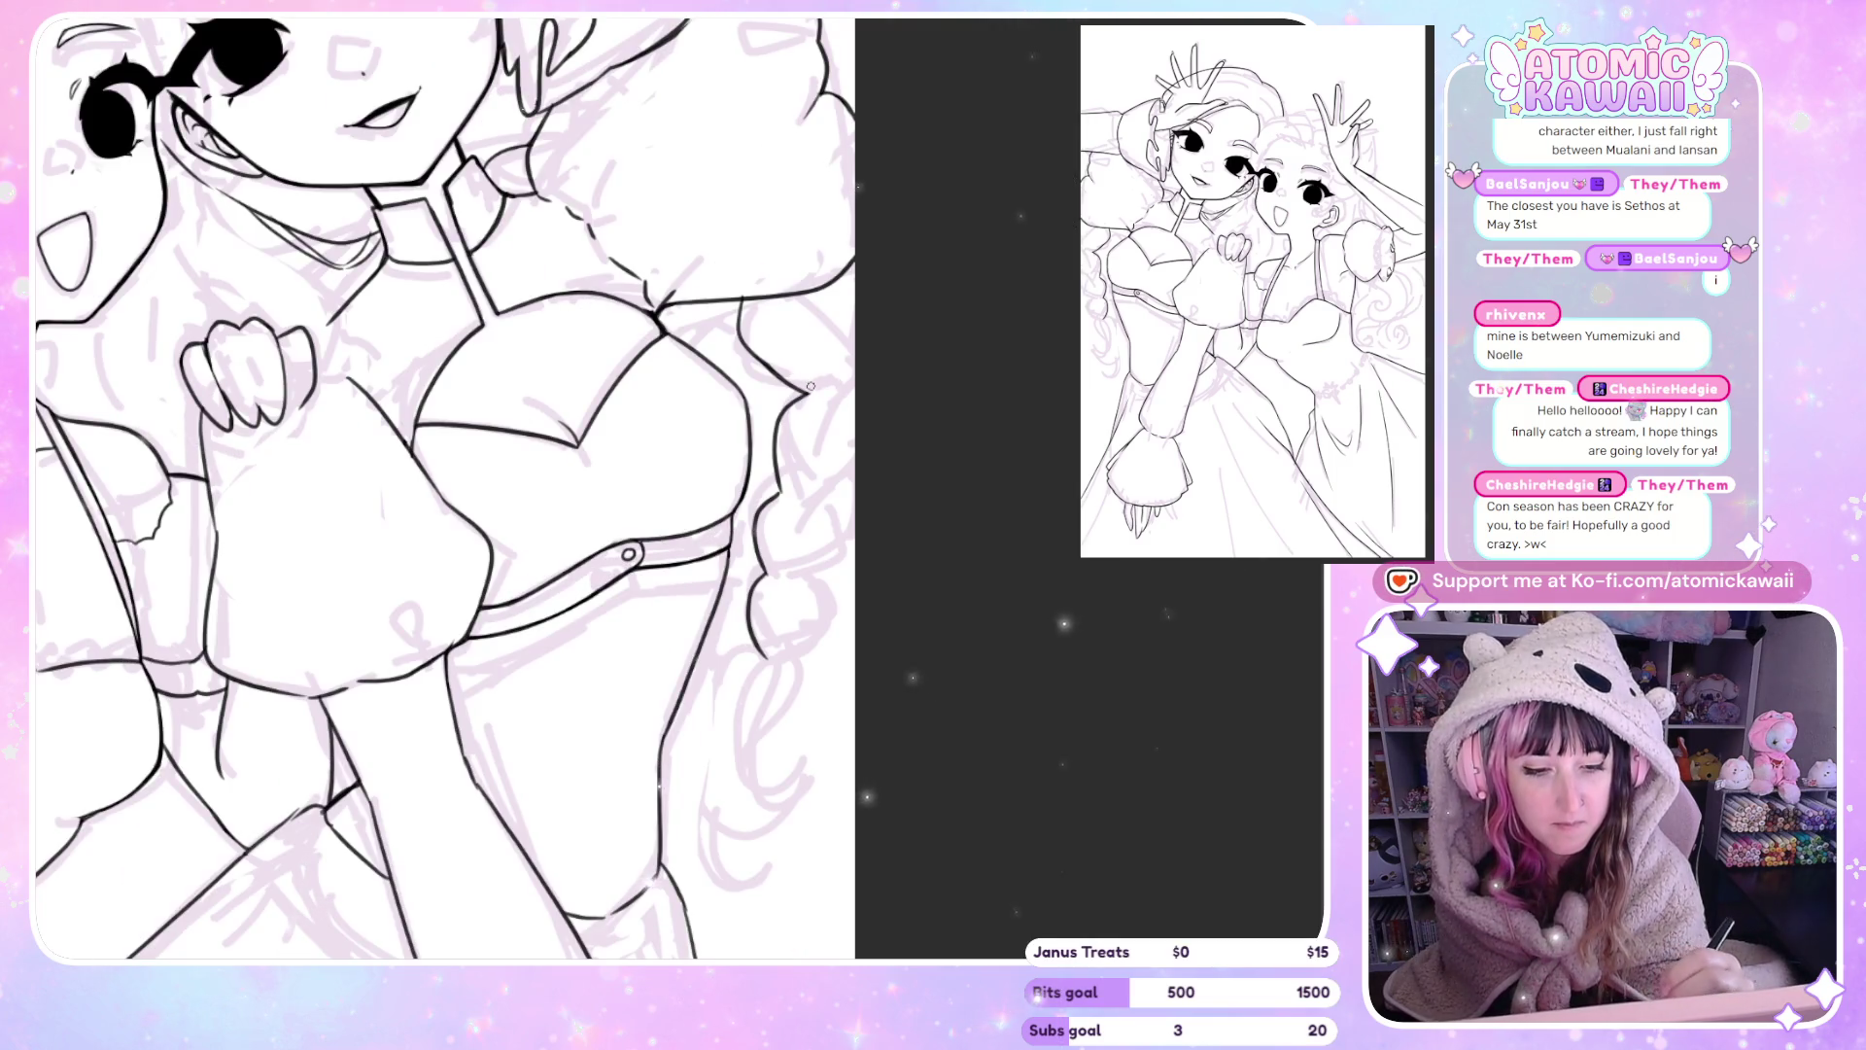
key(m)
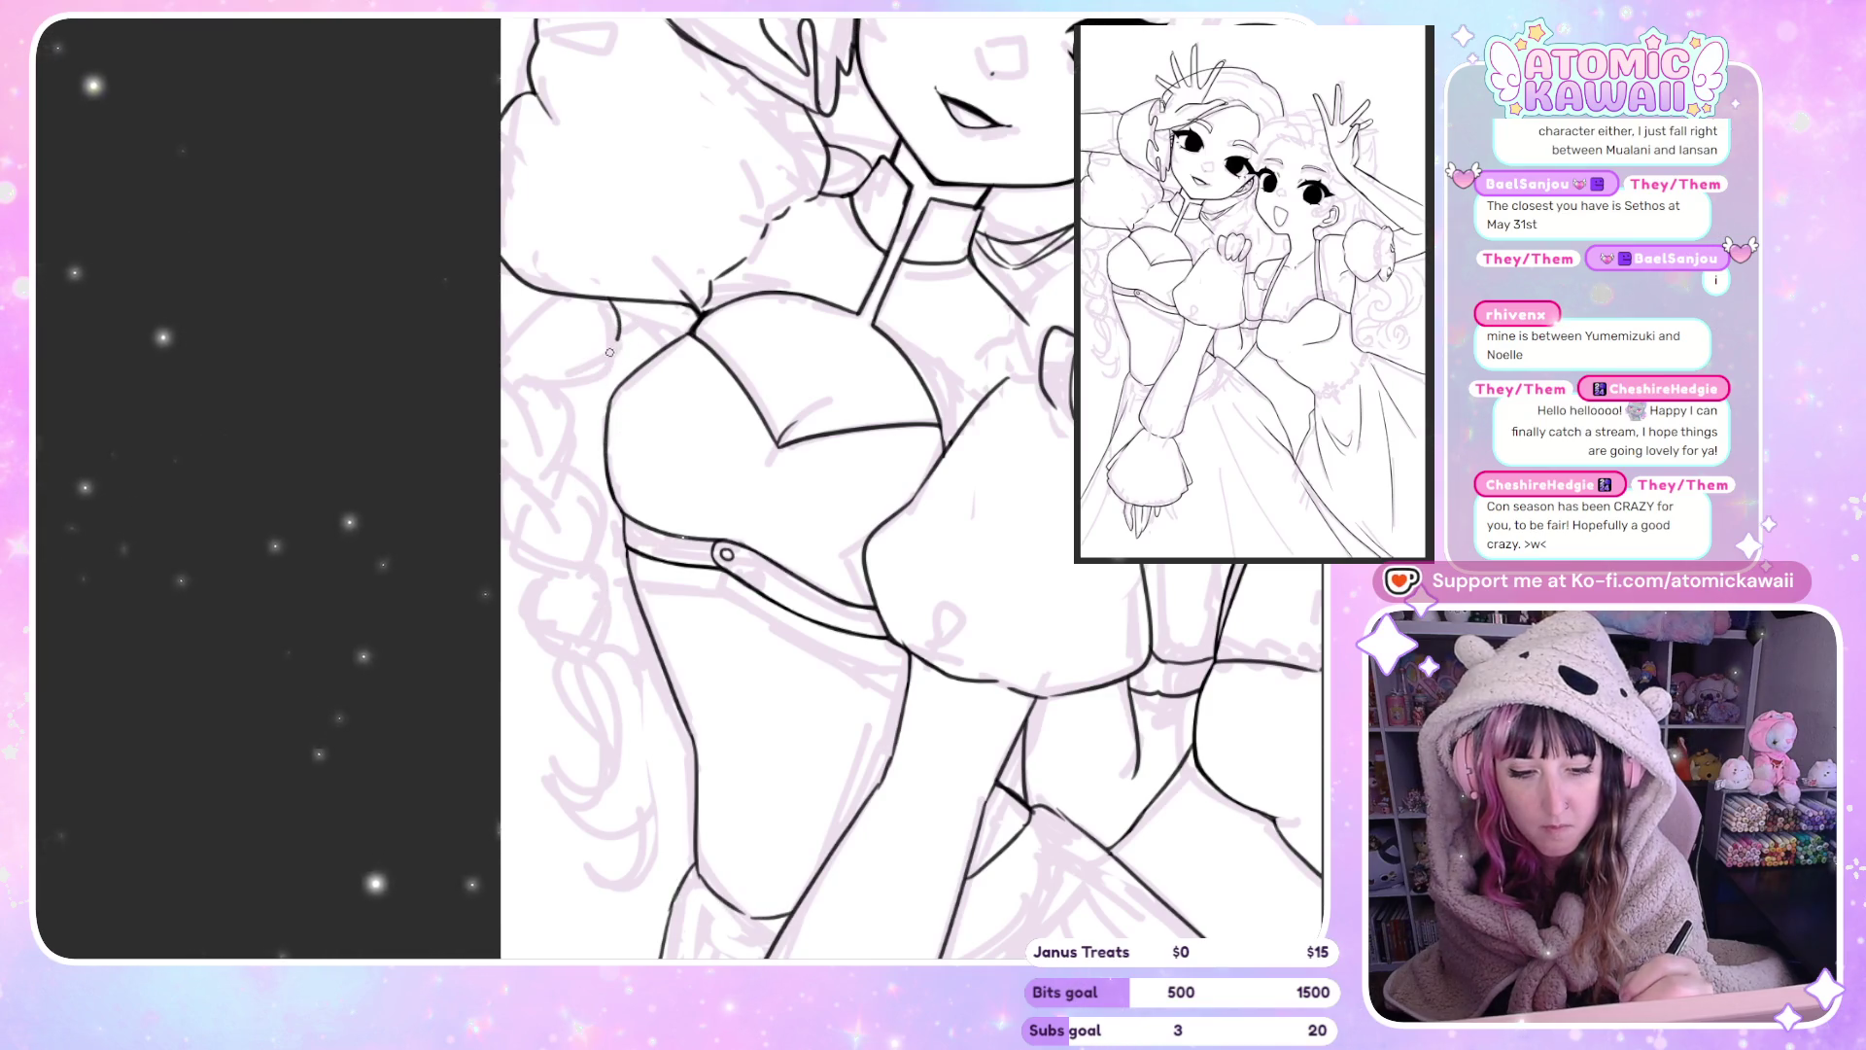
drag(552, 377, 581, 401)
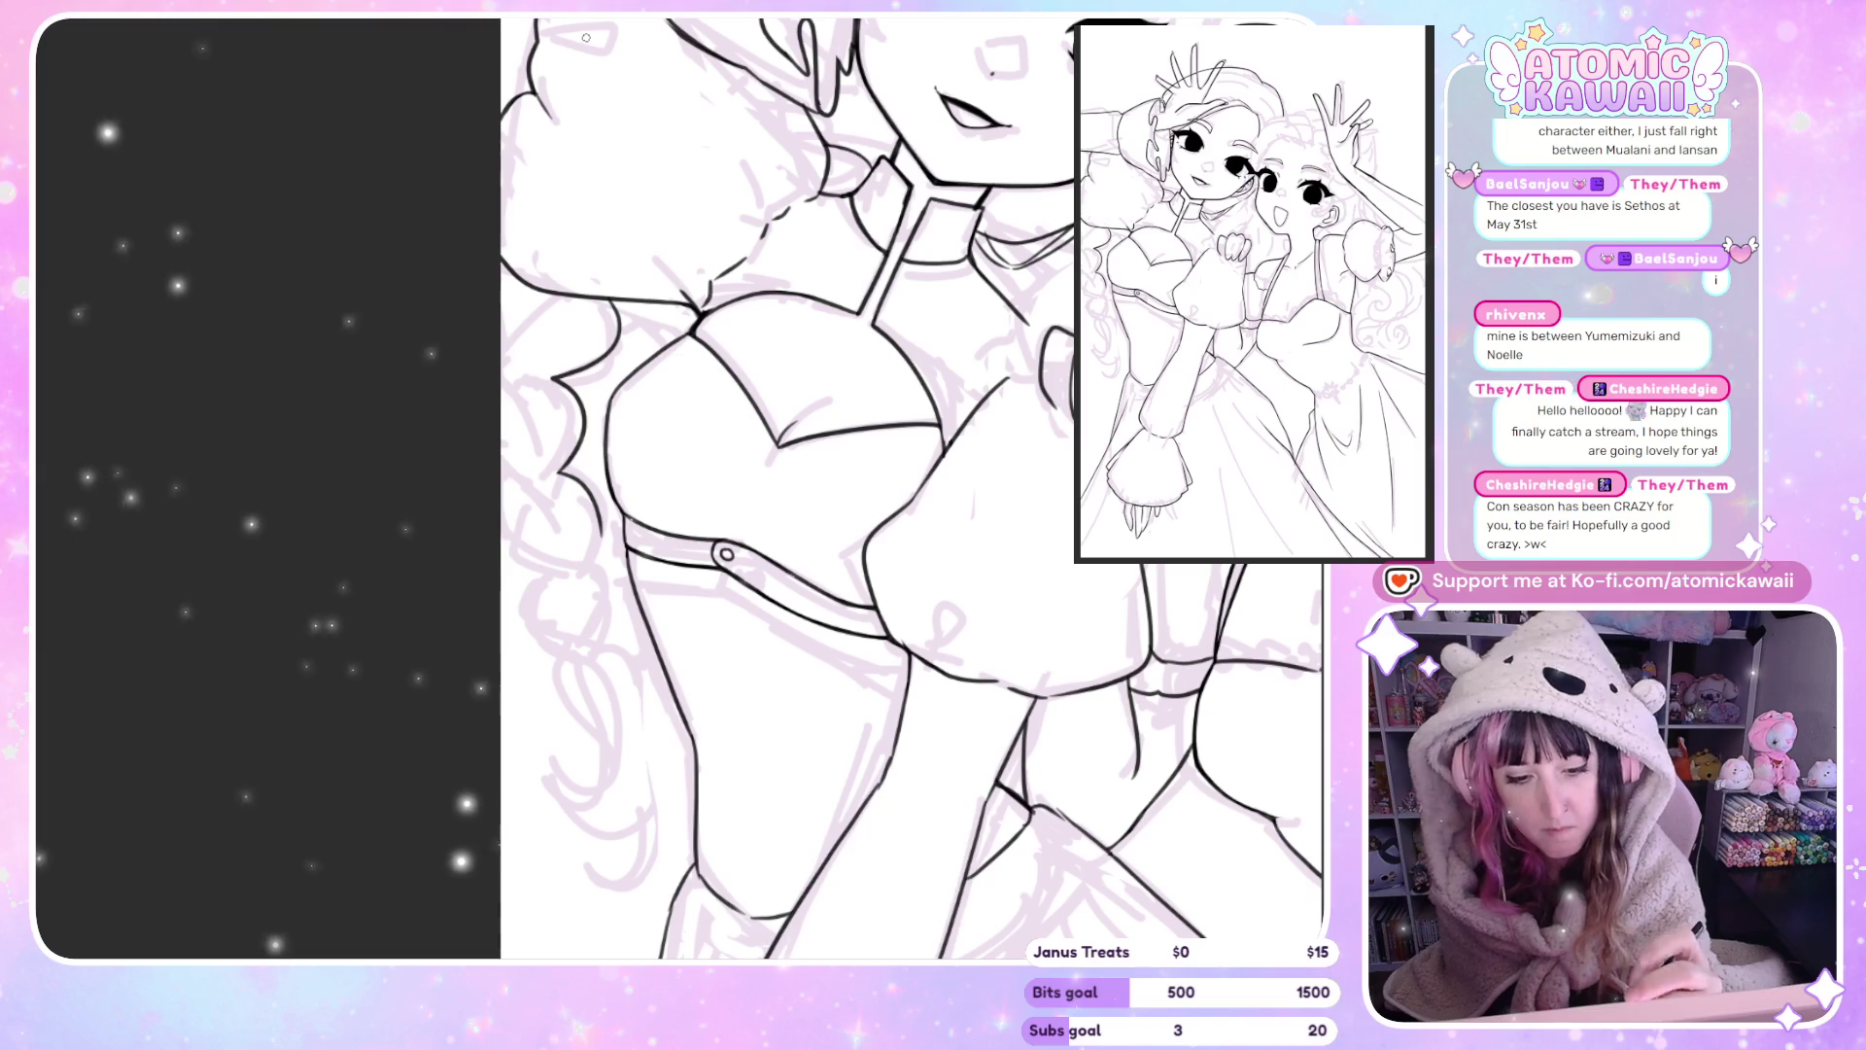
key(ctrl+z)
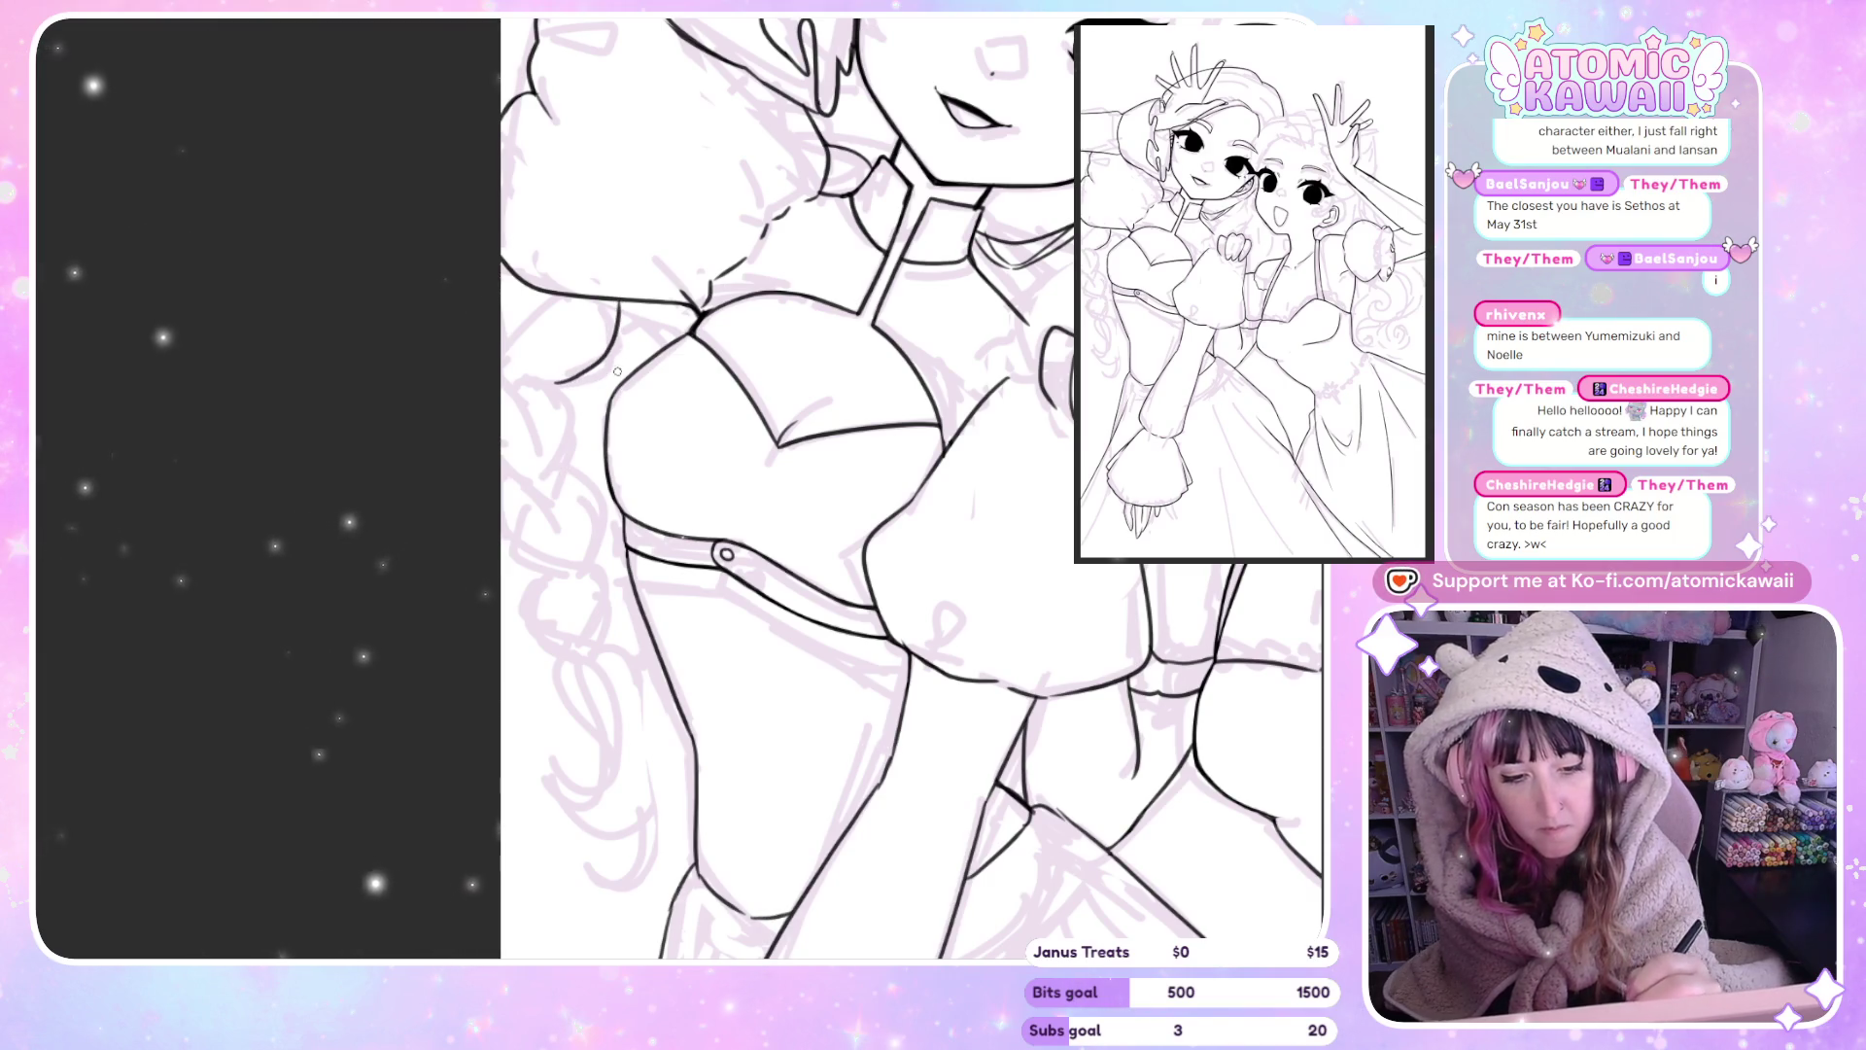
drag(620, 303, 580, 418)
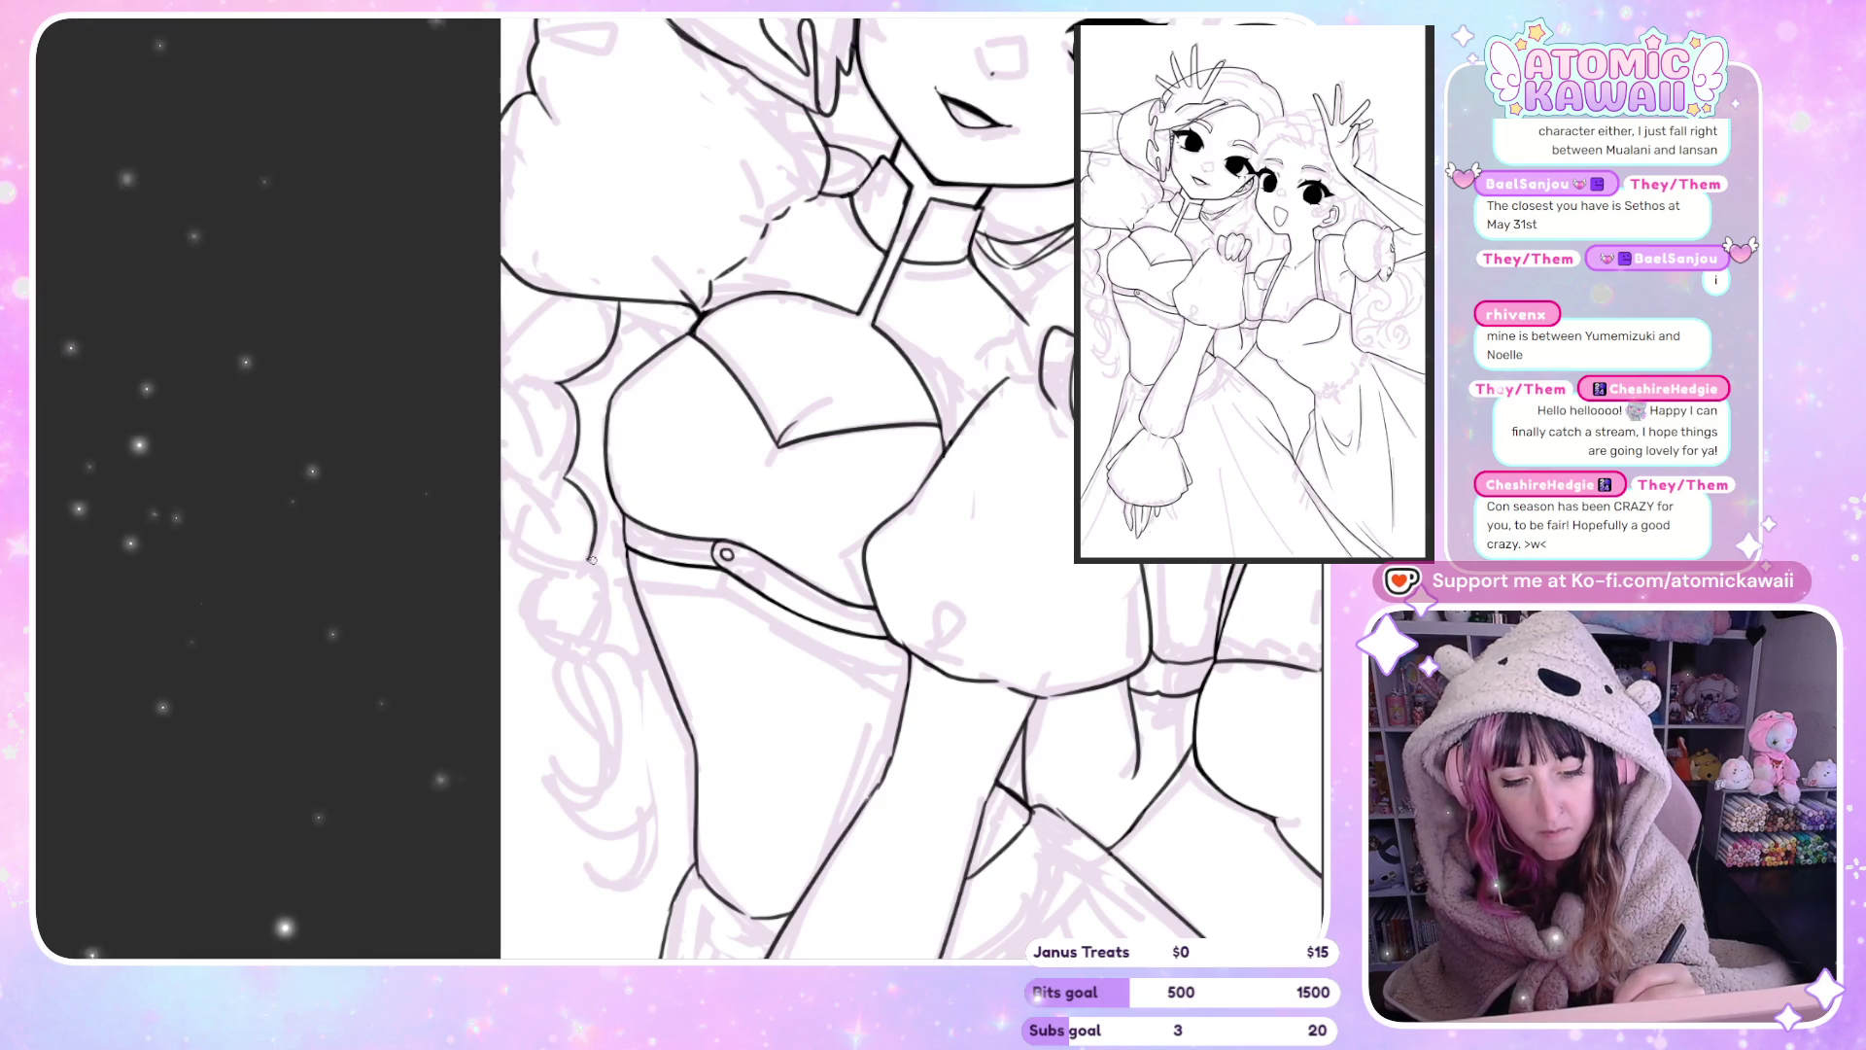
Extend the black hair outline down the side of the figure.
key(h)
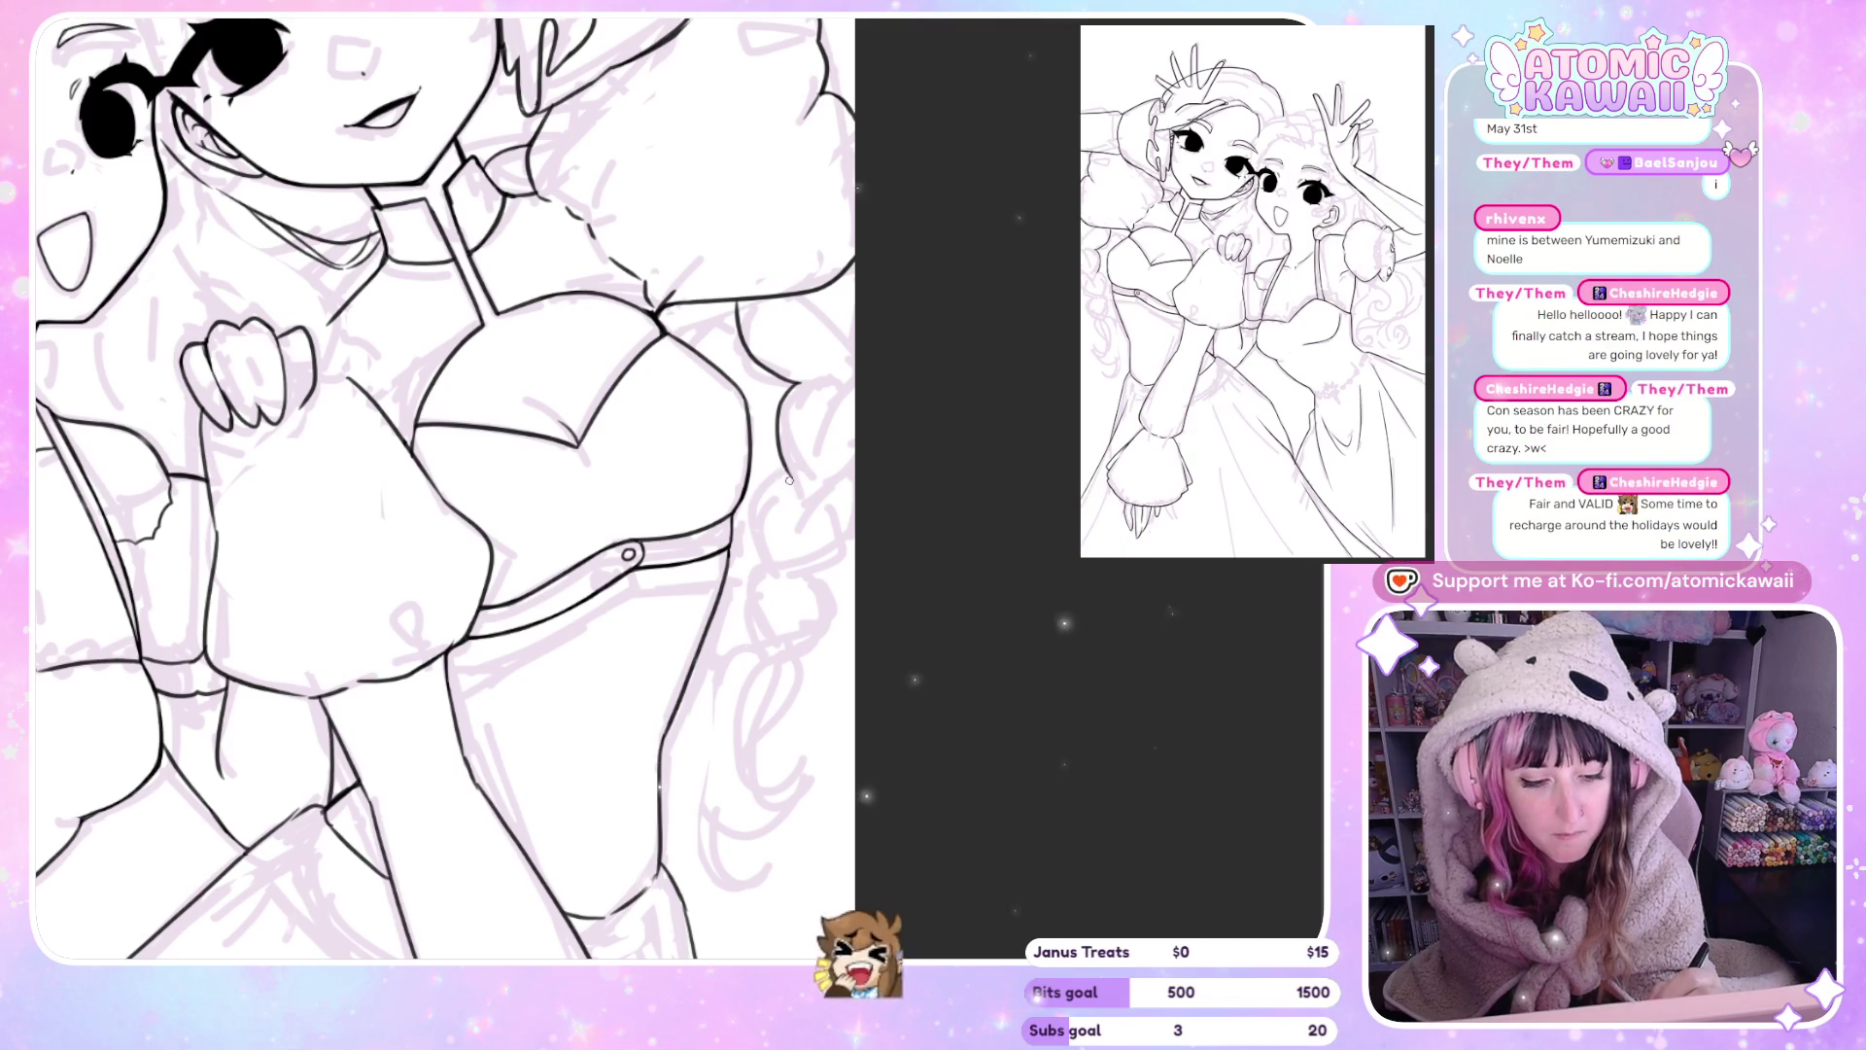
mouse_move(789, 480)
mouse_down()
mouse_move(746, 603)
mouse_move(766, 646)
mouse_up()
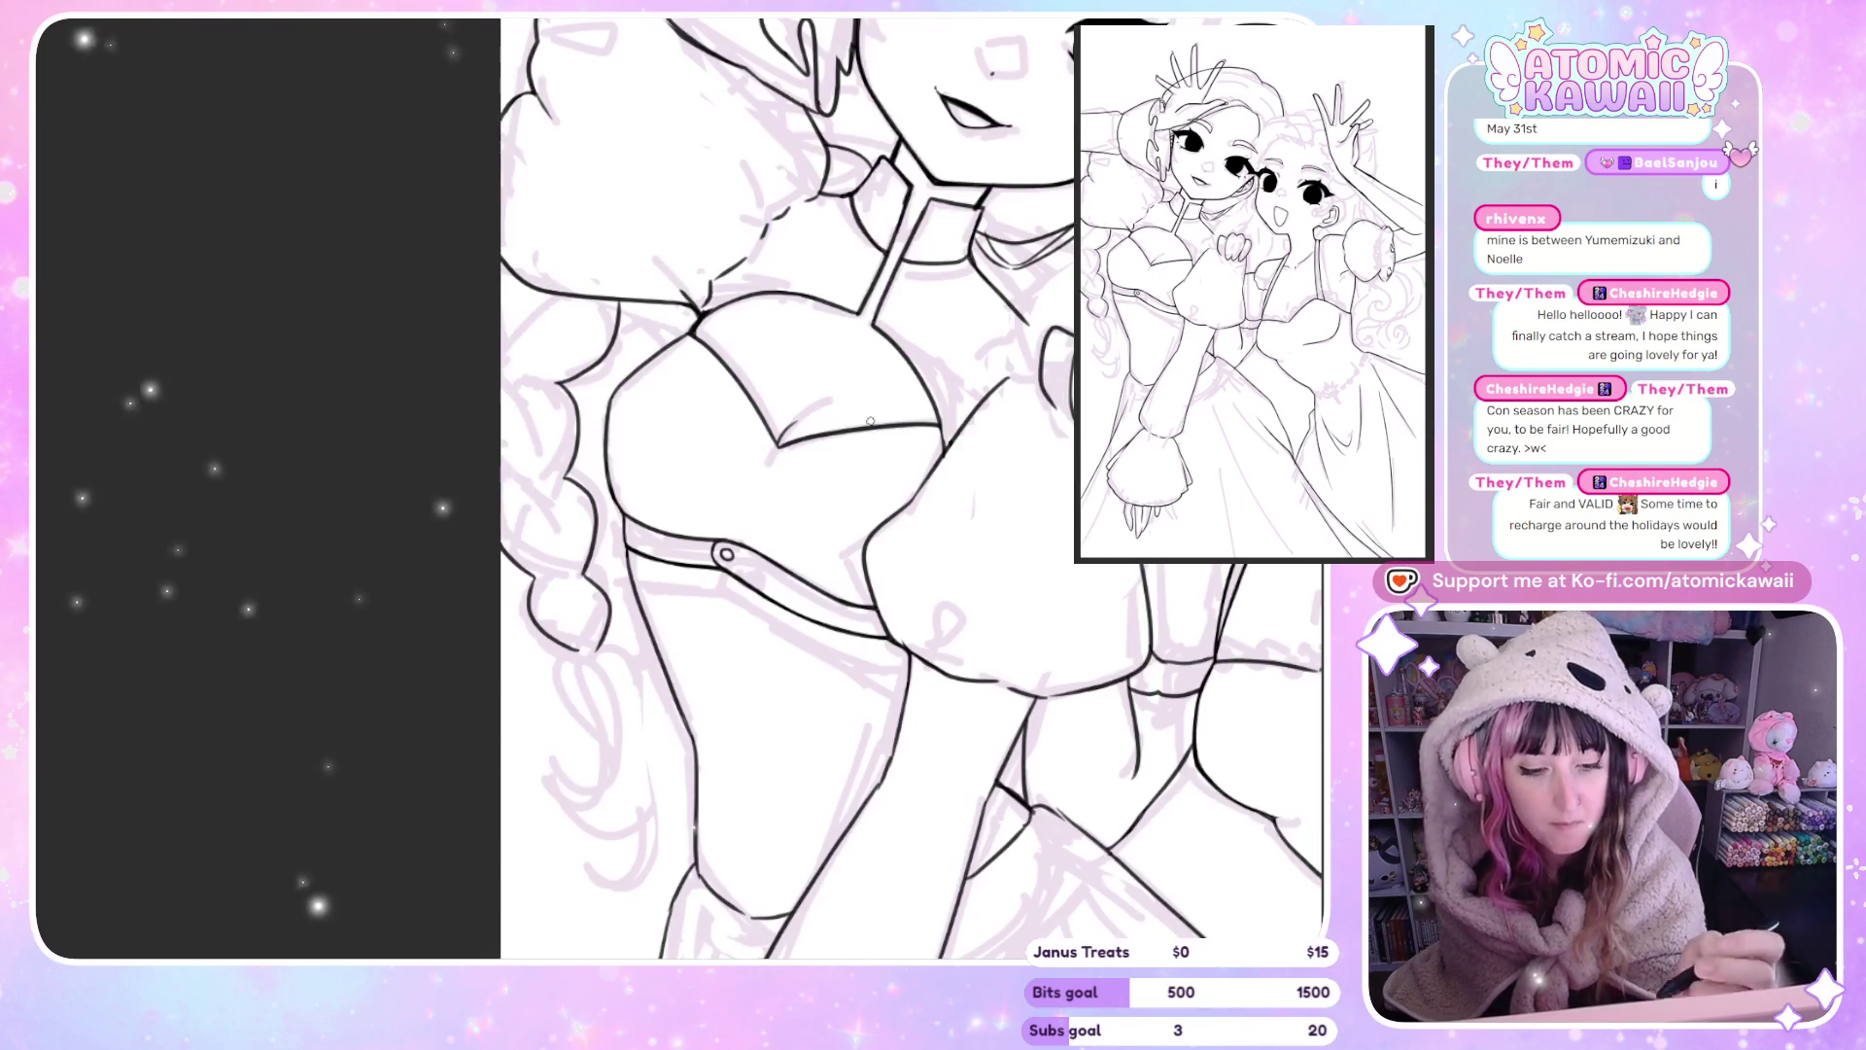
key(h)
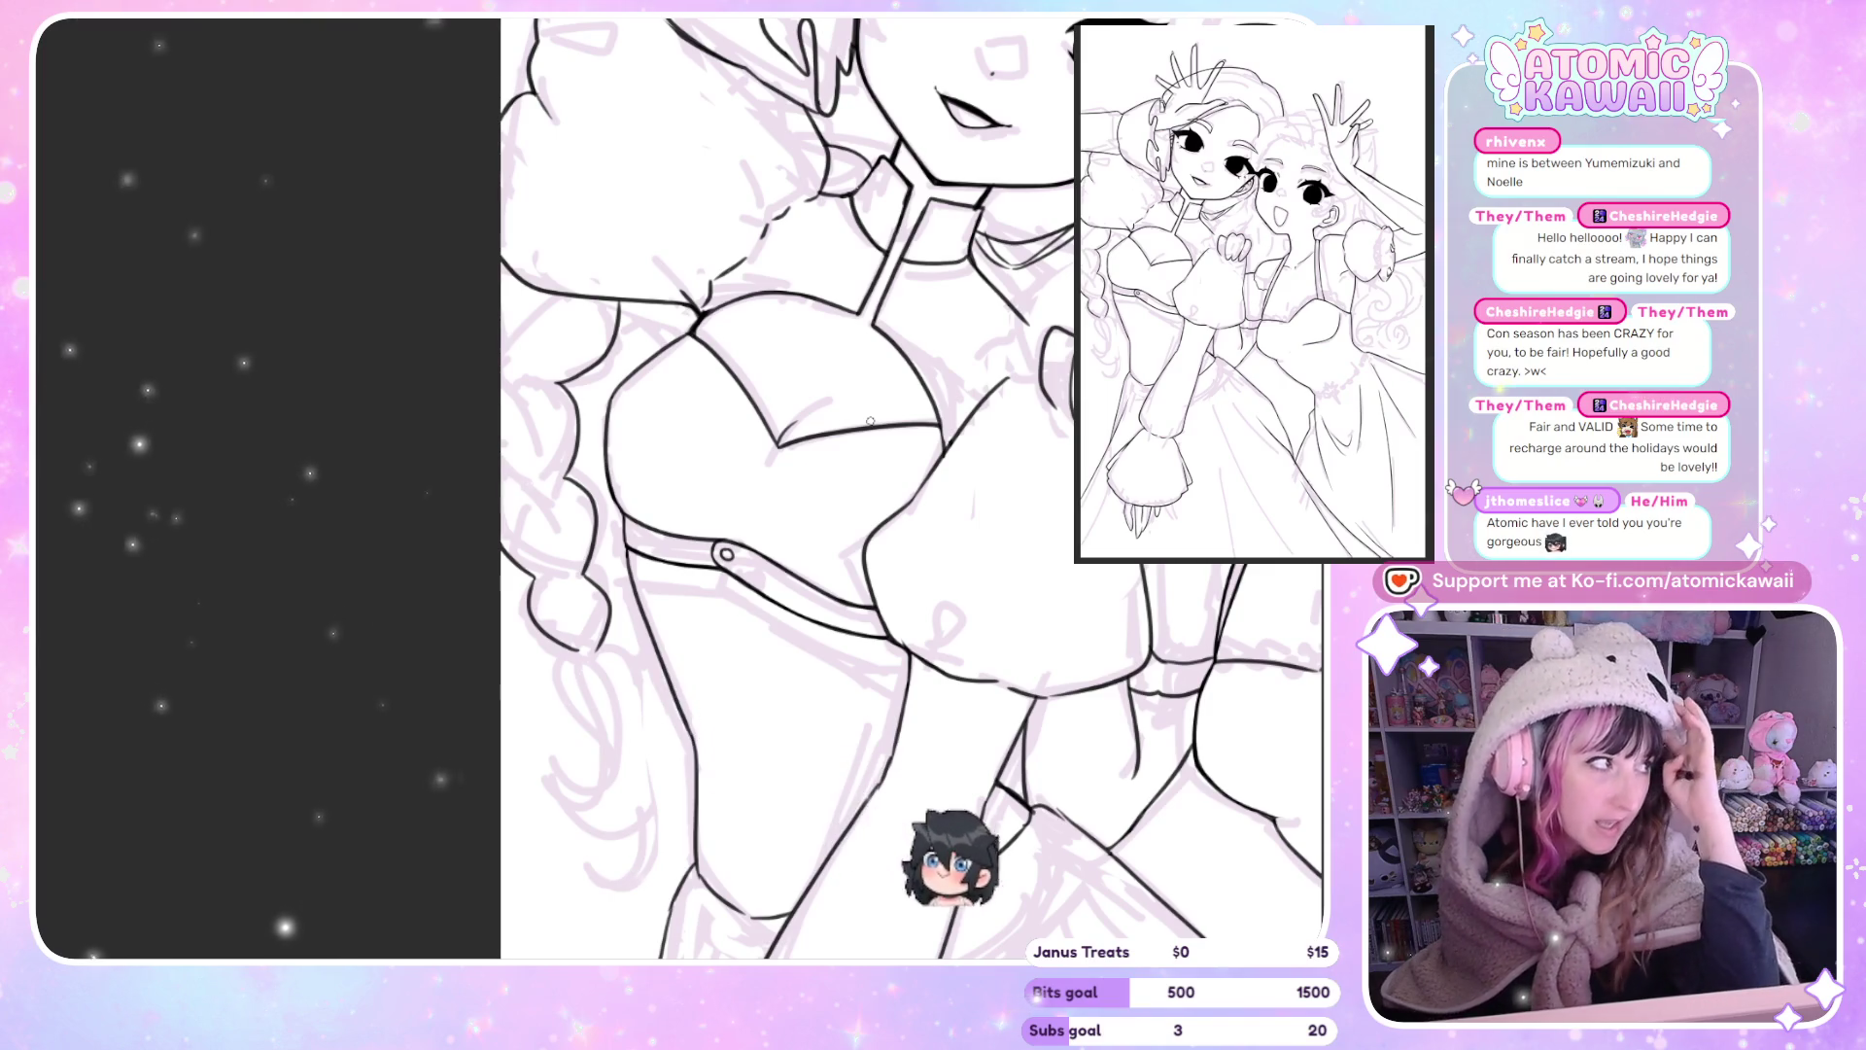
scroll(680, 486, right, 5)
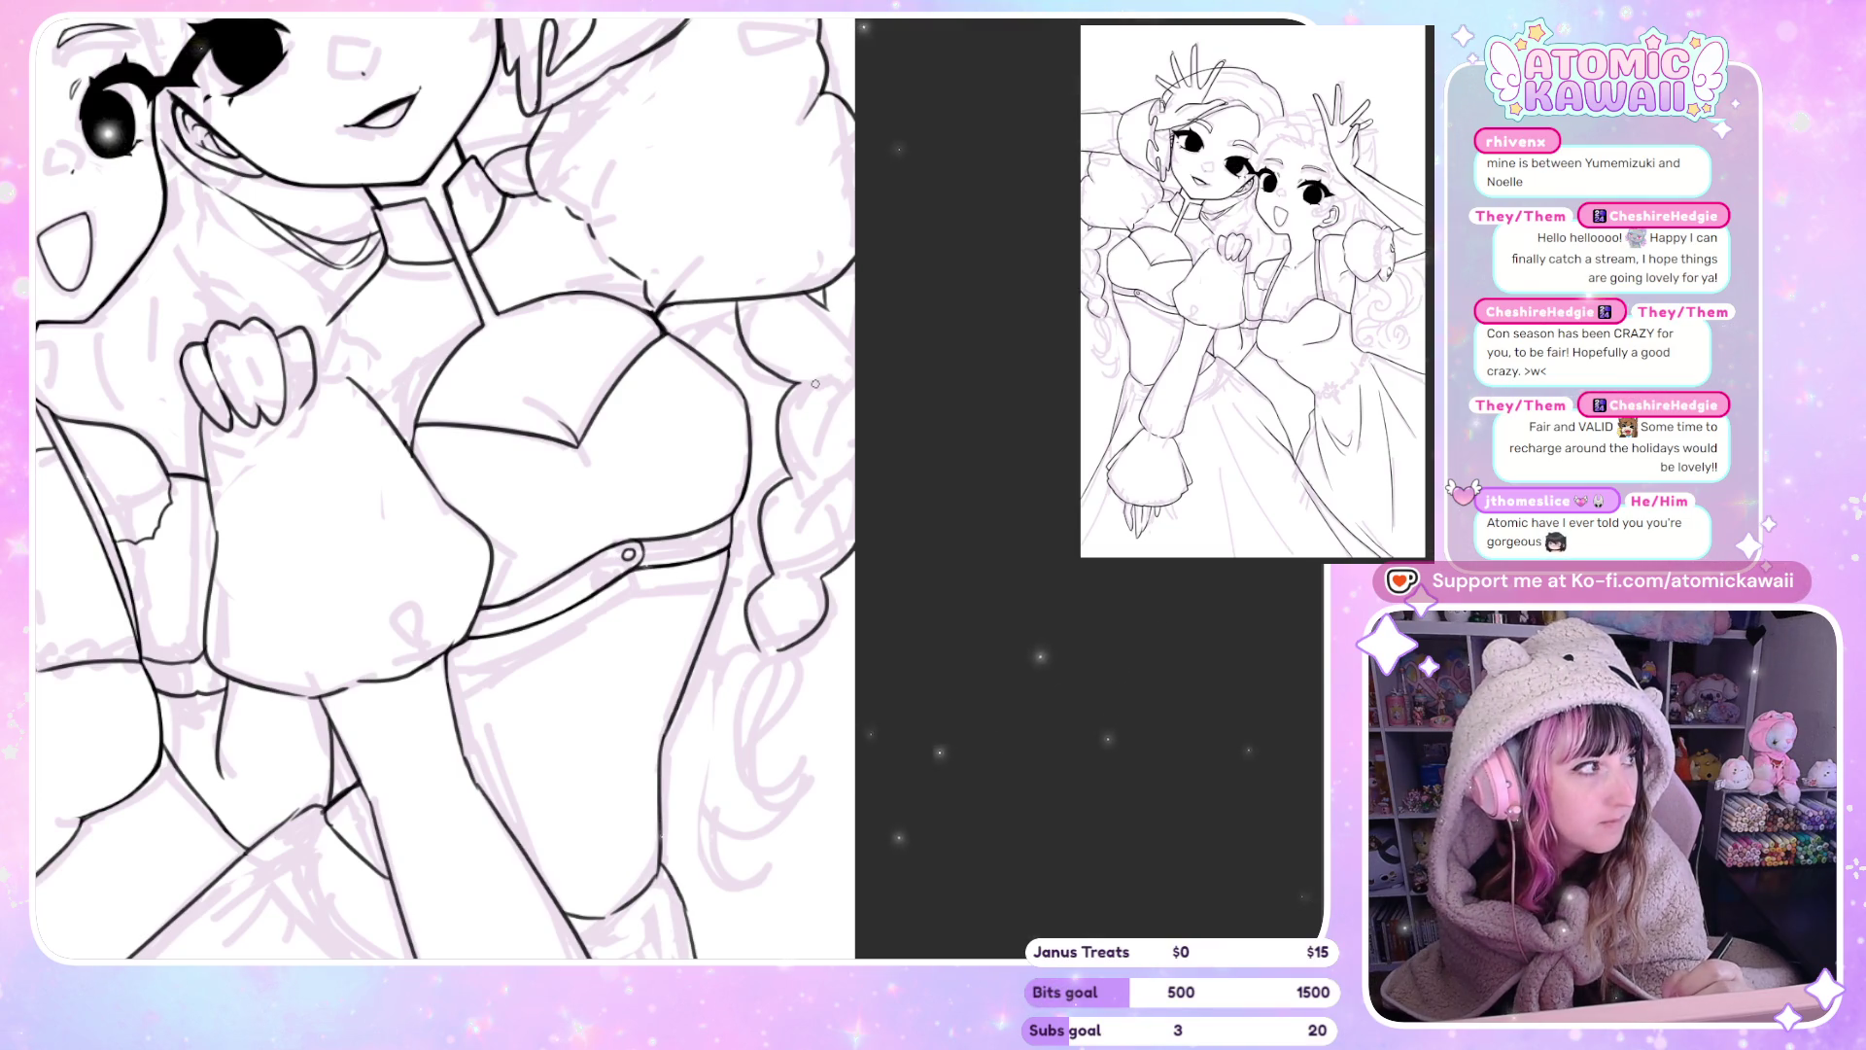
Ink the braid beside the left girl's chest, mirroring the canvas to check proportions.
key(h)
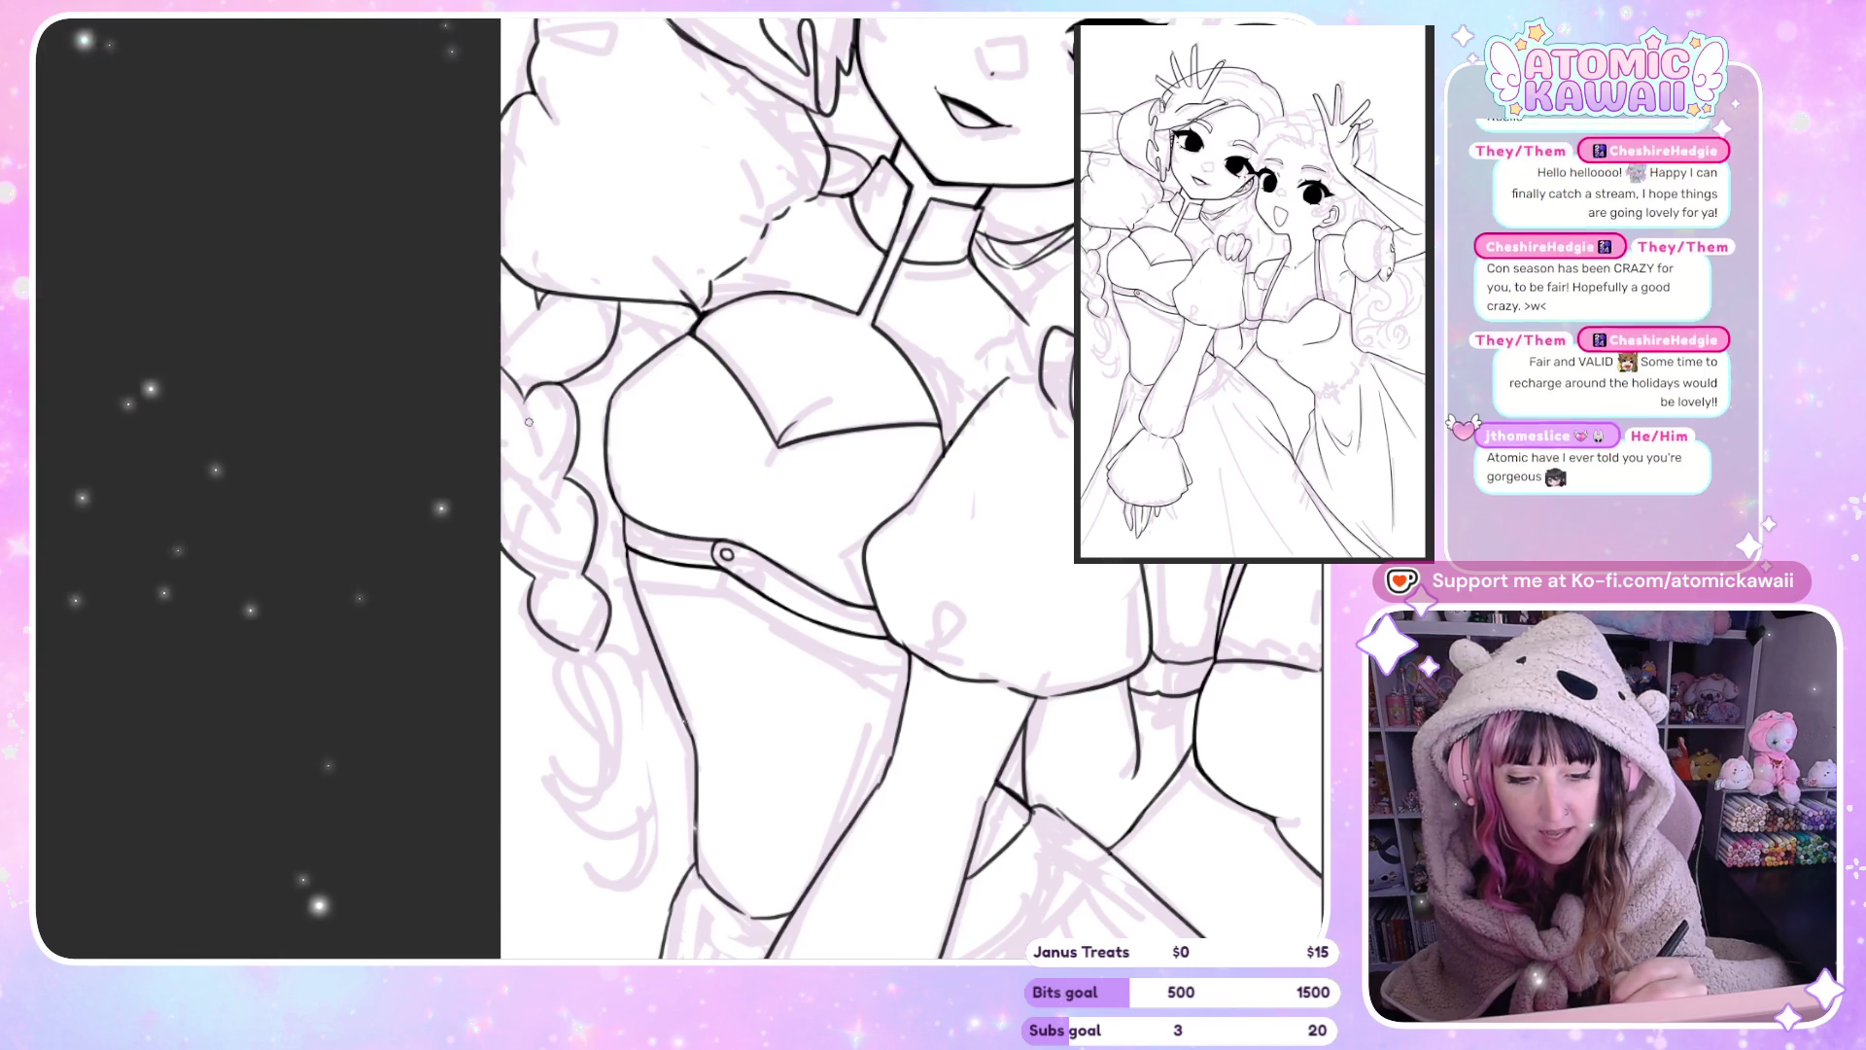
key(h)
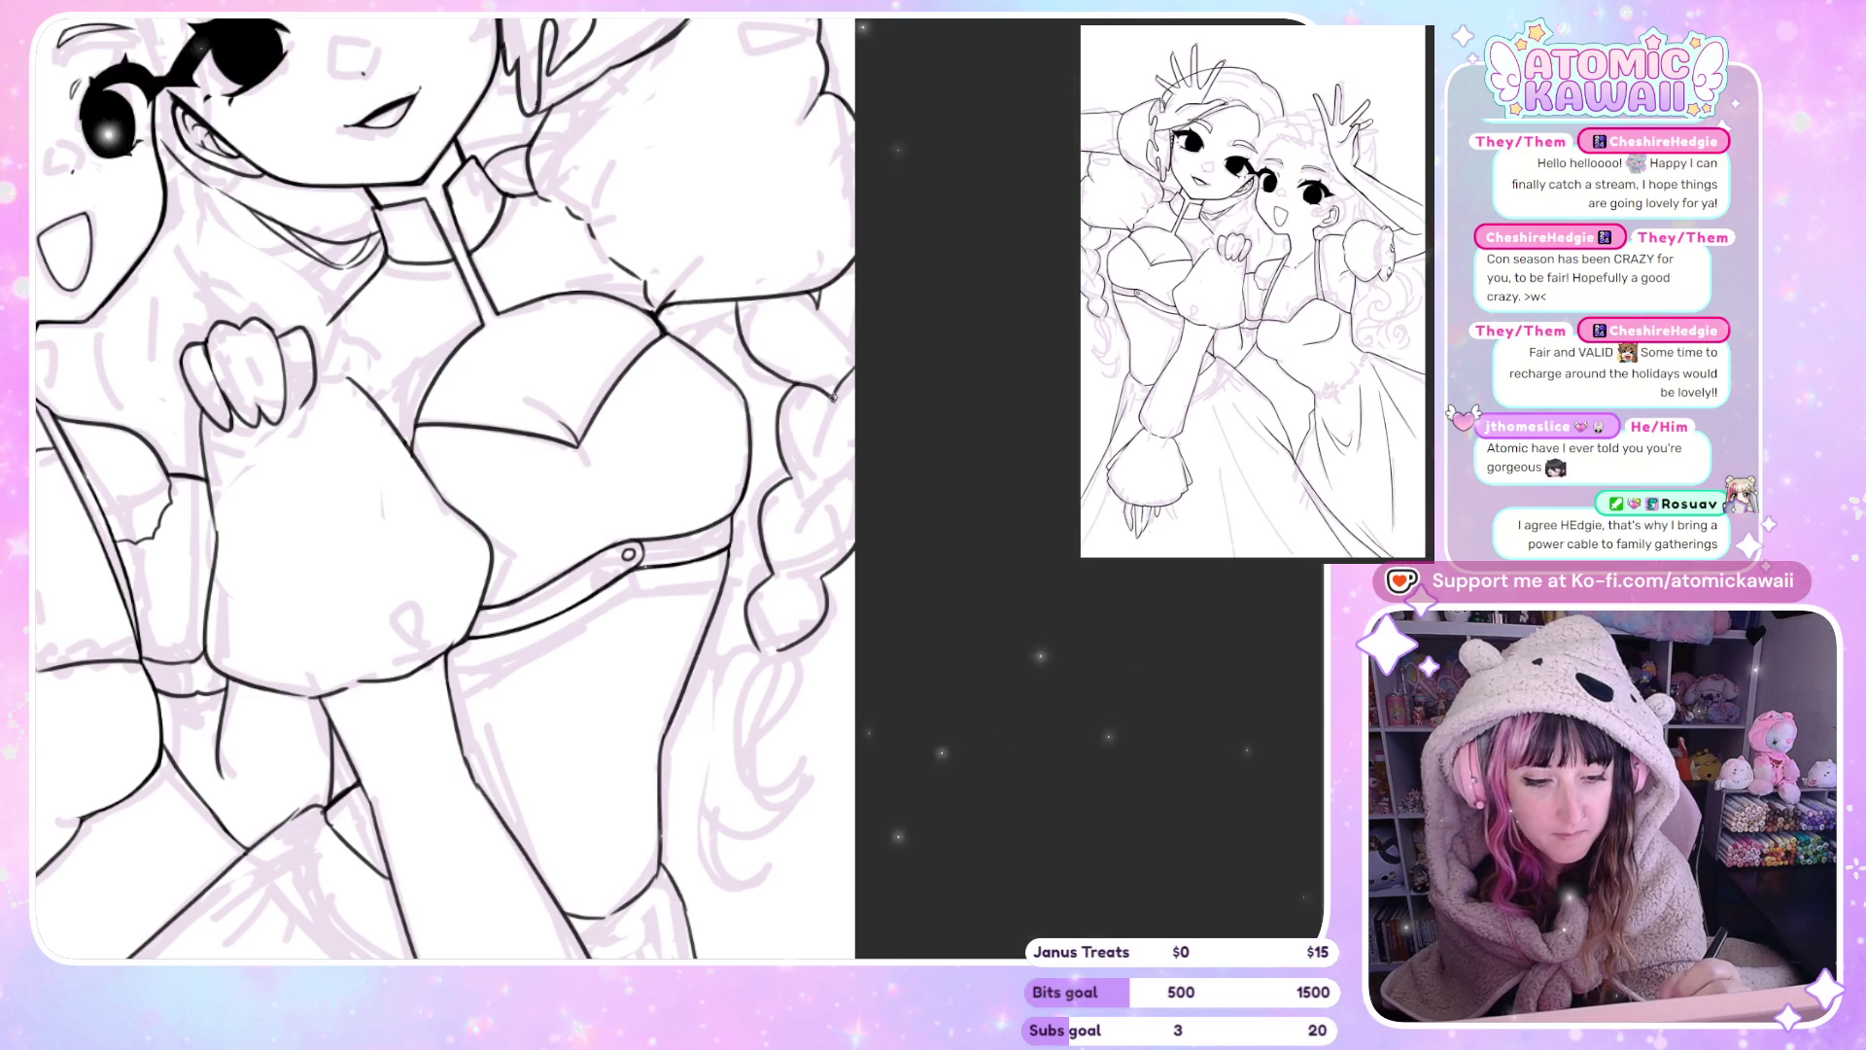
key(h)
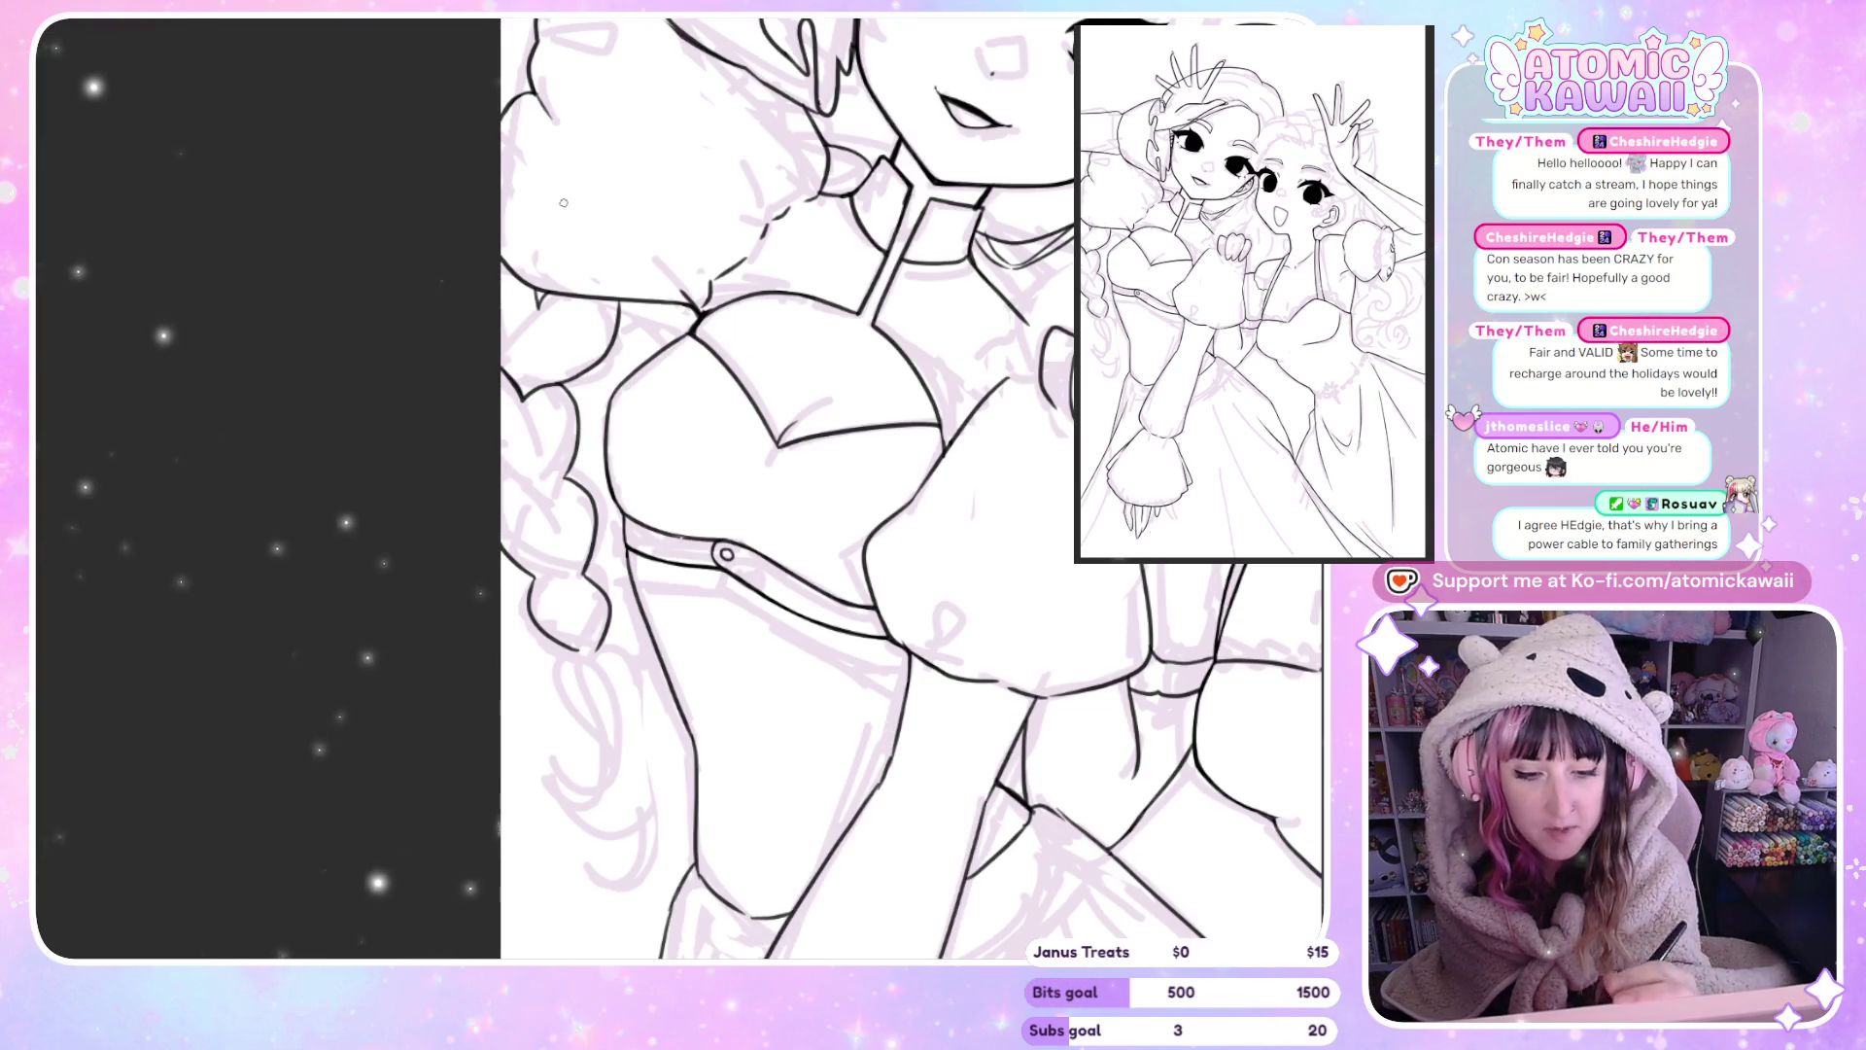
key(h)
key(h)
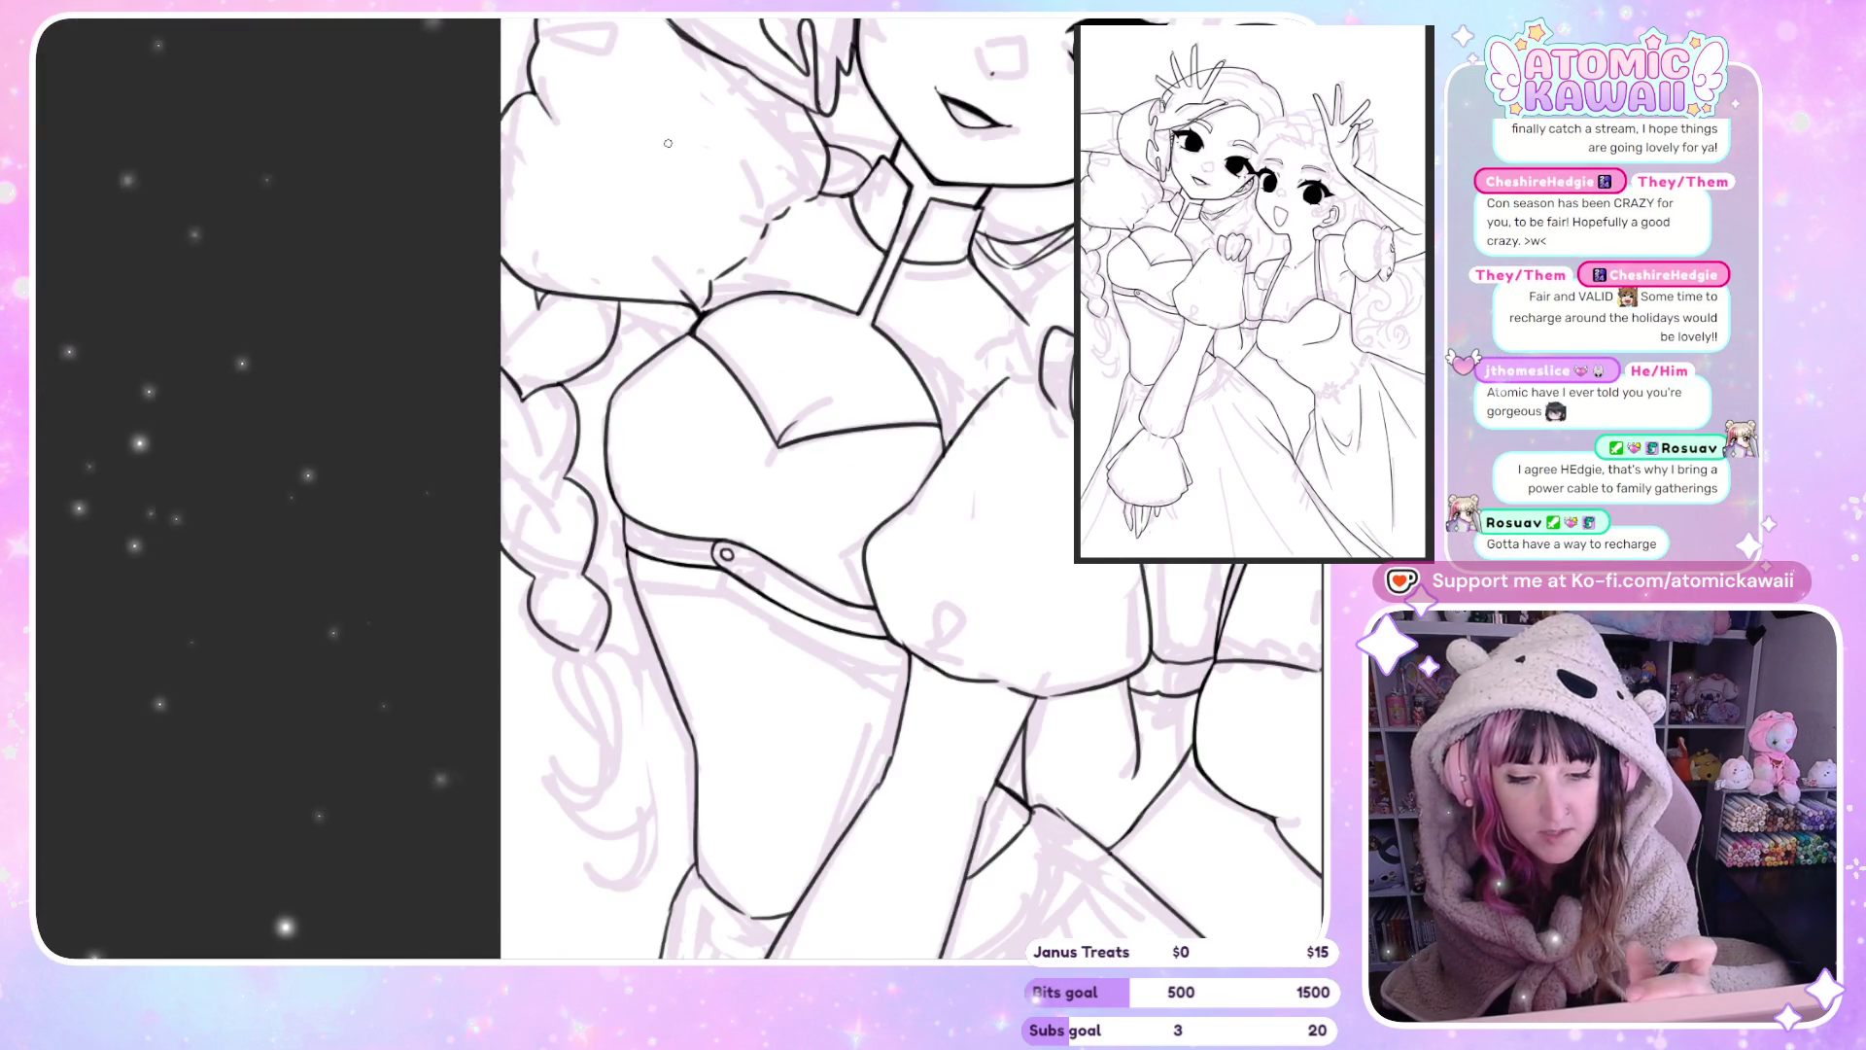
key(h)
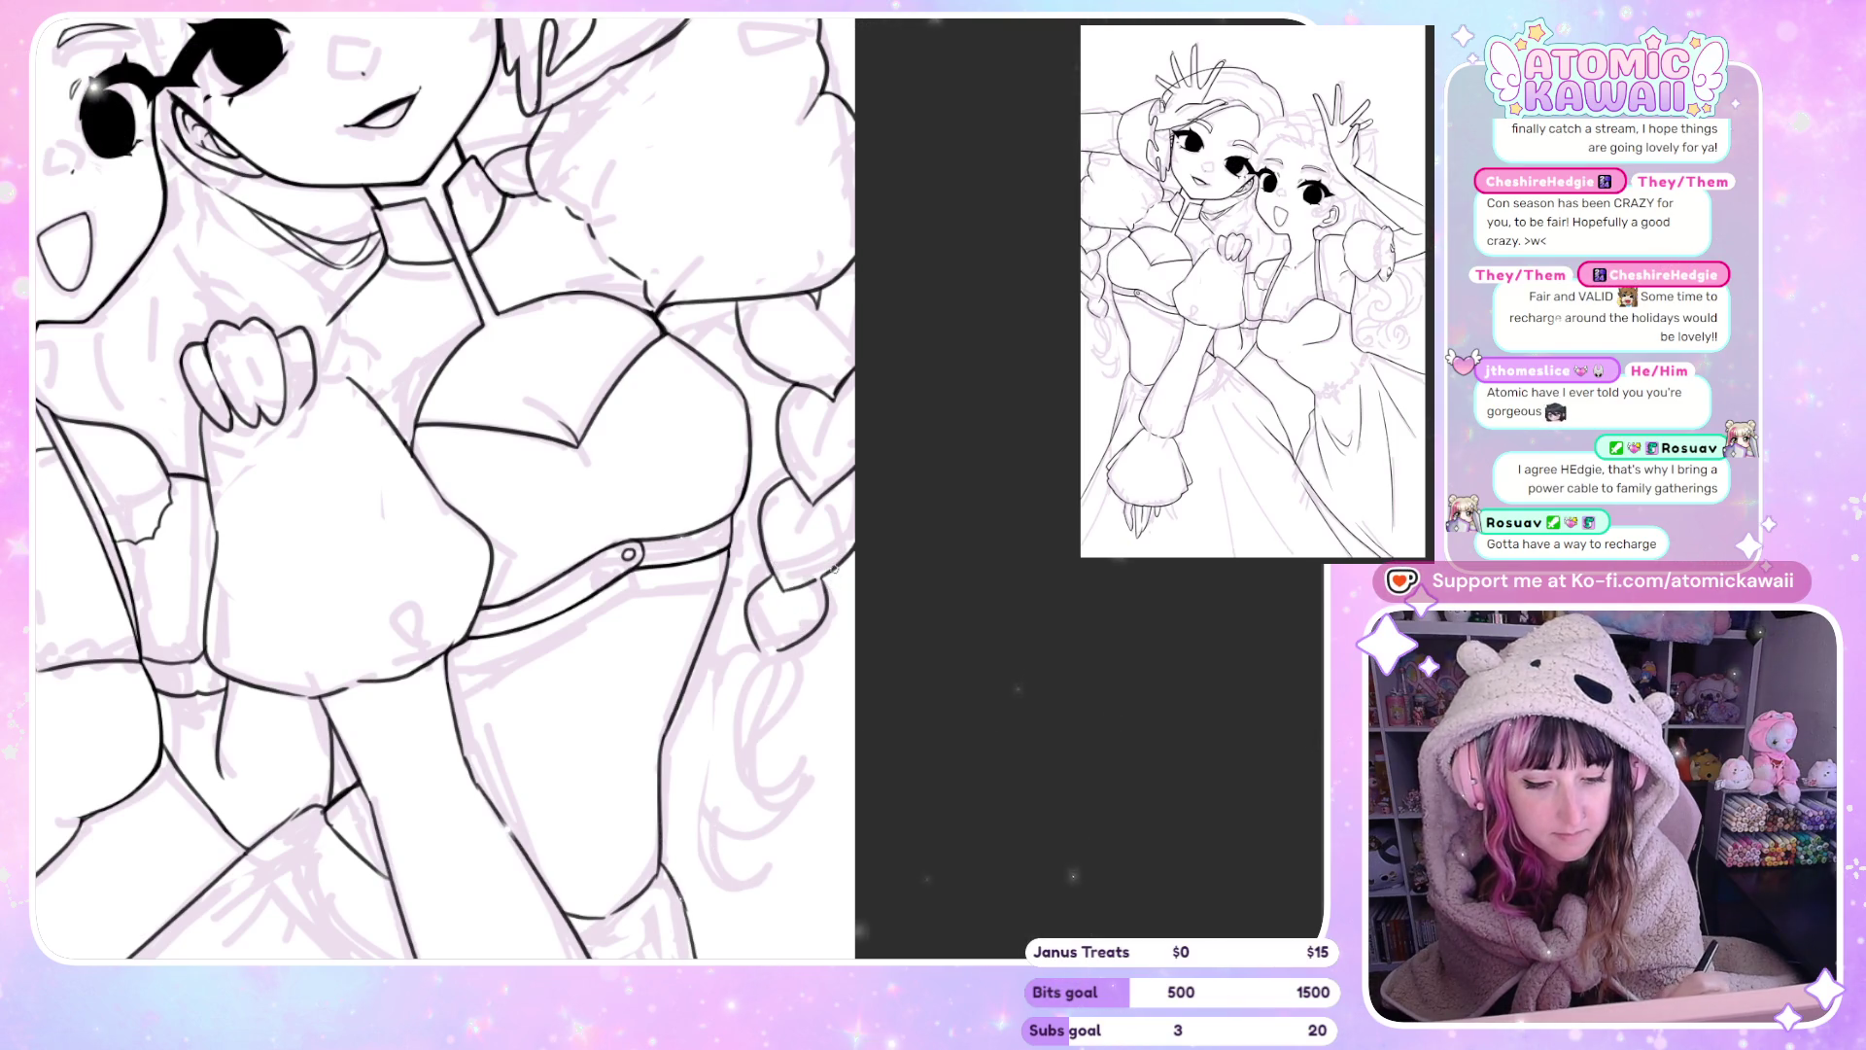
key(h)
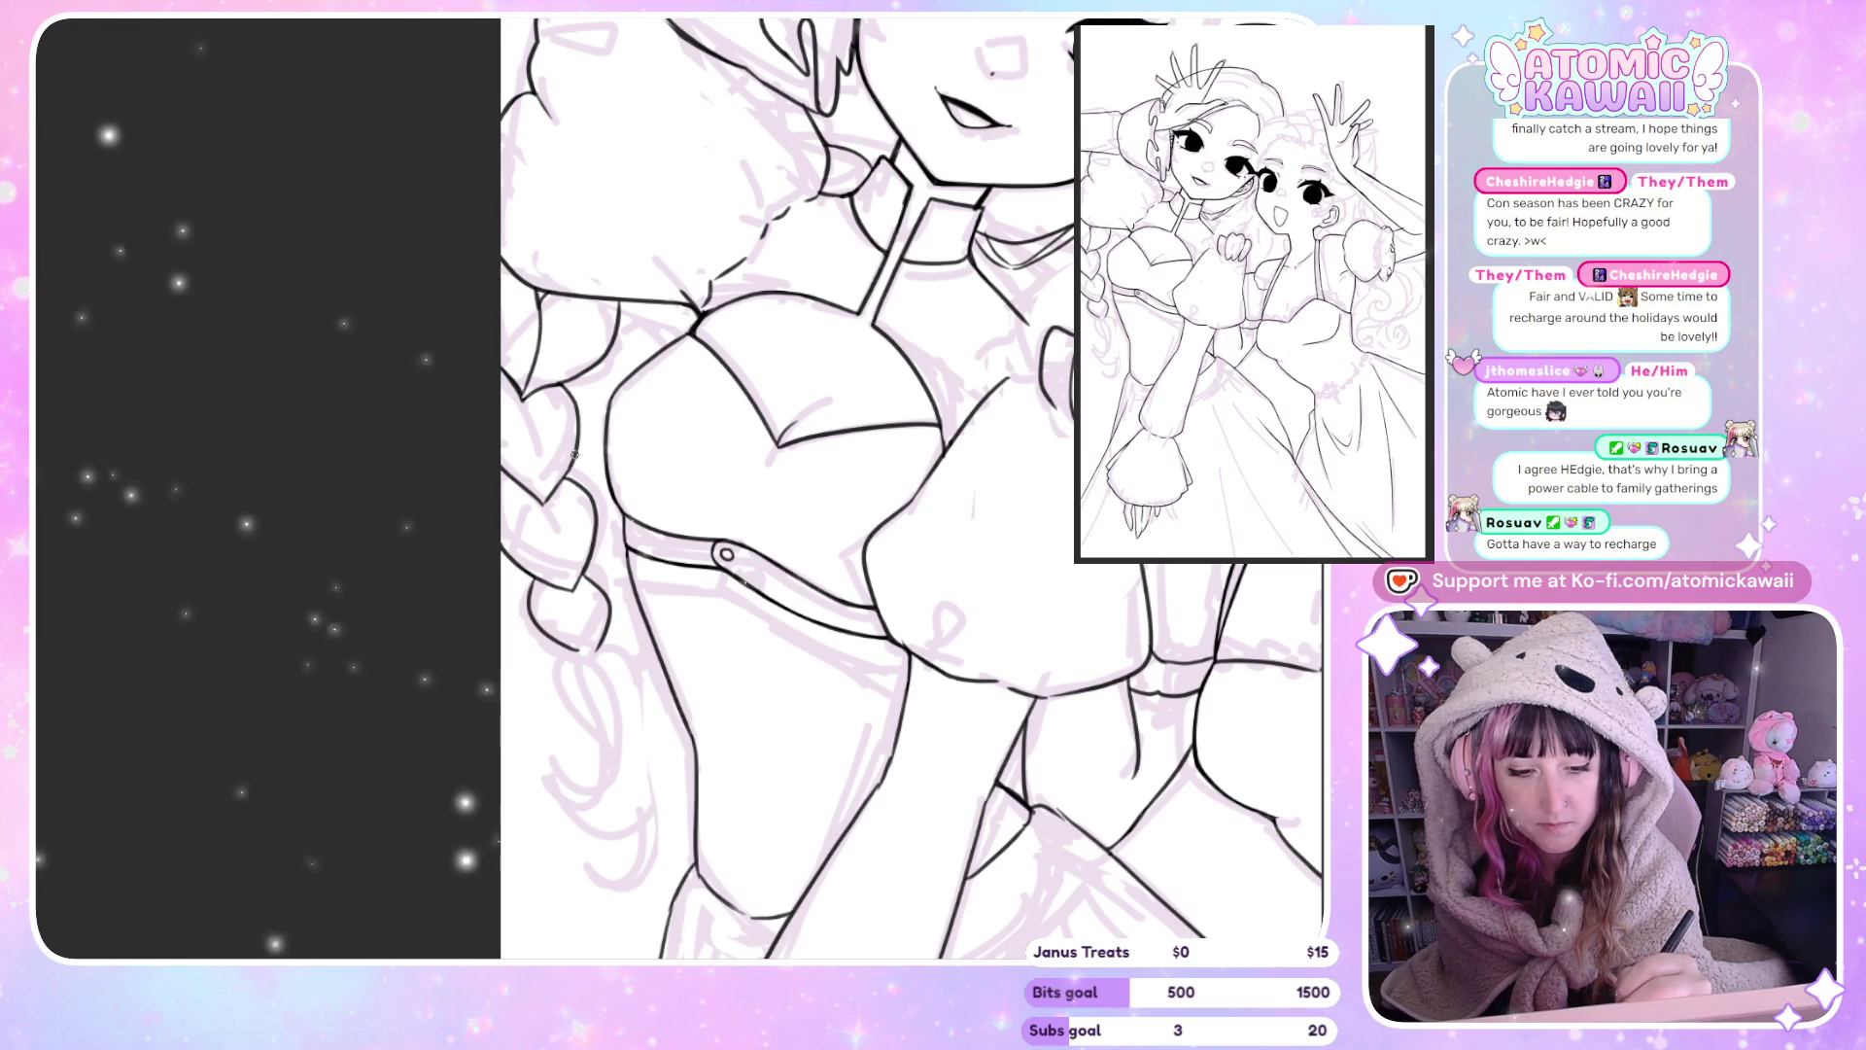
key(h)
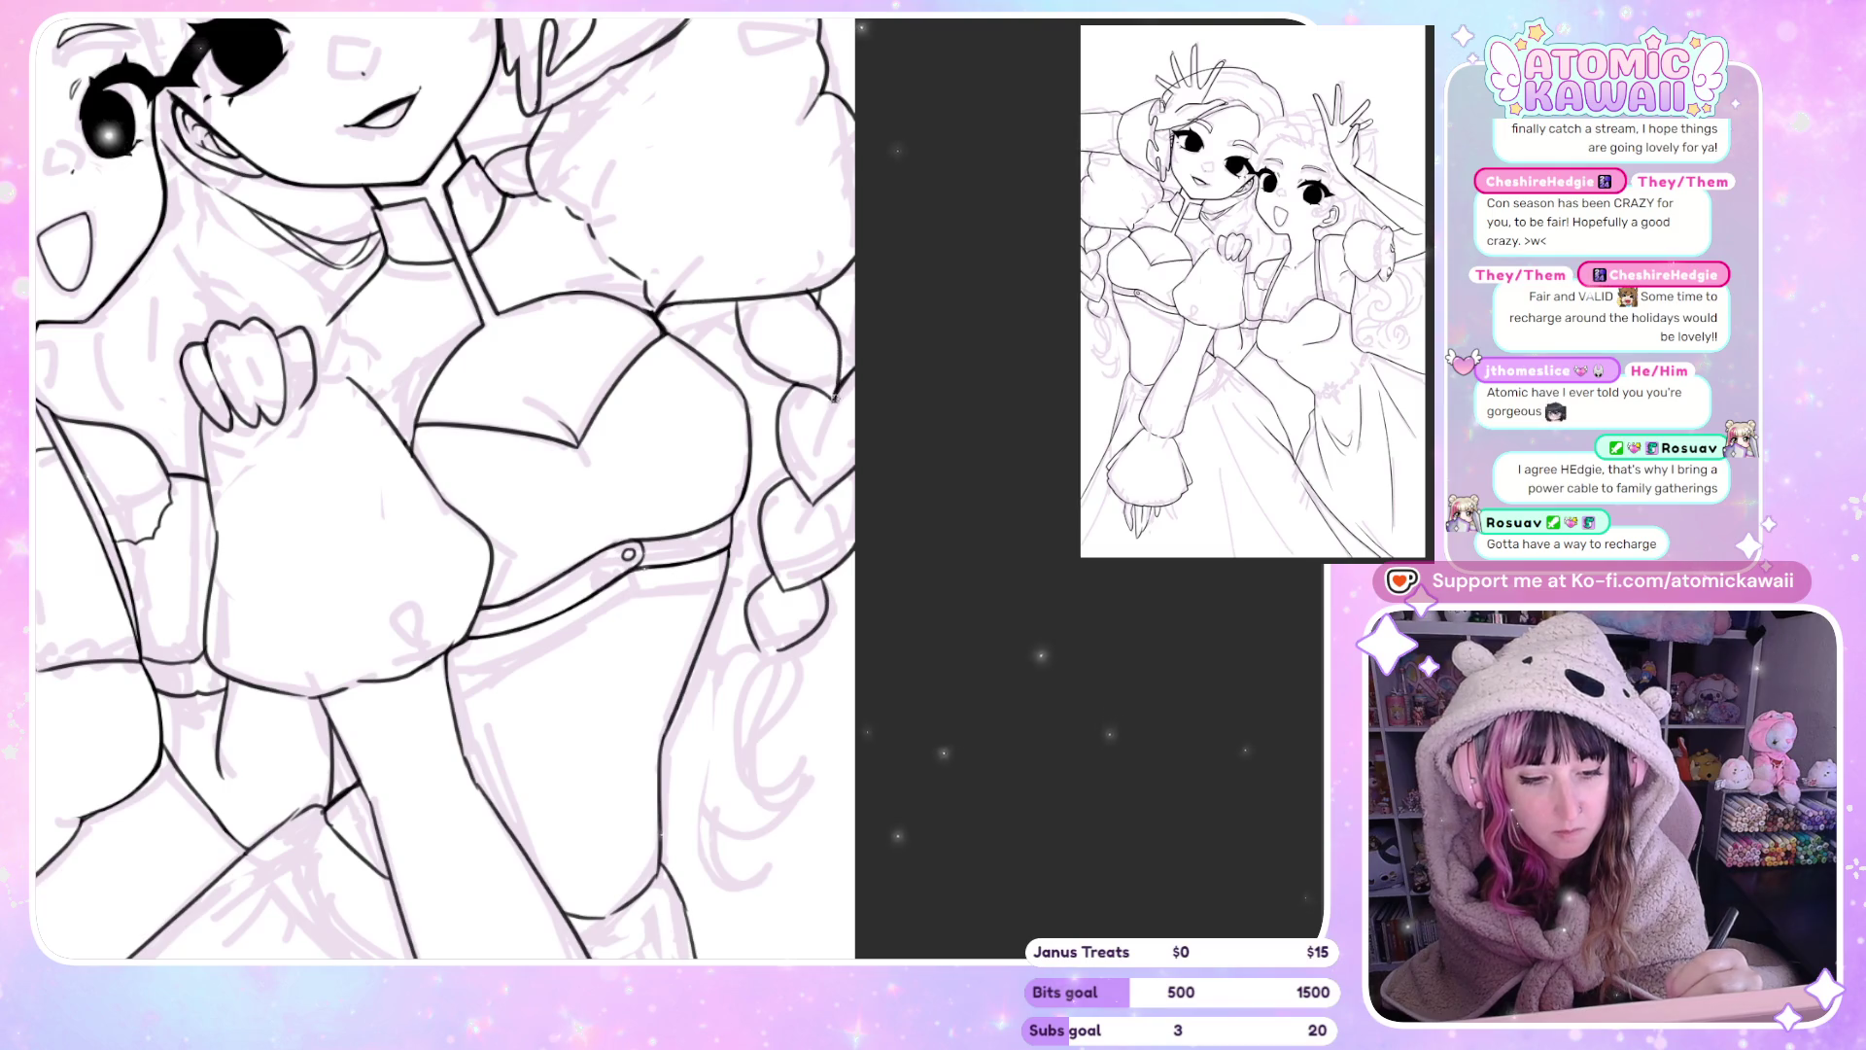
key(h)
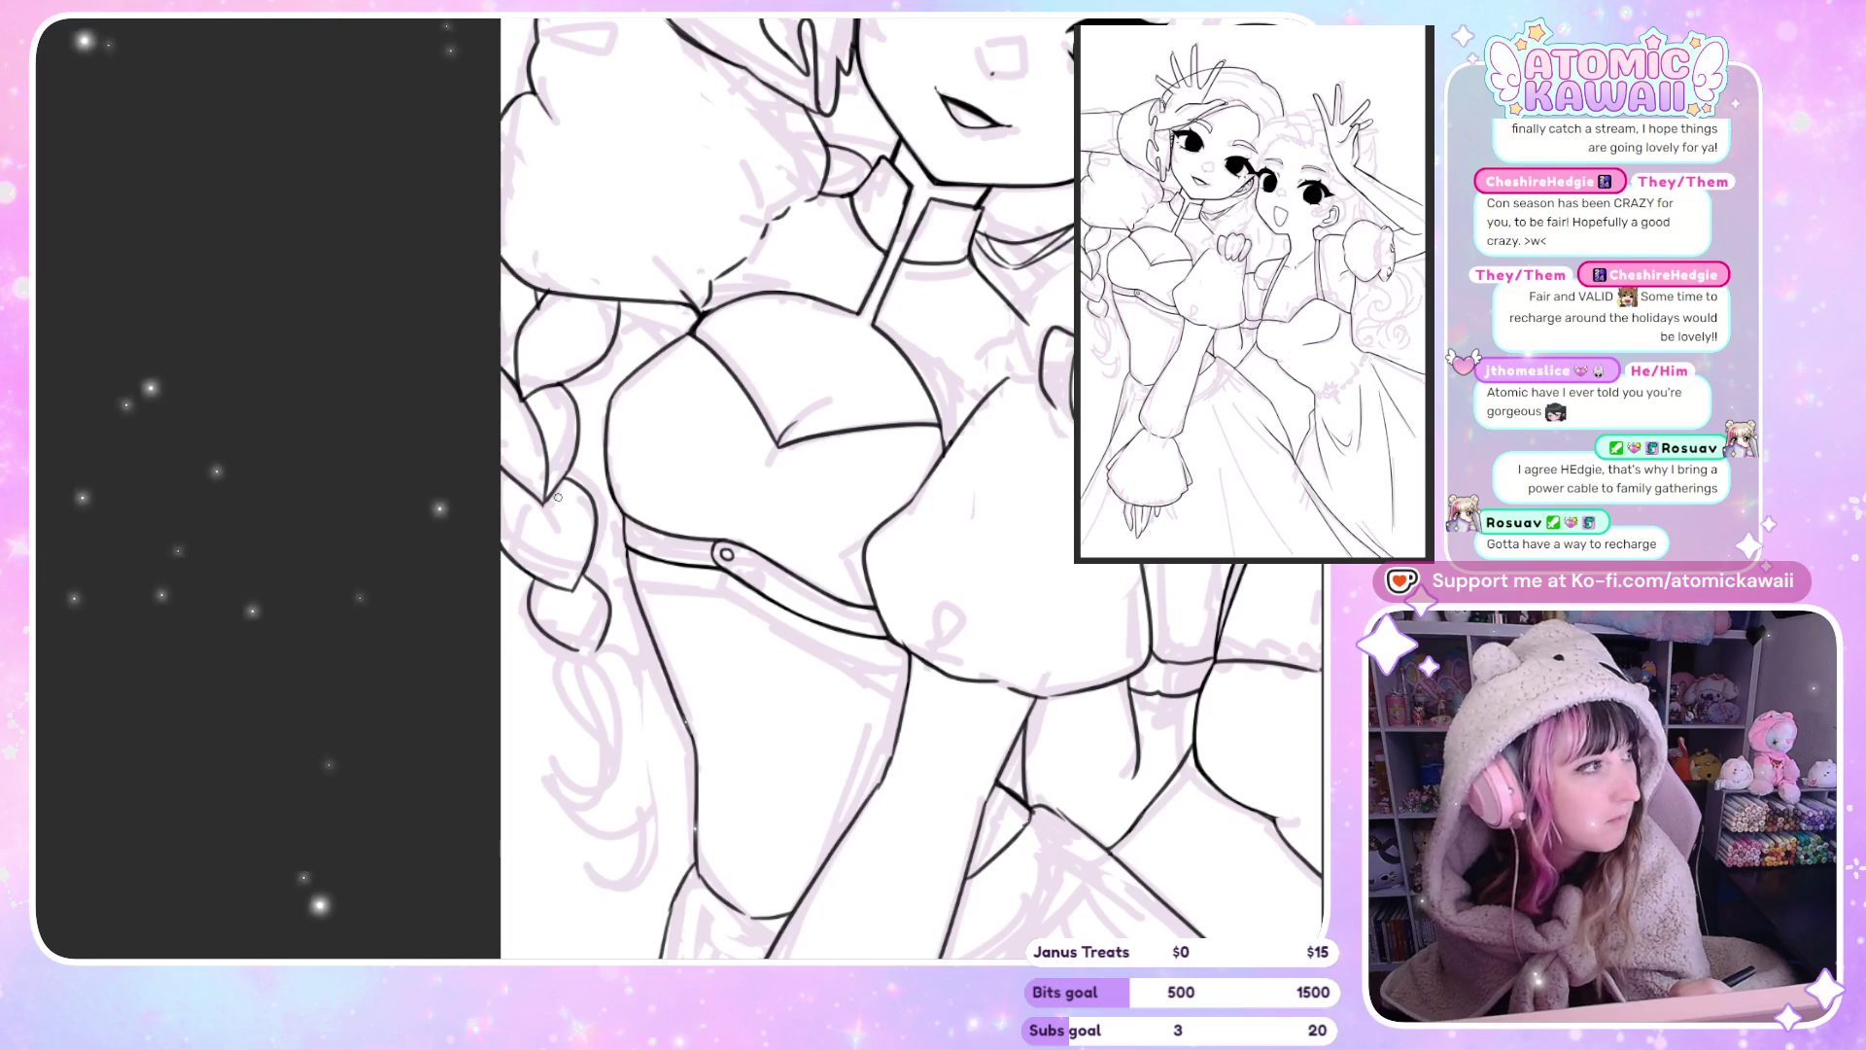
Outline further braid loops down beside the chest, mirroring the canvas to check each one.
key(h)
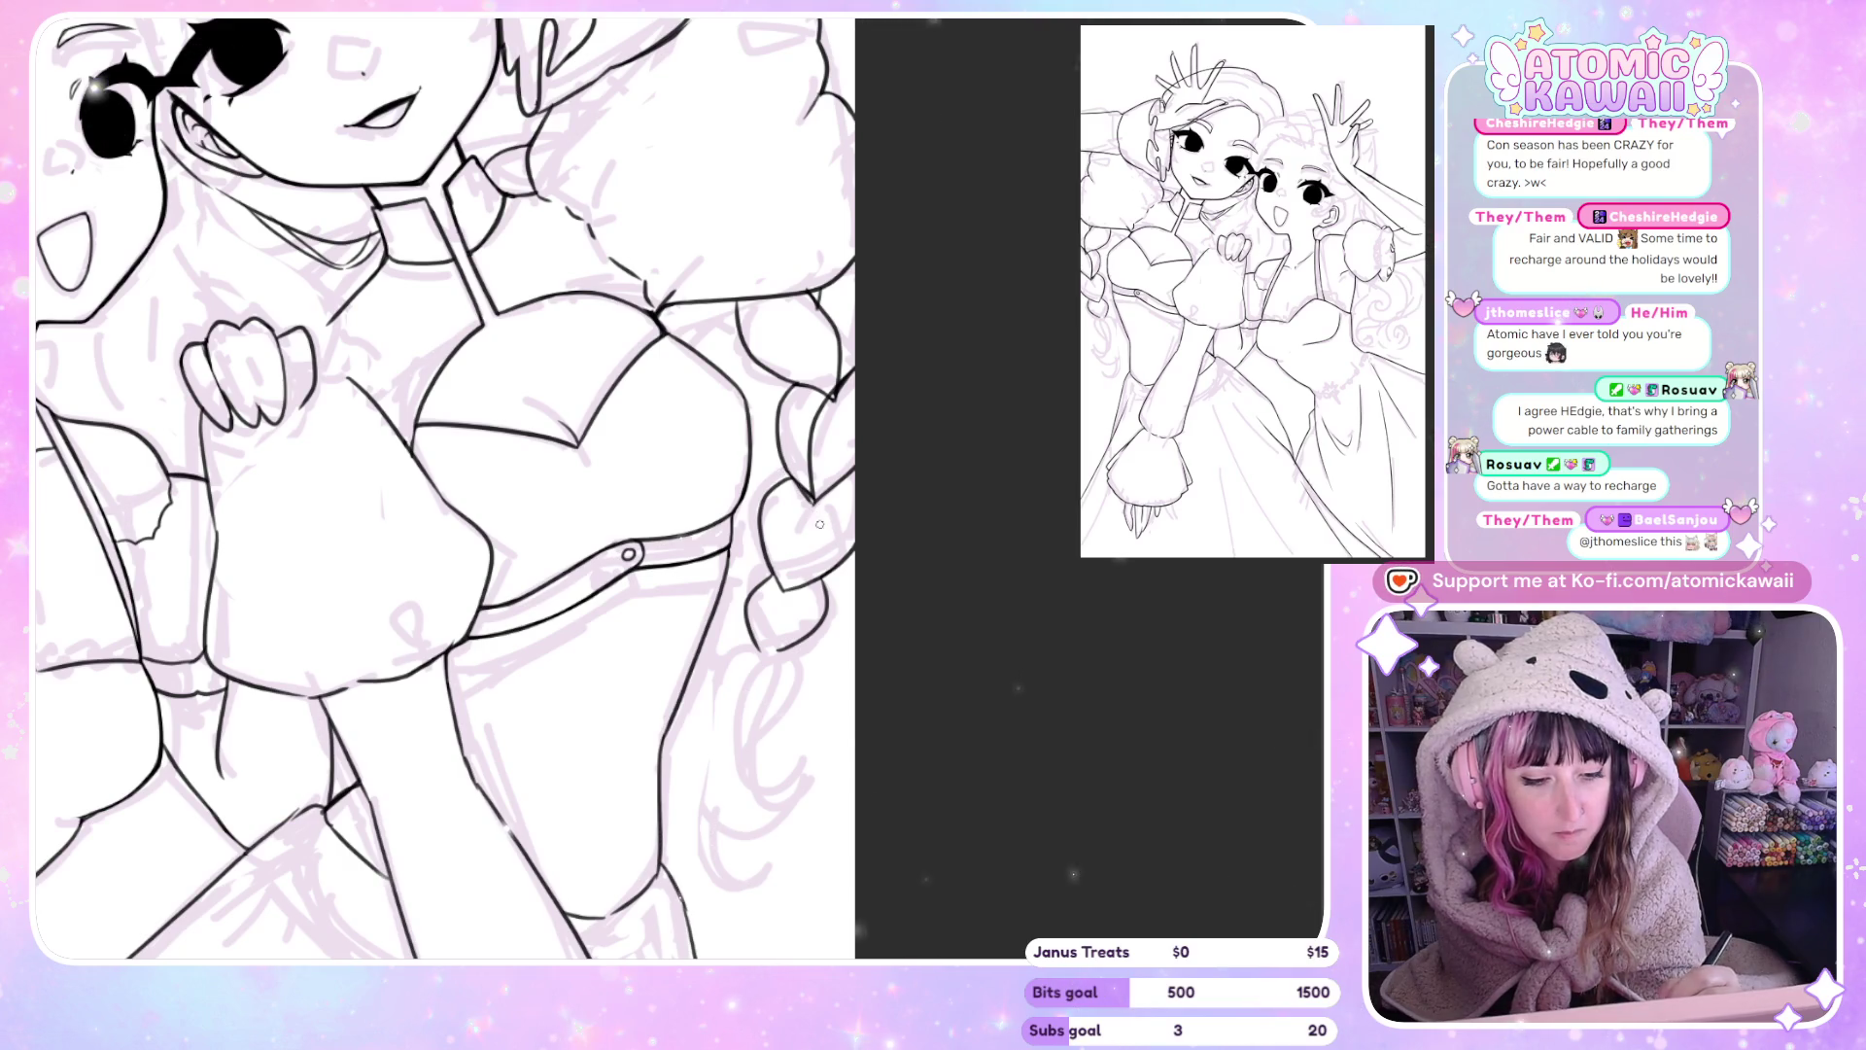
key(h)
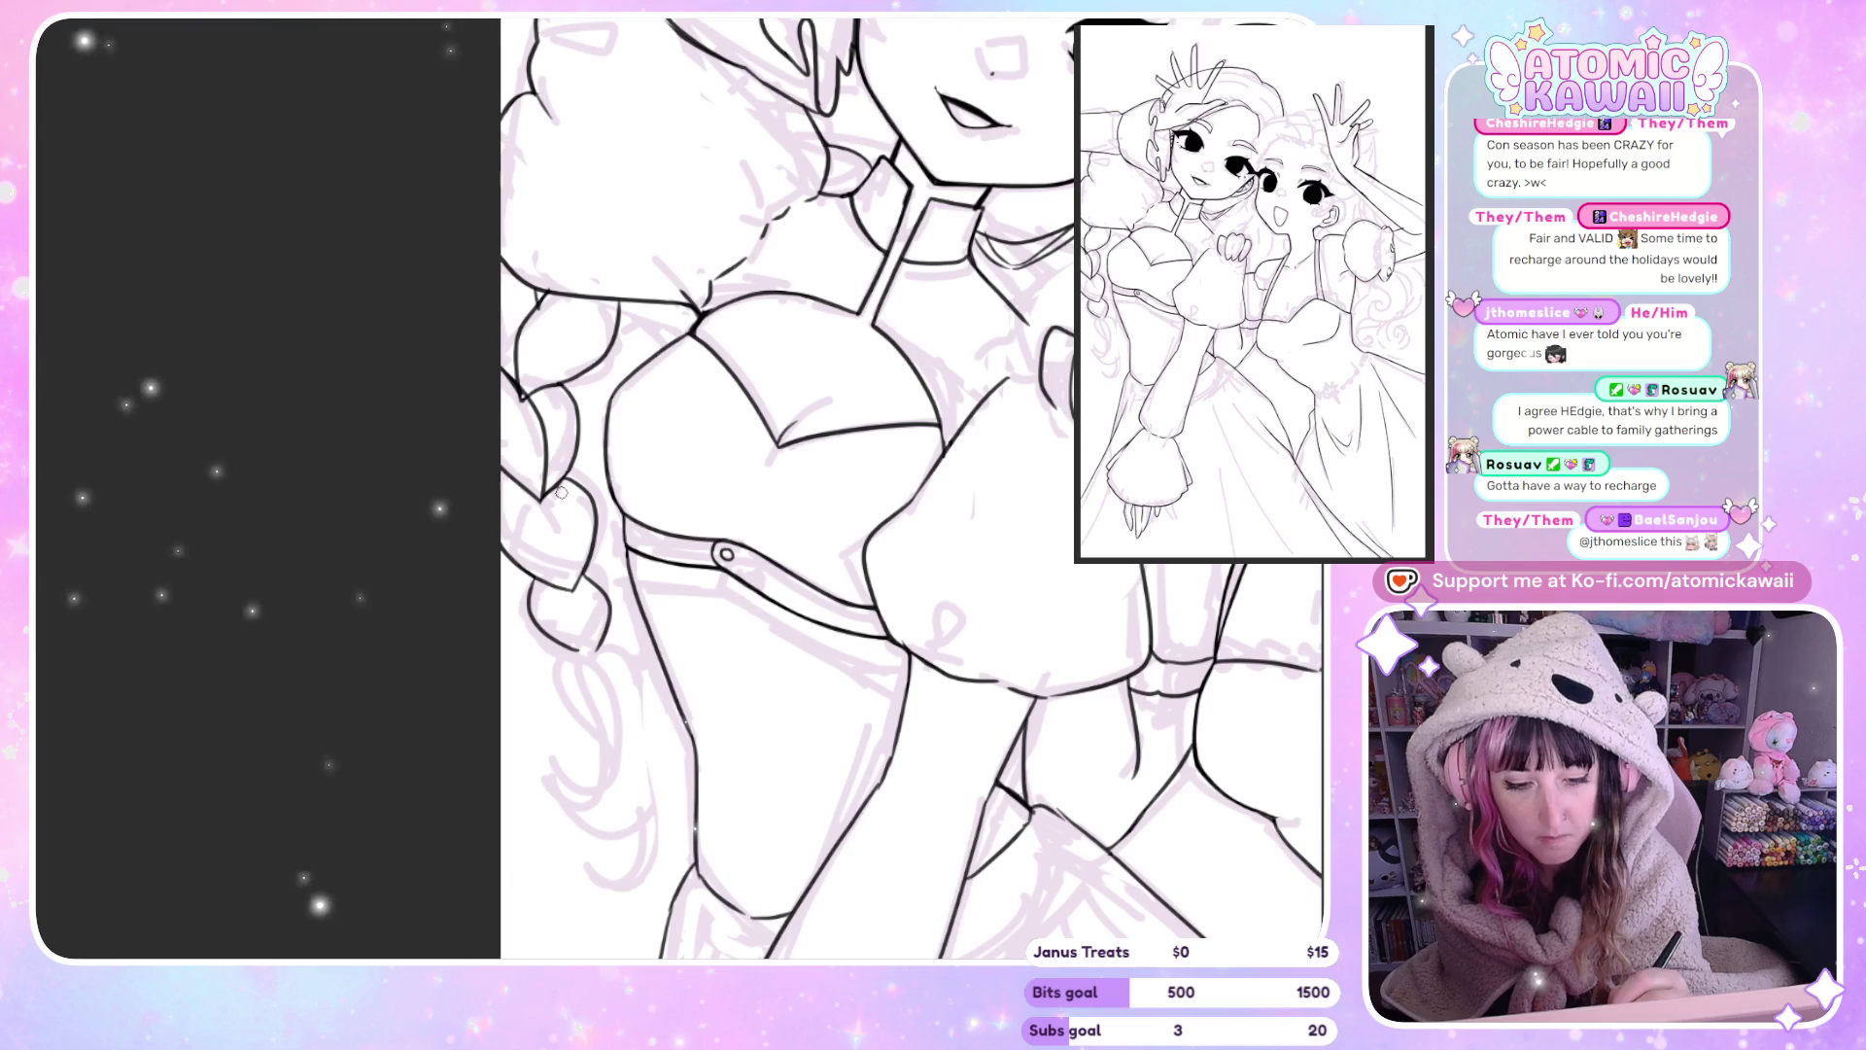
key(h)
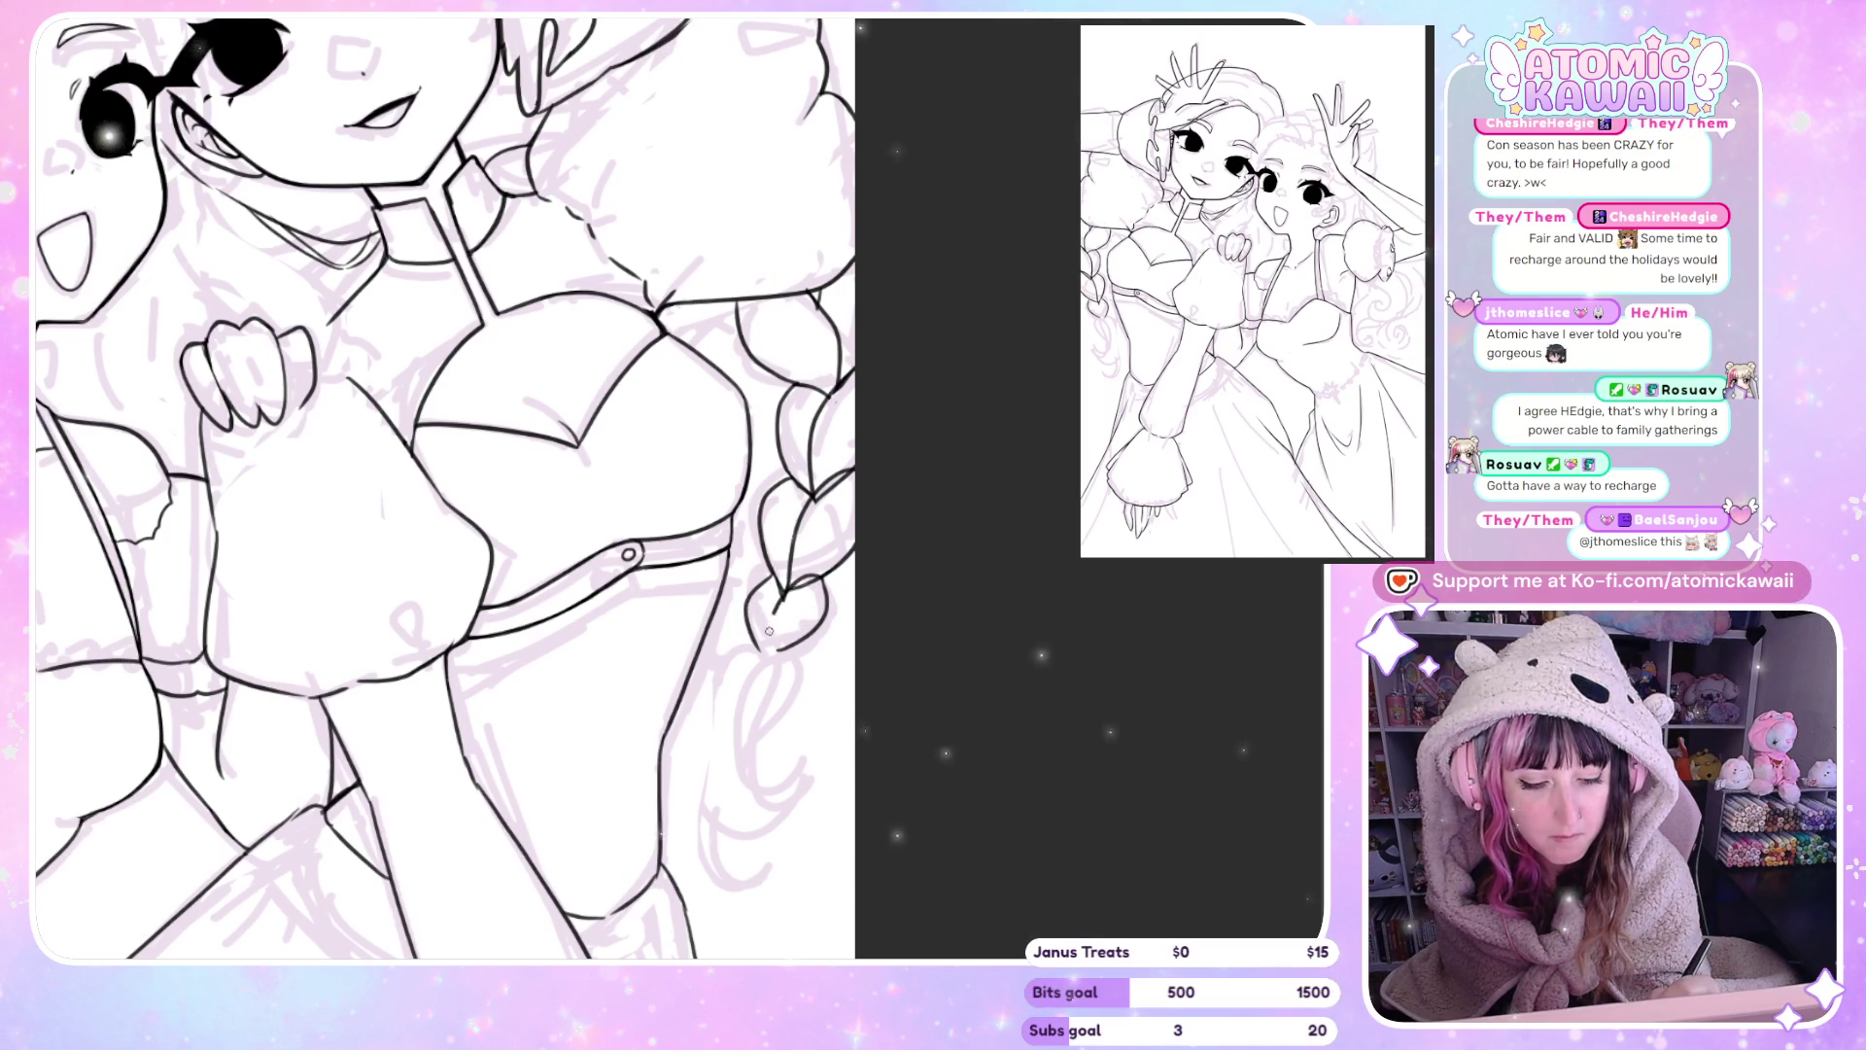
key(h)
key(h)
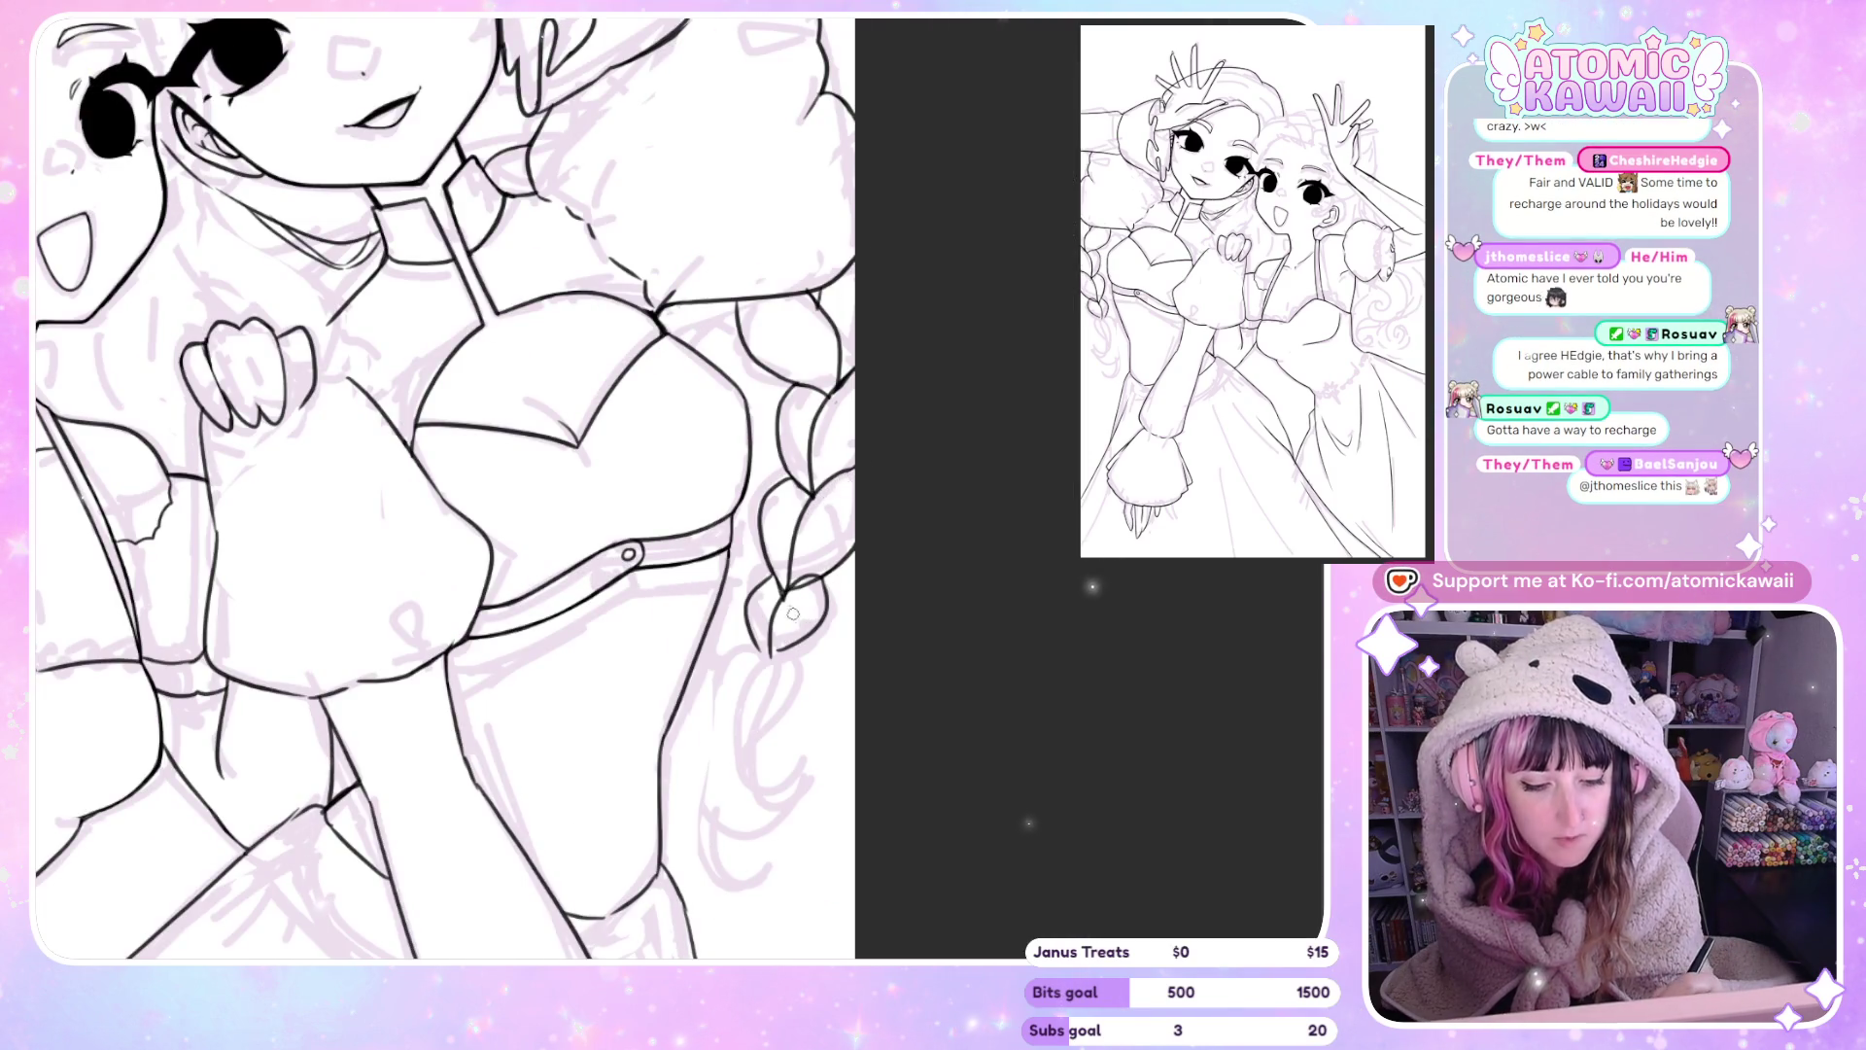
key(h)
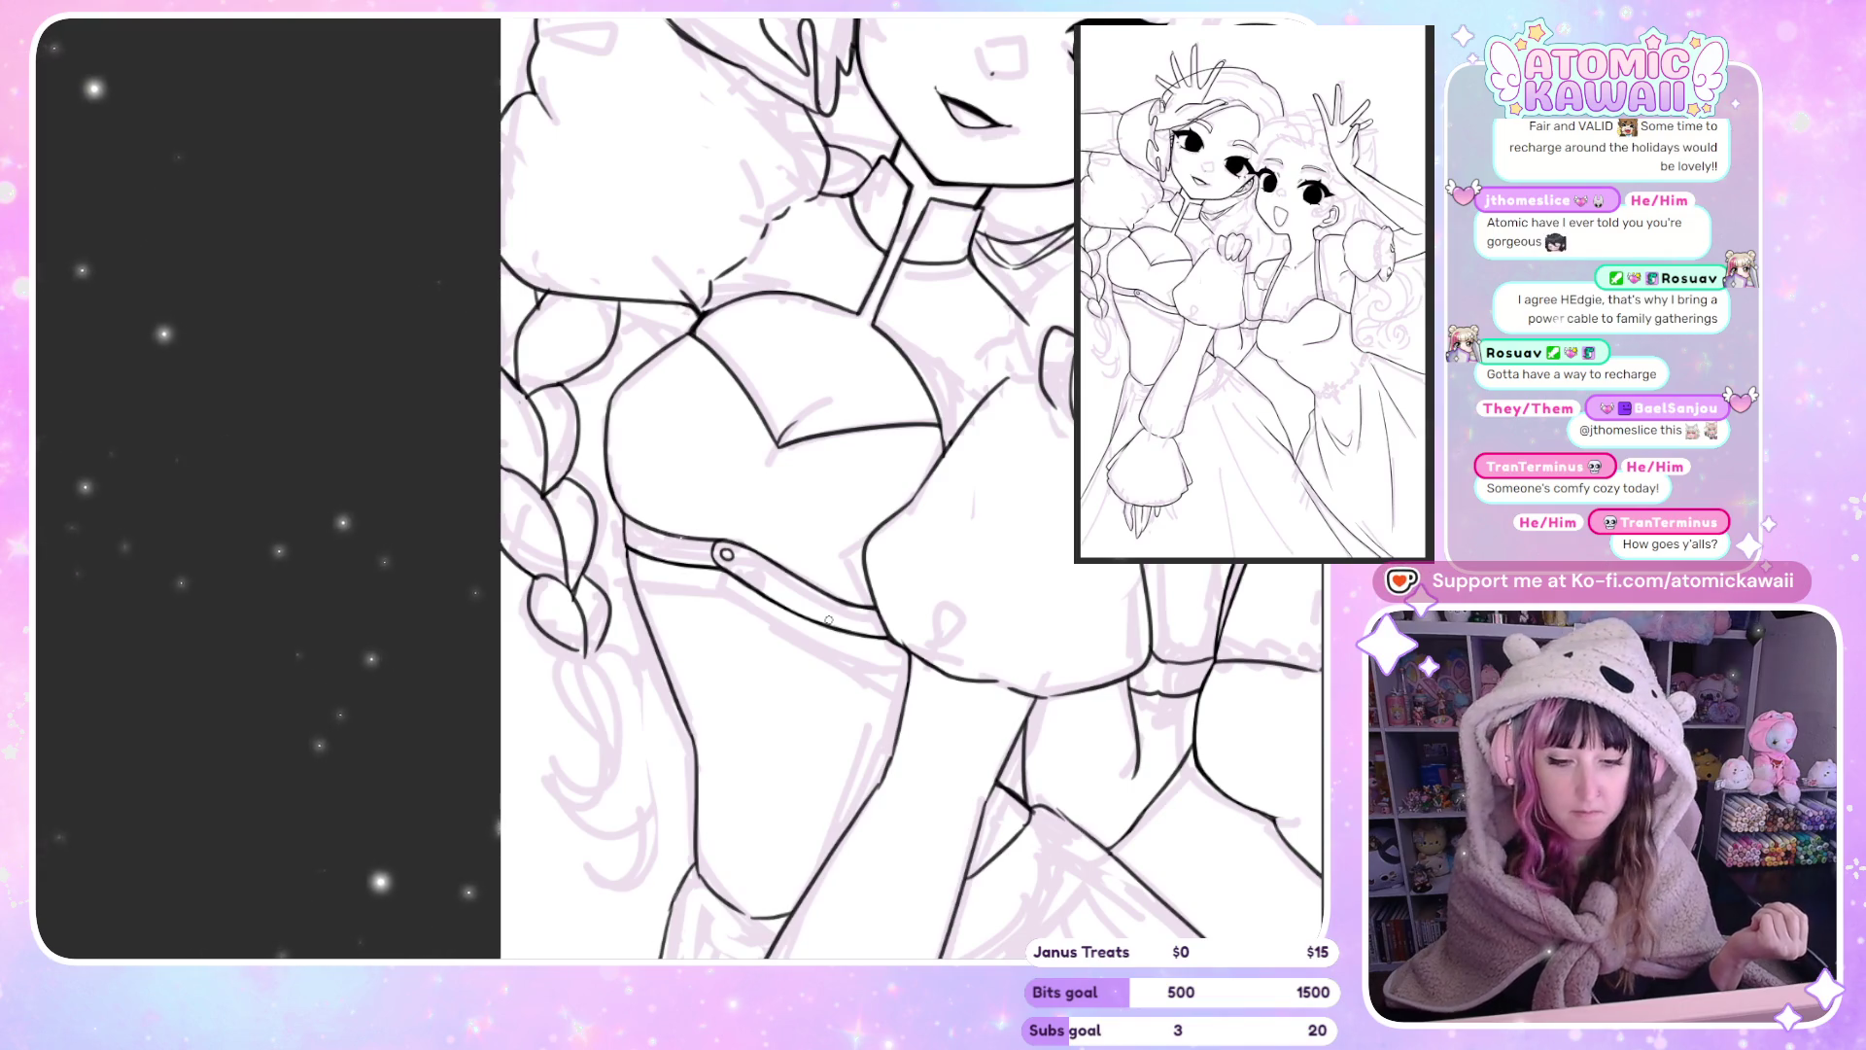
key(h)
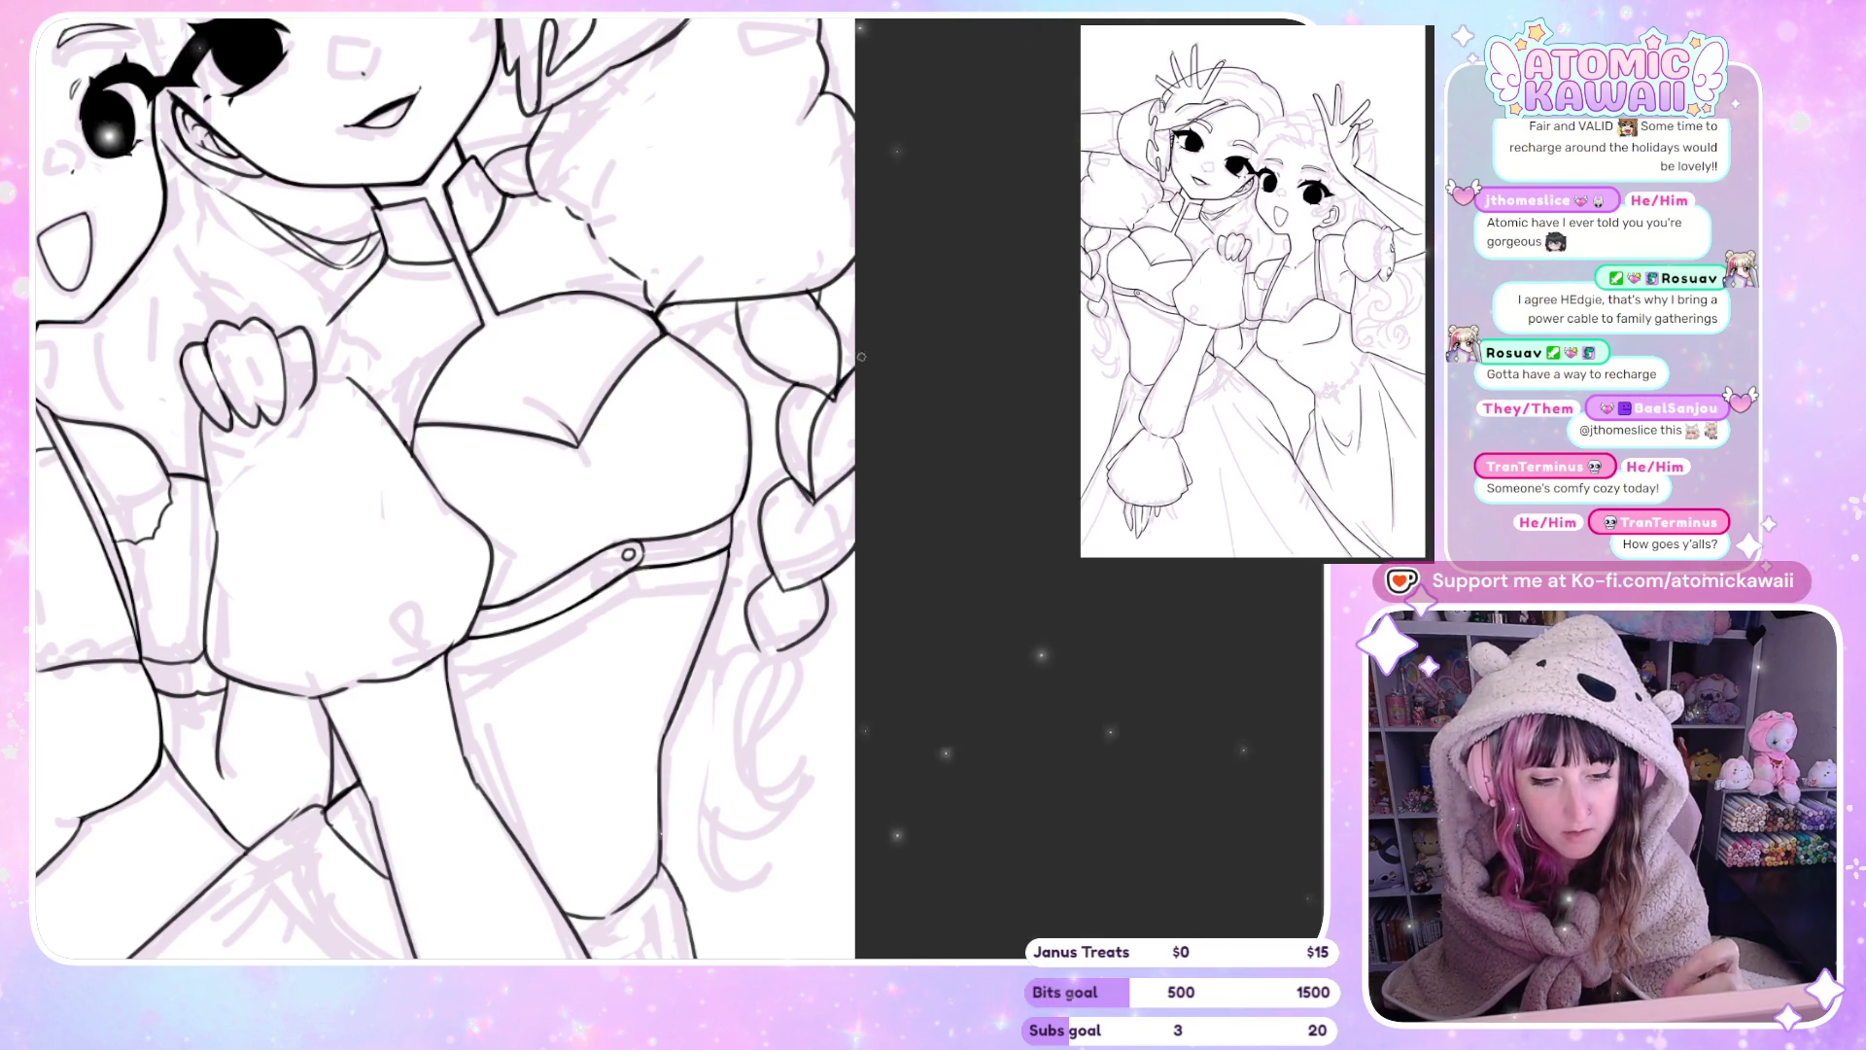
key(h)
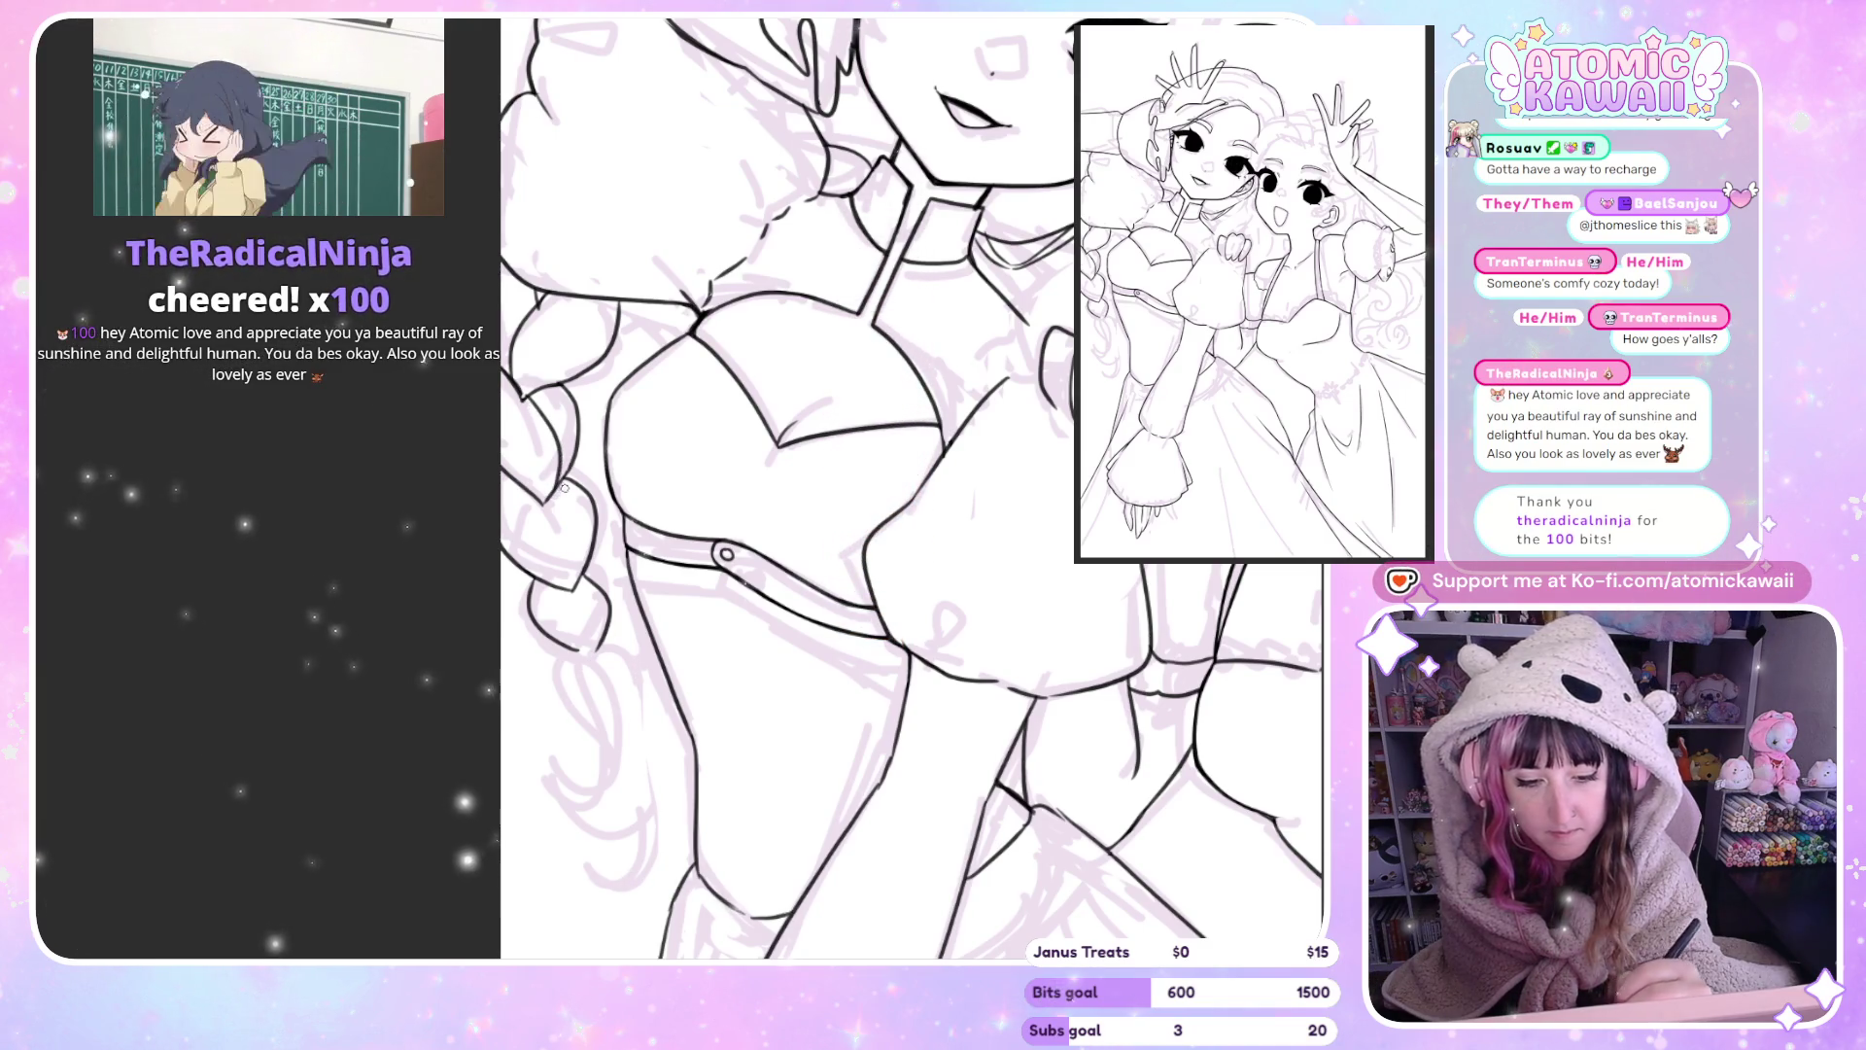
Ink the lower braid down to its end and the loose strands beneath it.
key(h)
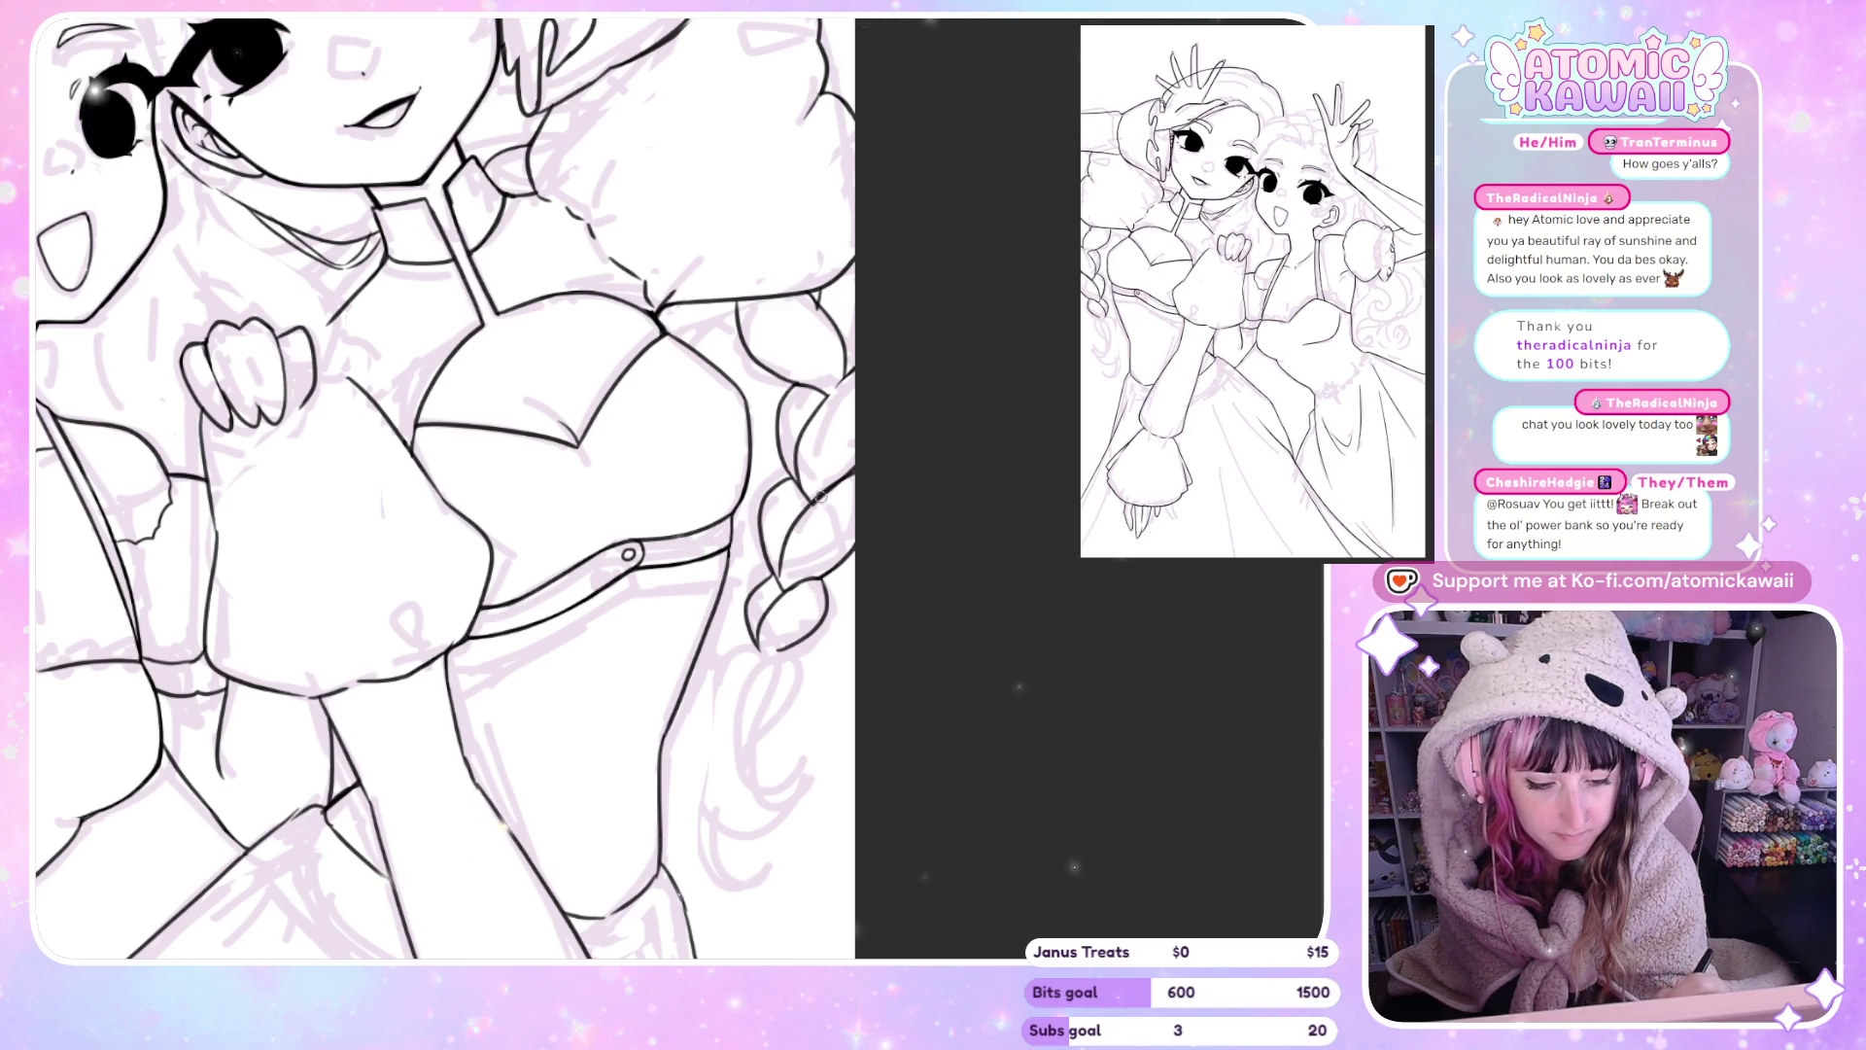
key(h)
key(h)
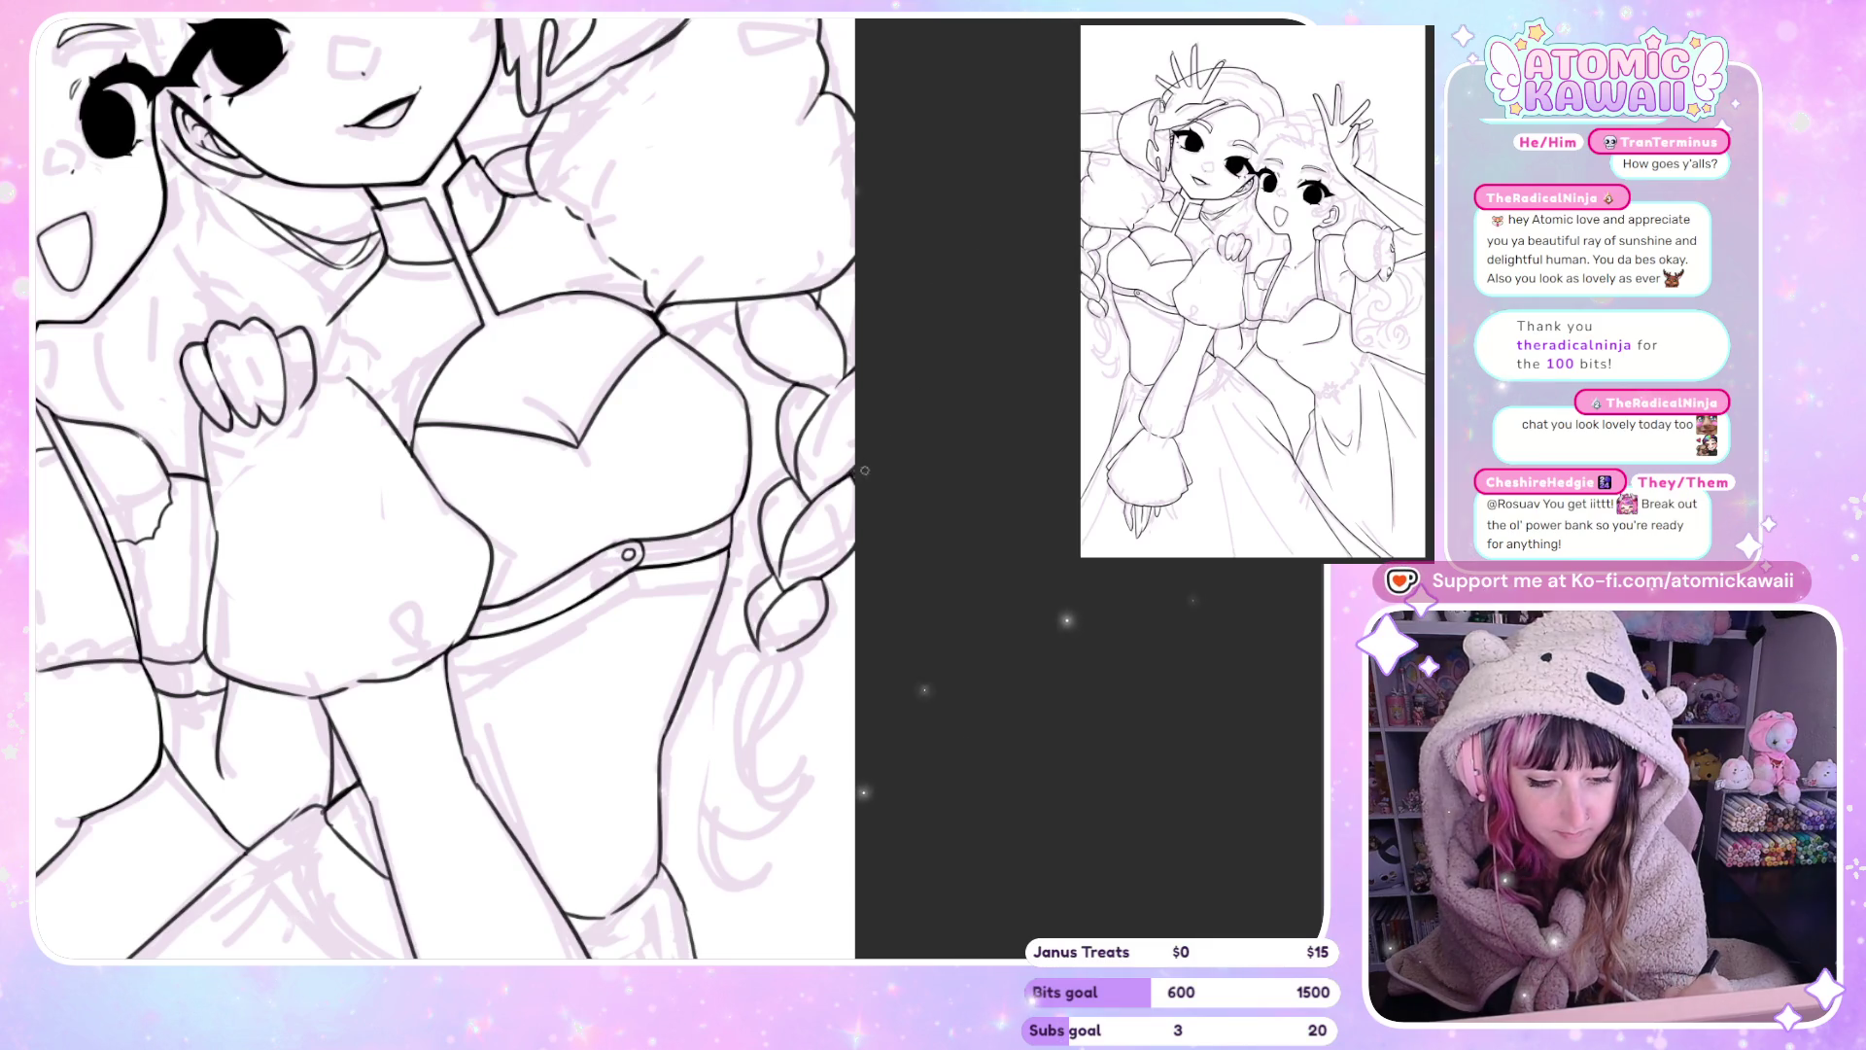
key(h)
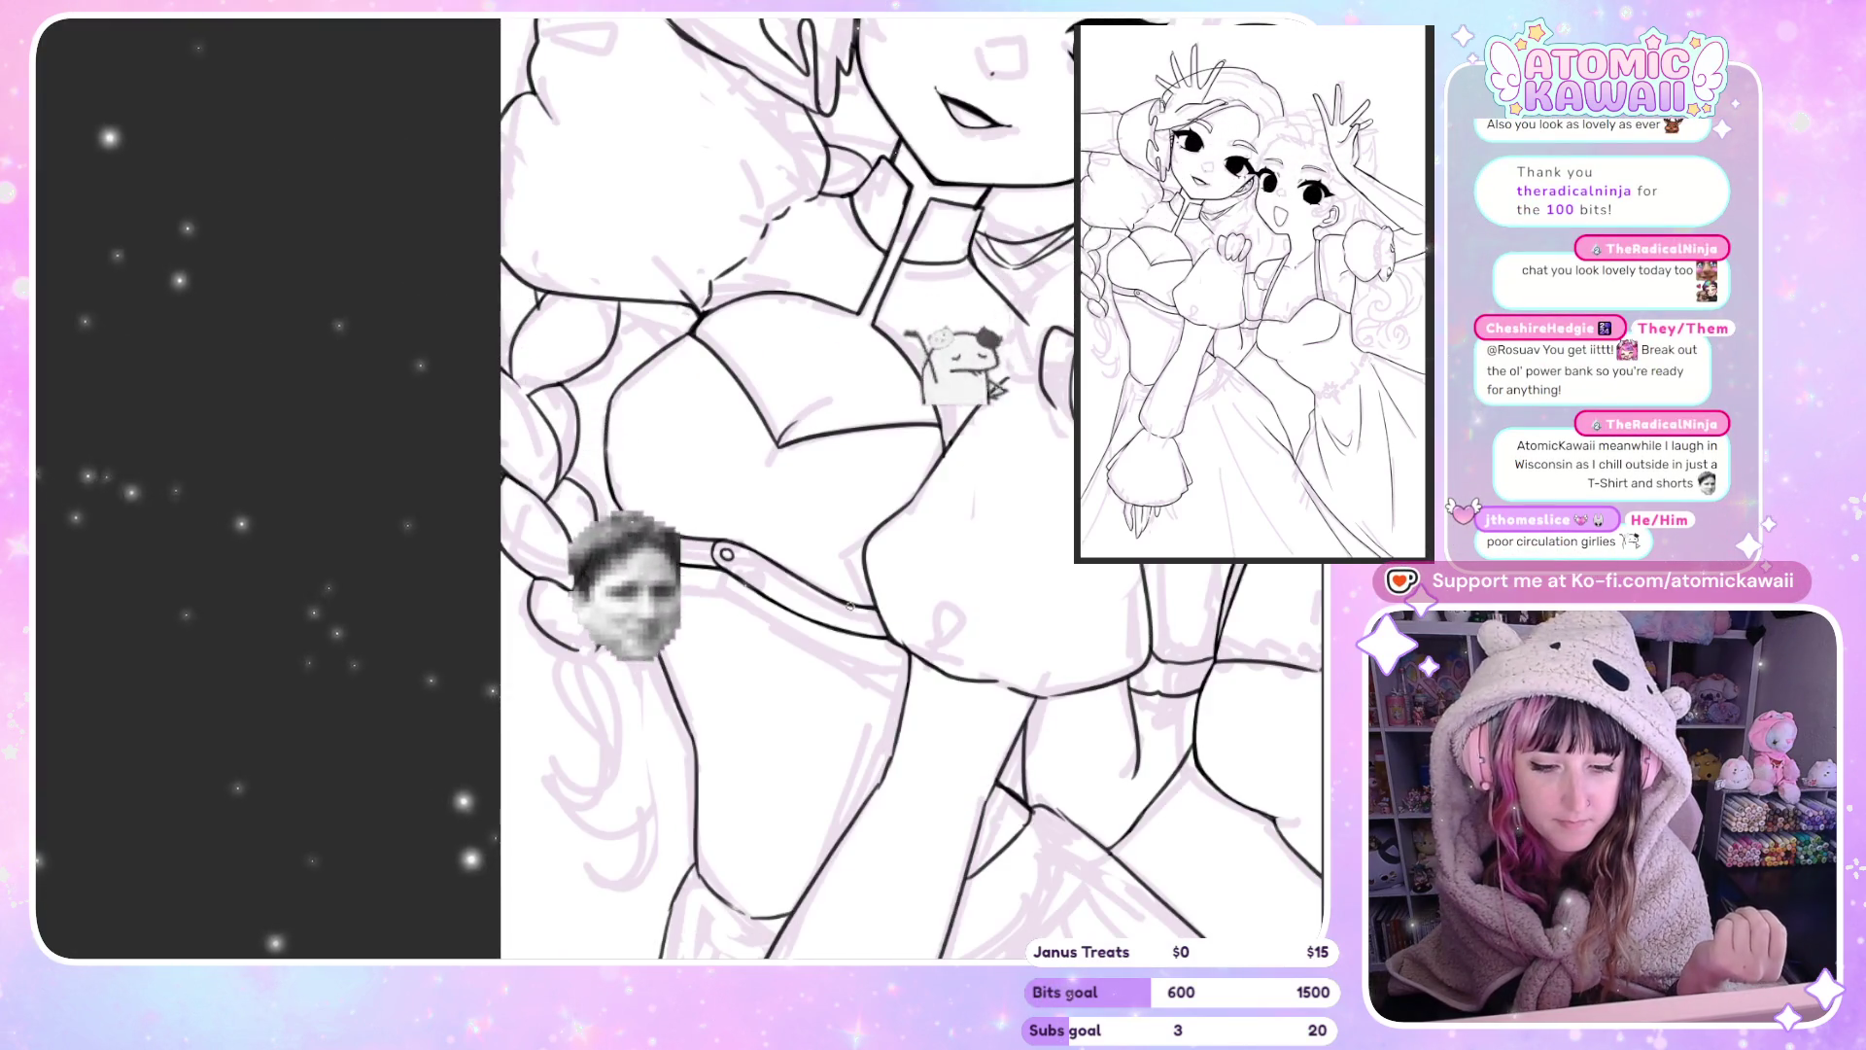
key(h)
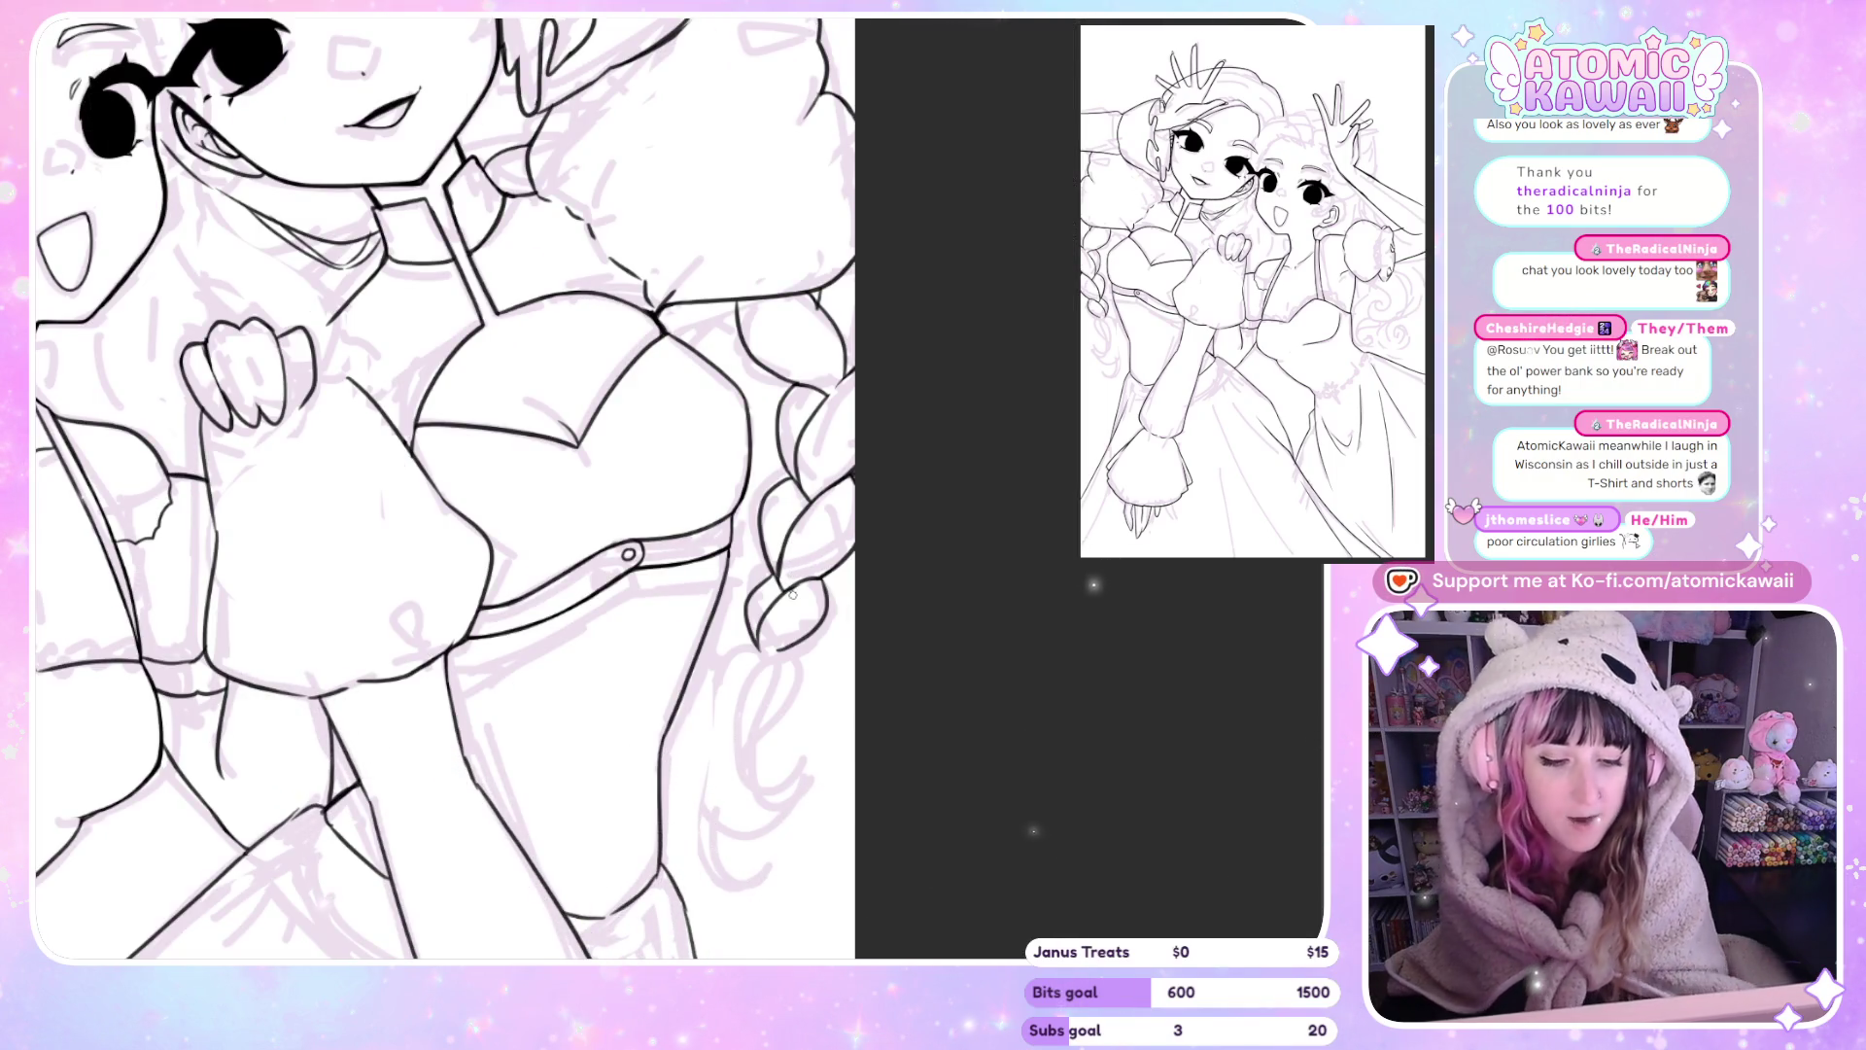
Close up, ink the braid's inner curve and lower outline to close its bottom loop.
scroll(792, 595, up, 3)
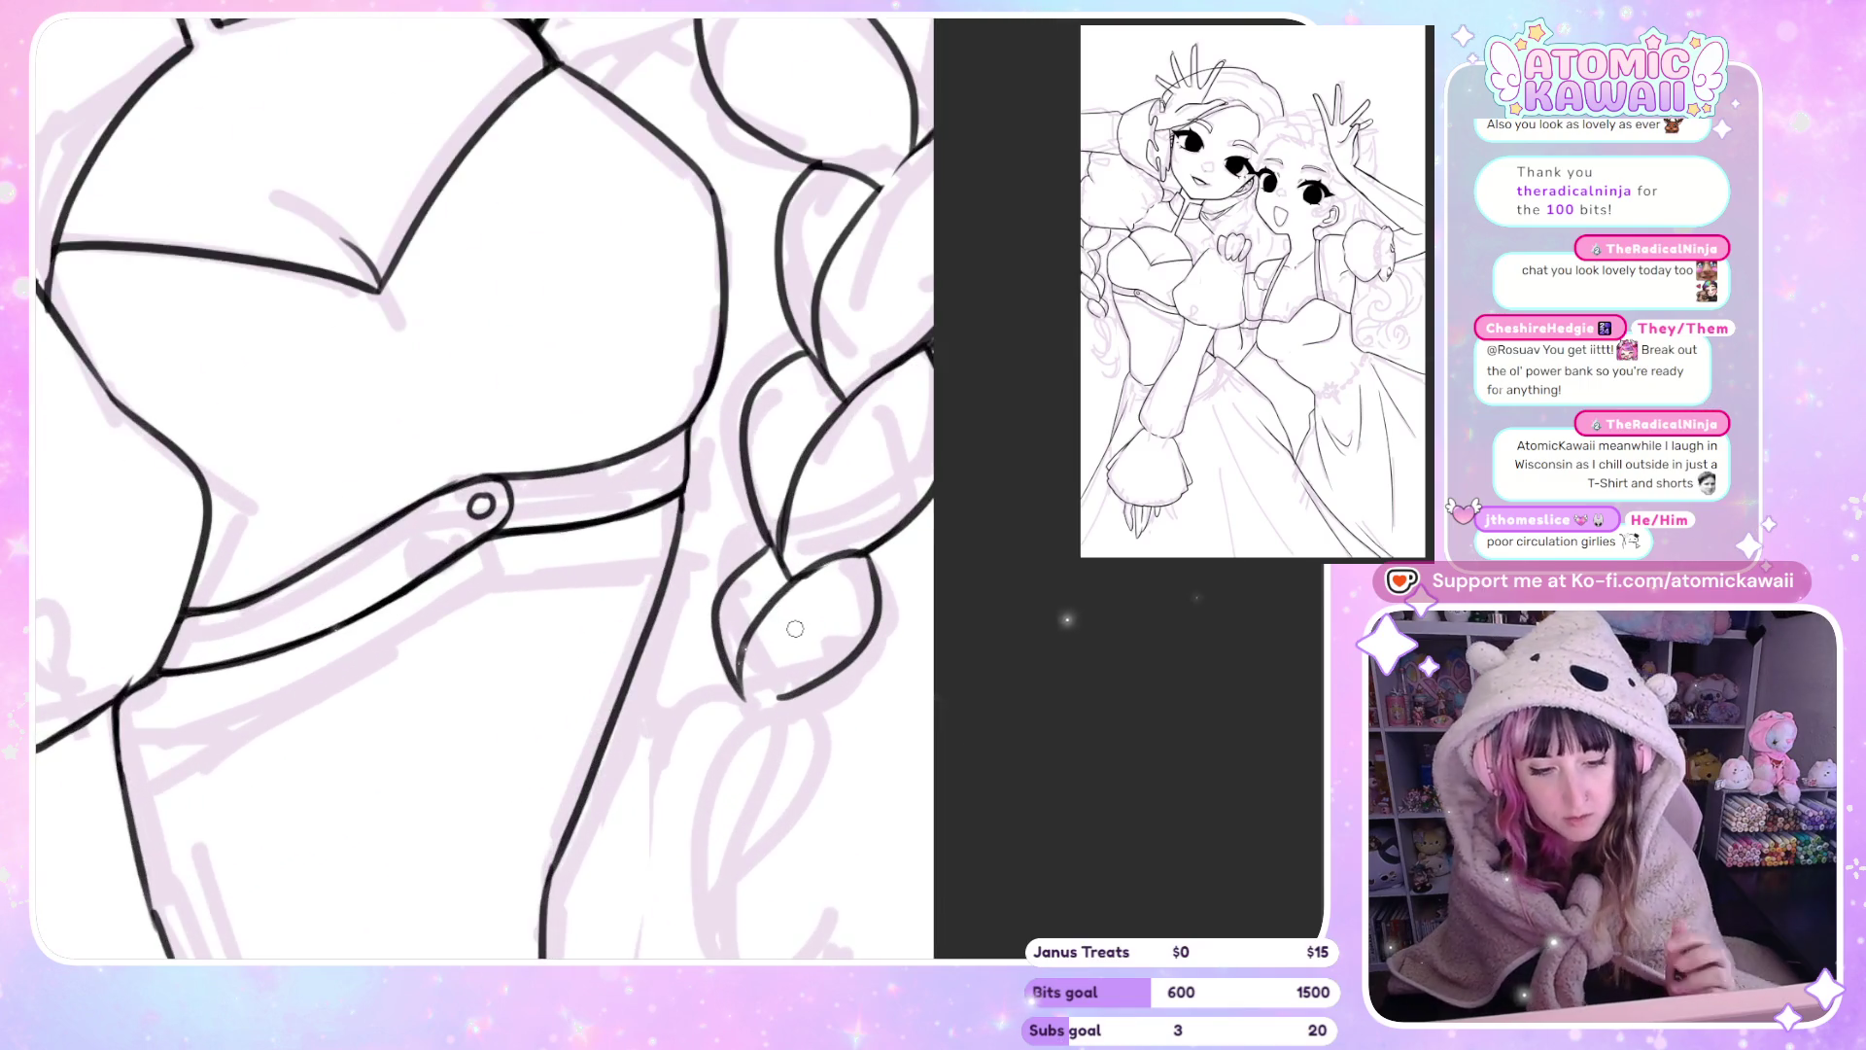
drag(783, 574, 828, 418)
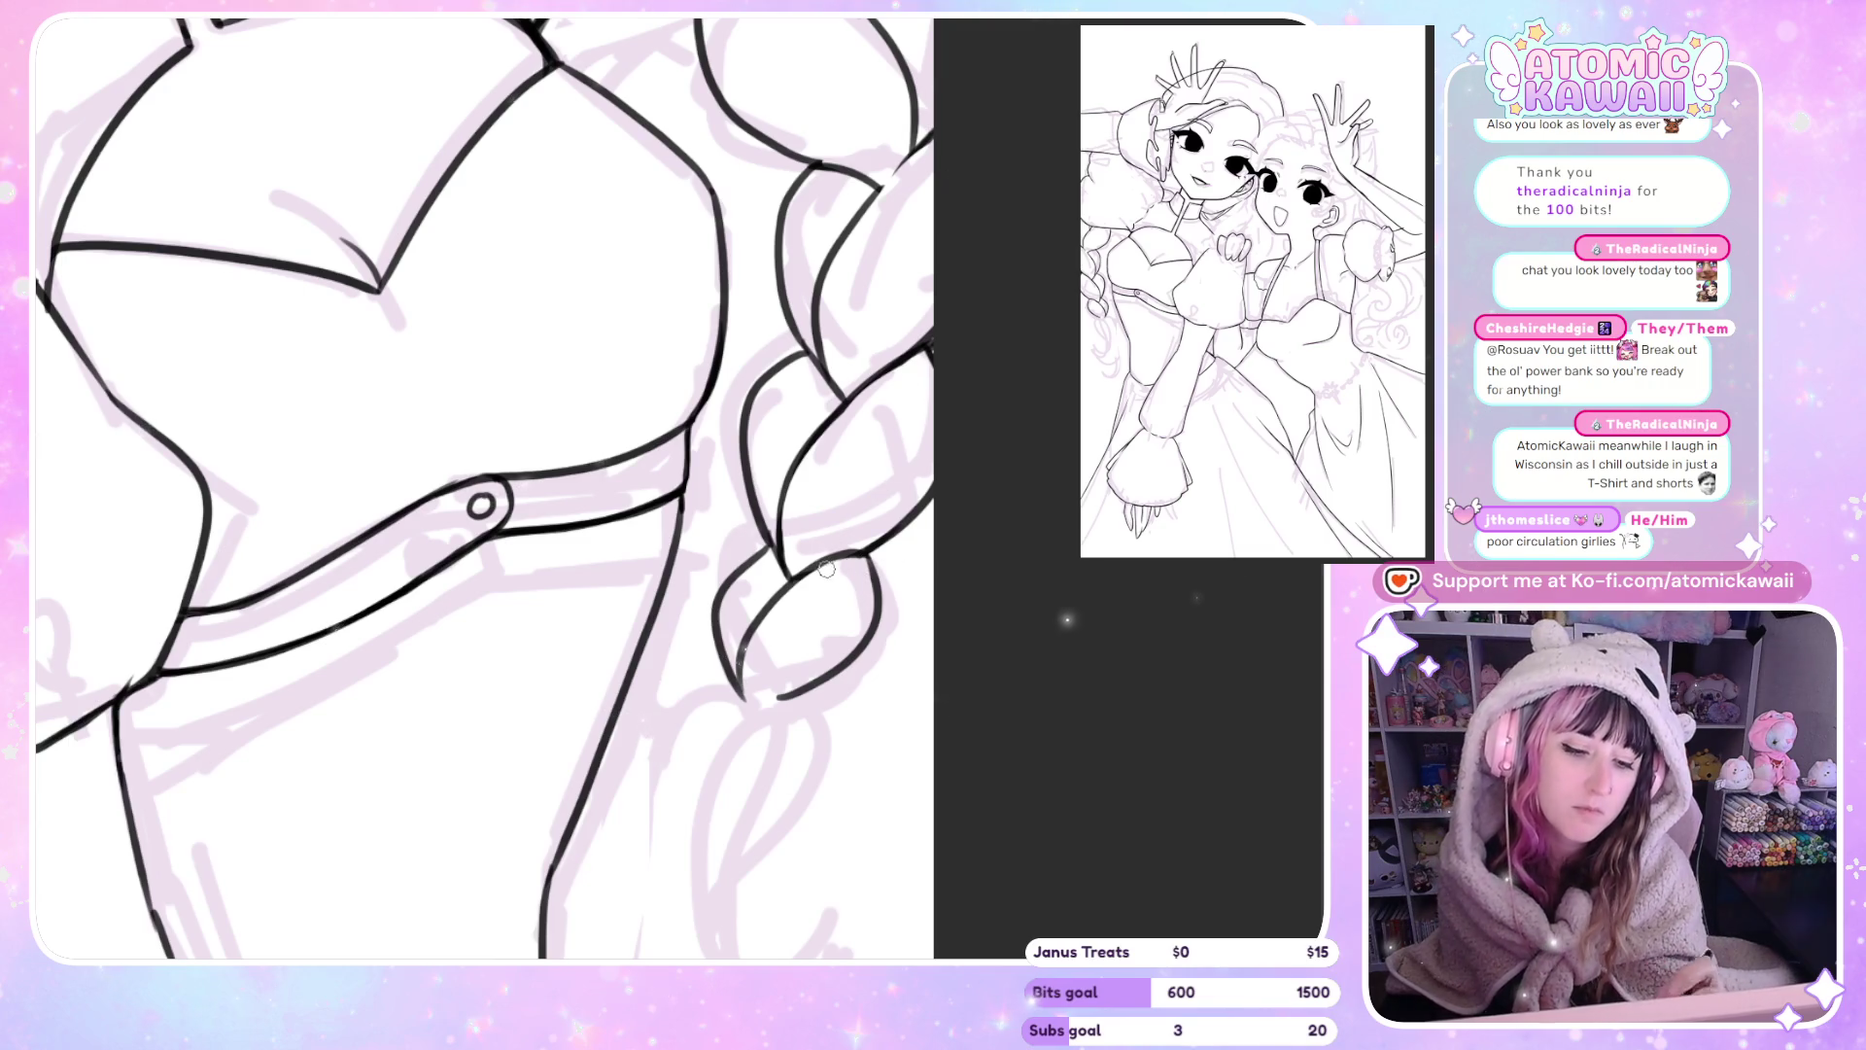
drag(788, 571, 861, 554)
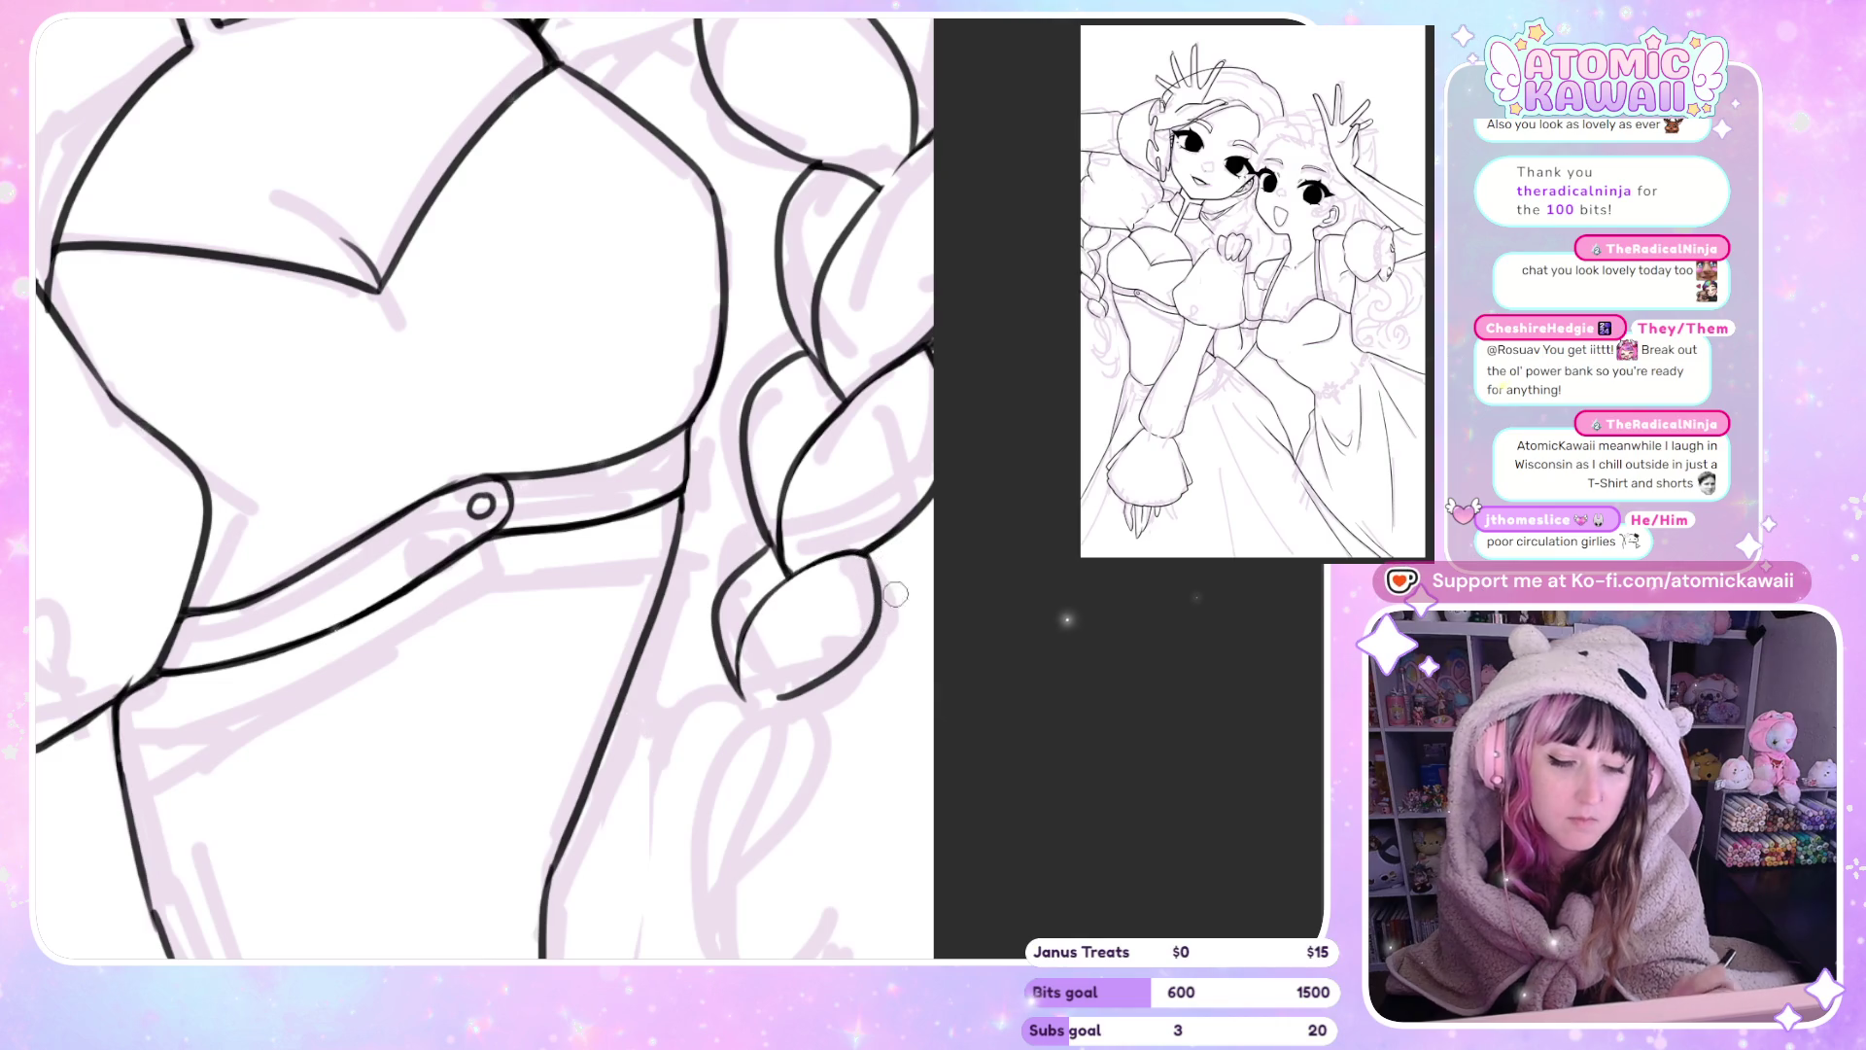
key(h)
key(h)
scroll(865, 608, down, 3)
scroll(836, 622, down, 2)
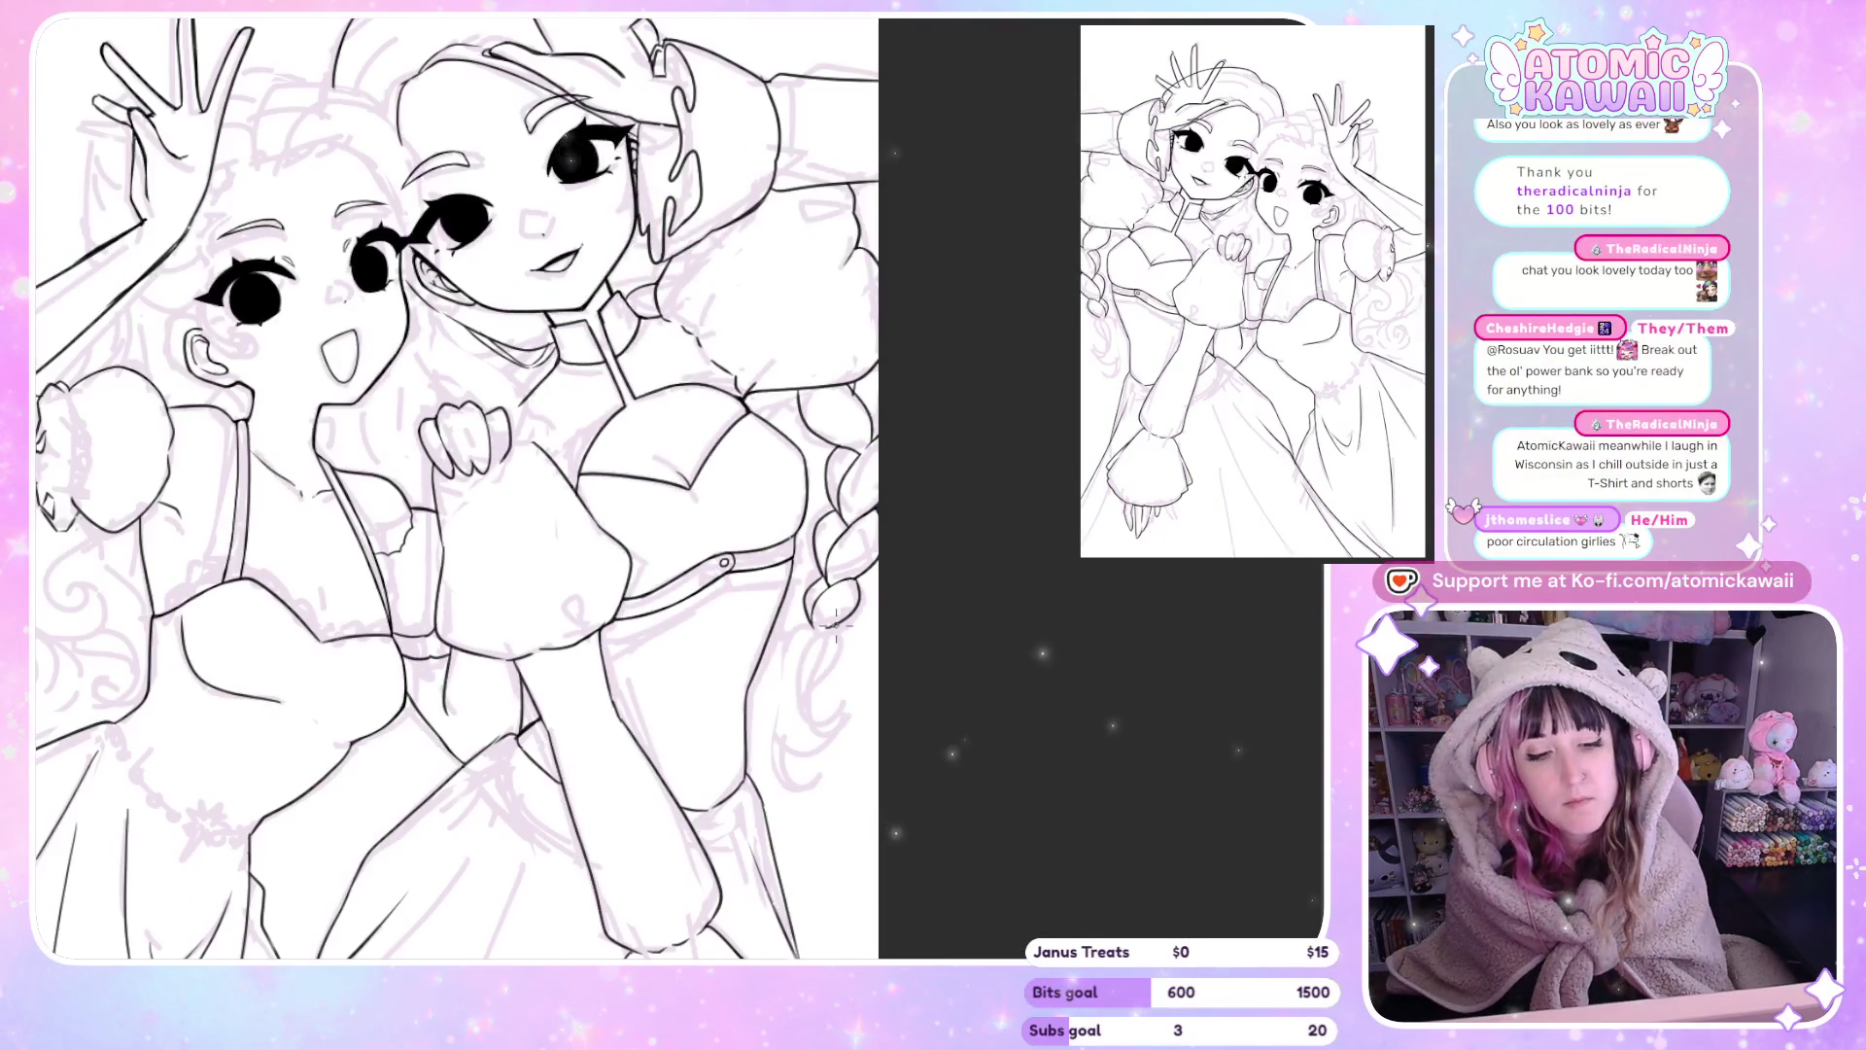
key(h)
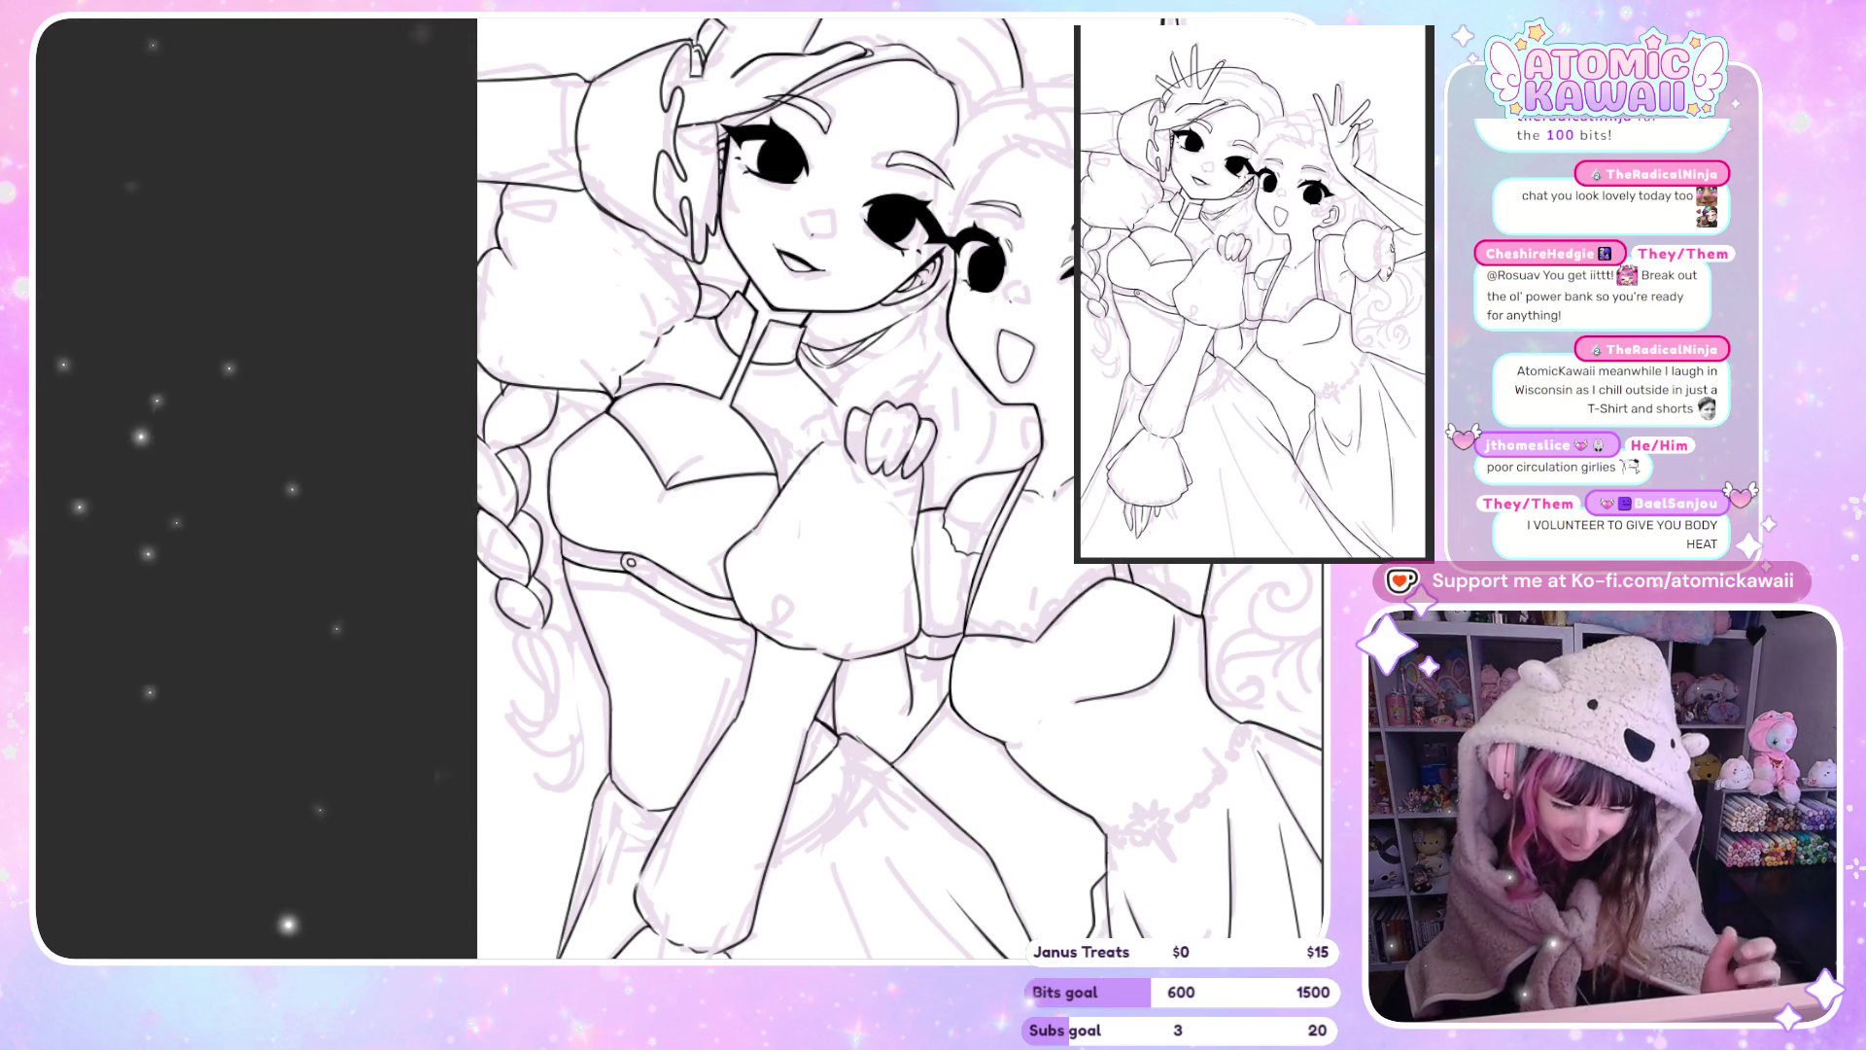
key(h)
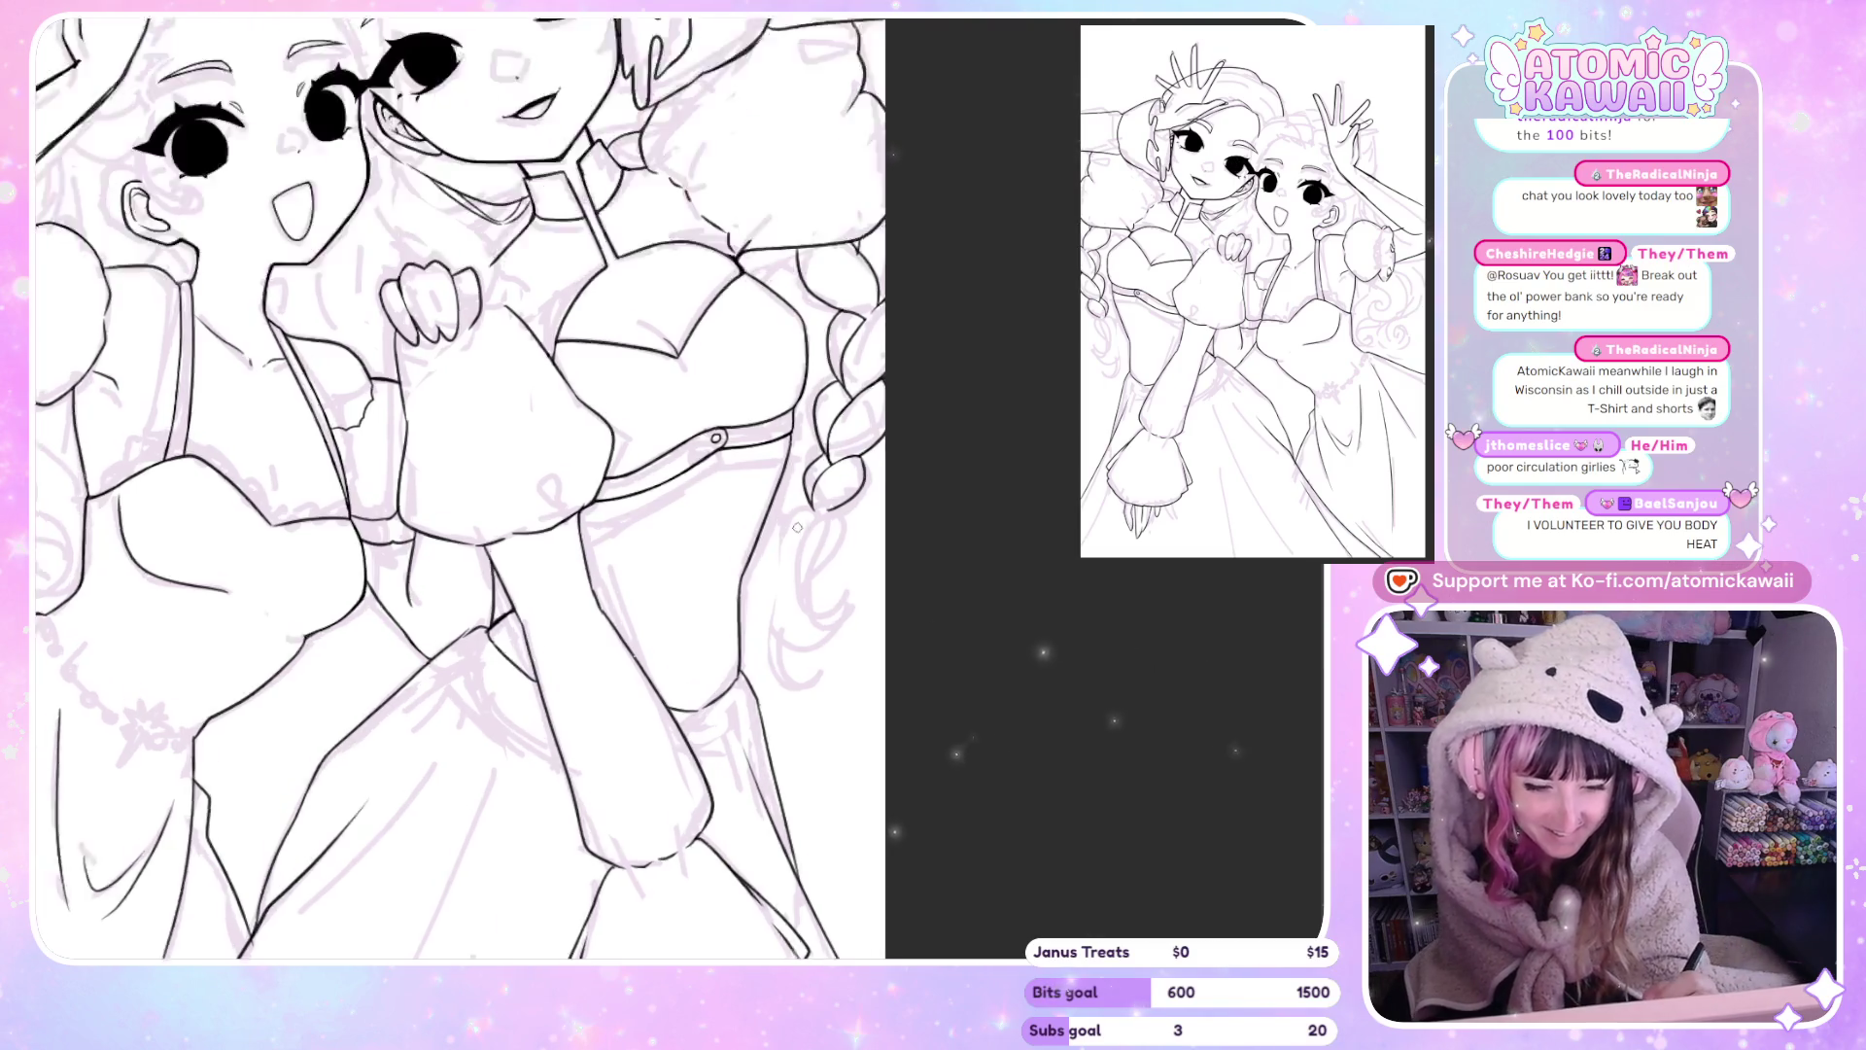
Close the braid's bottom loop and ink its bottom lobe in black.
scroll(799, 525, up, 2)
scroll(799, 526, up, 1)
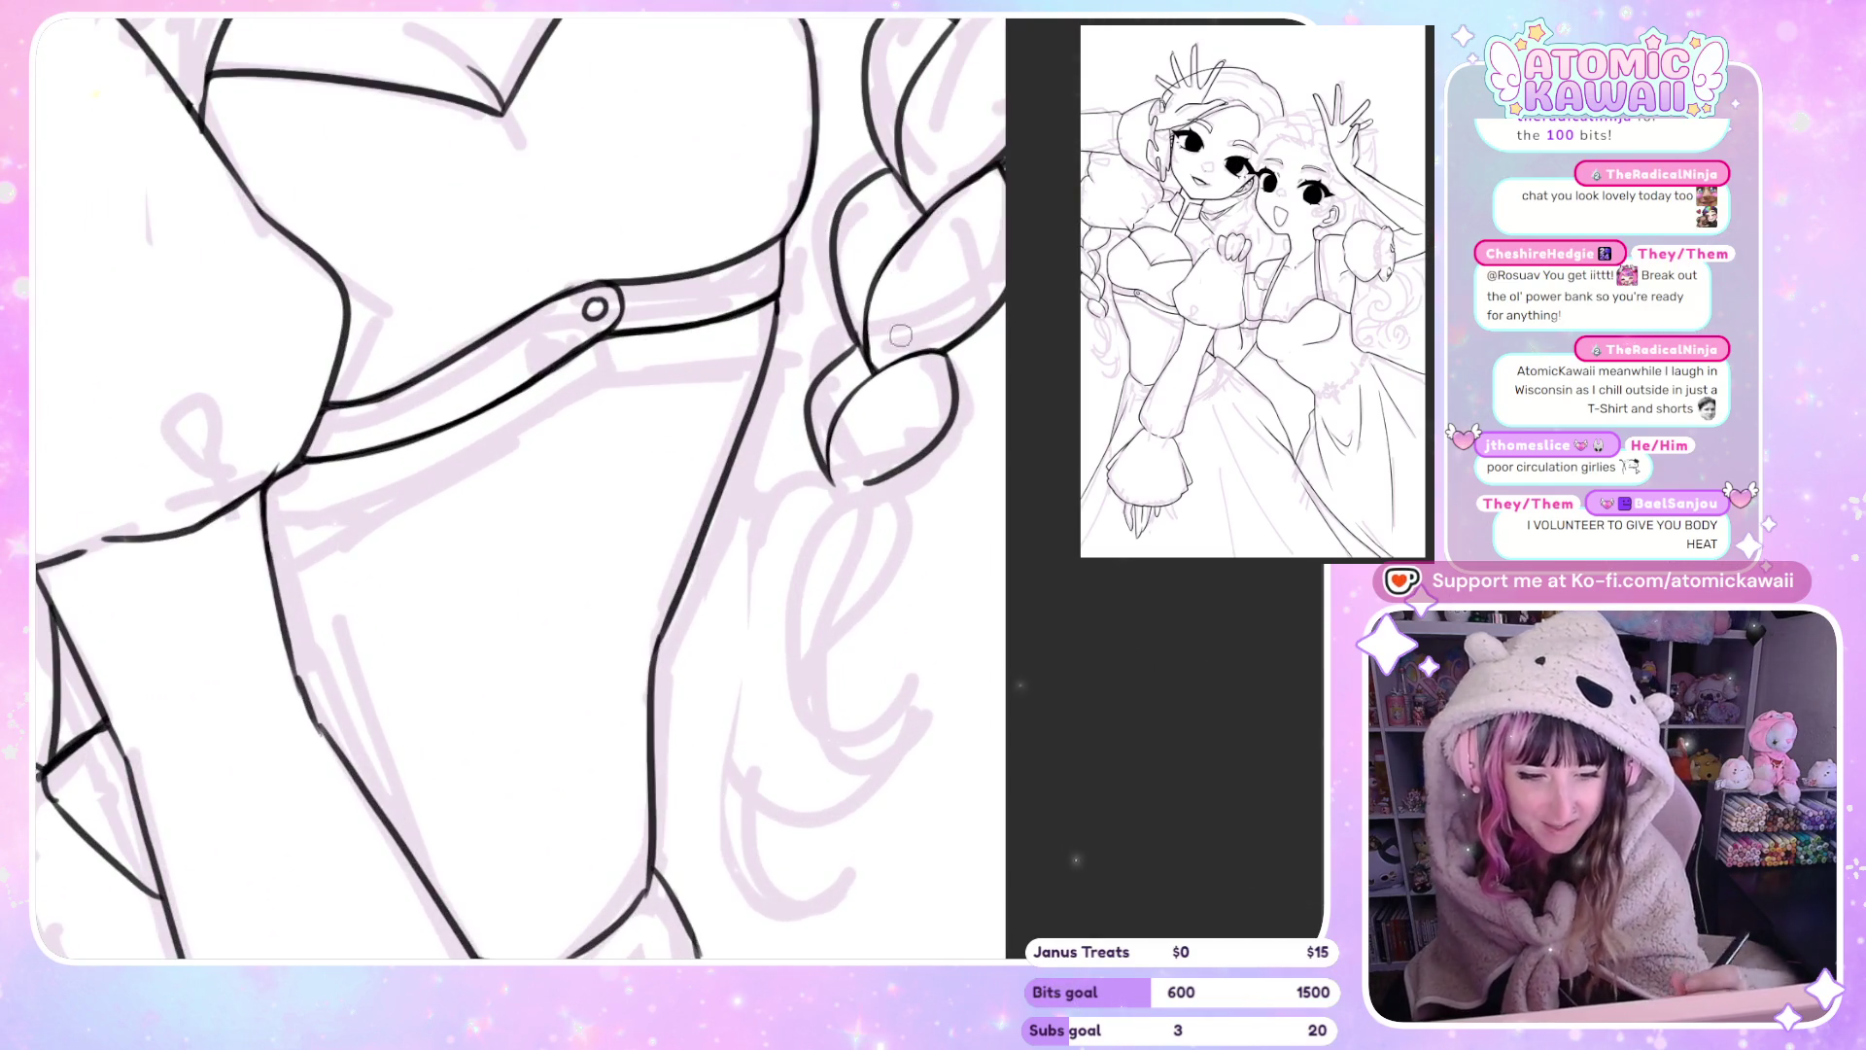
drag(938, 449, 863, 482)
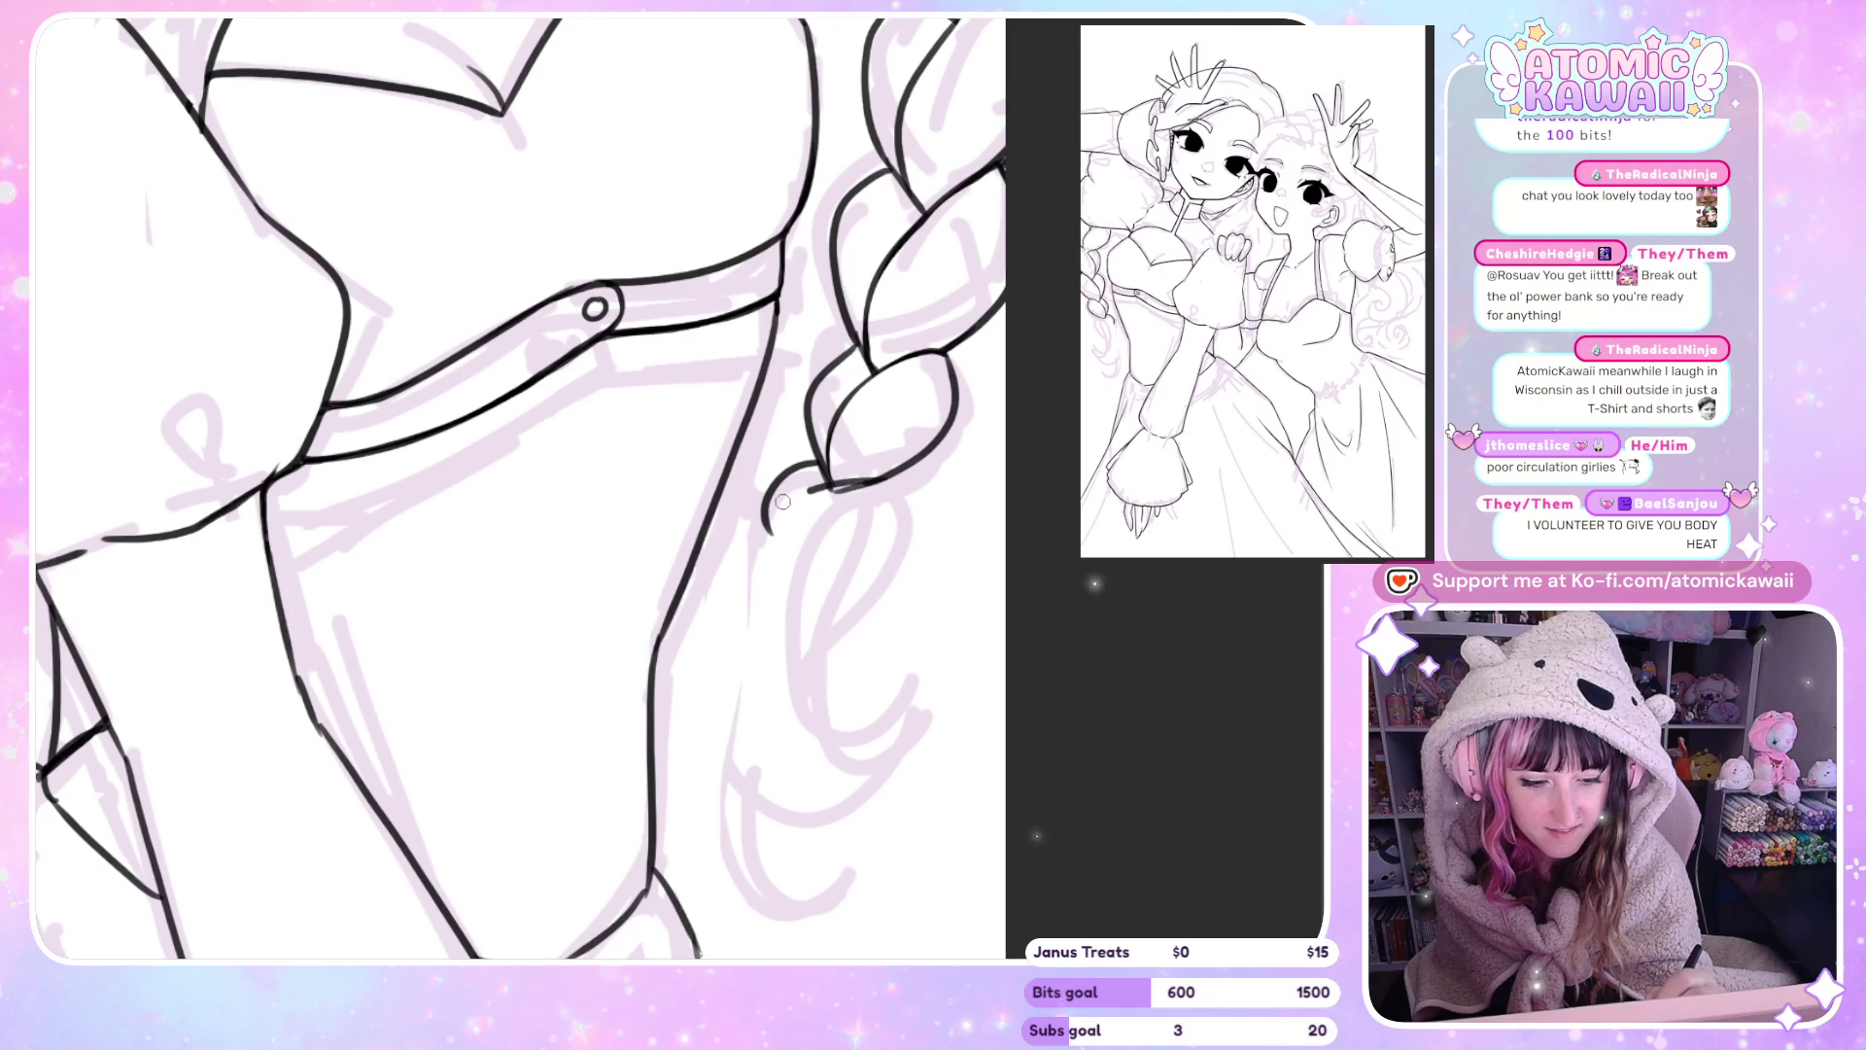
drag(768, 527, 872, 510)
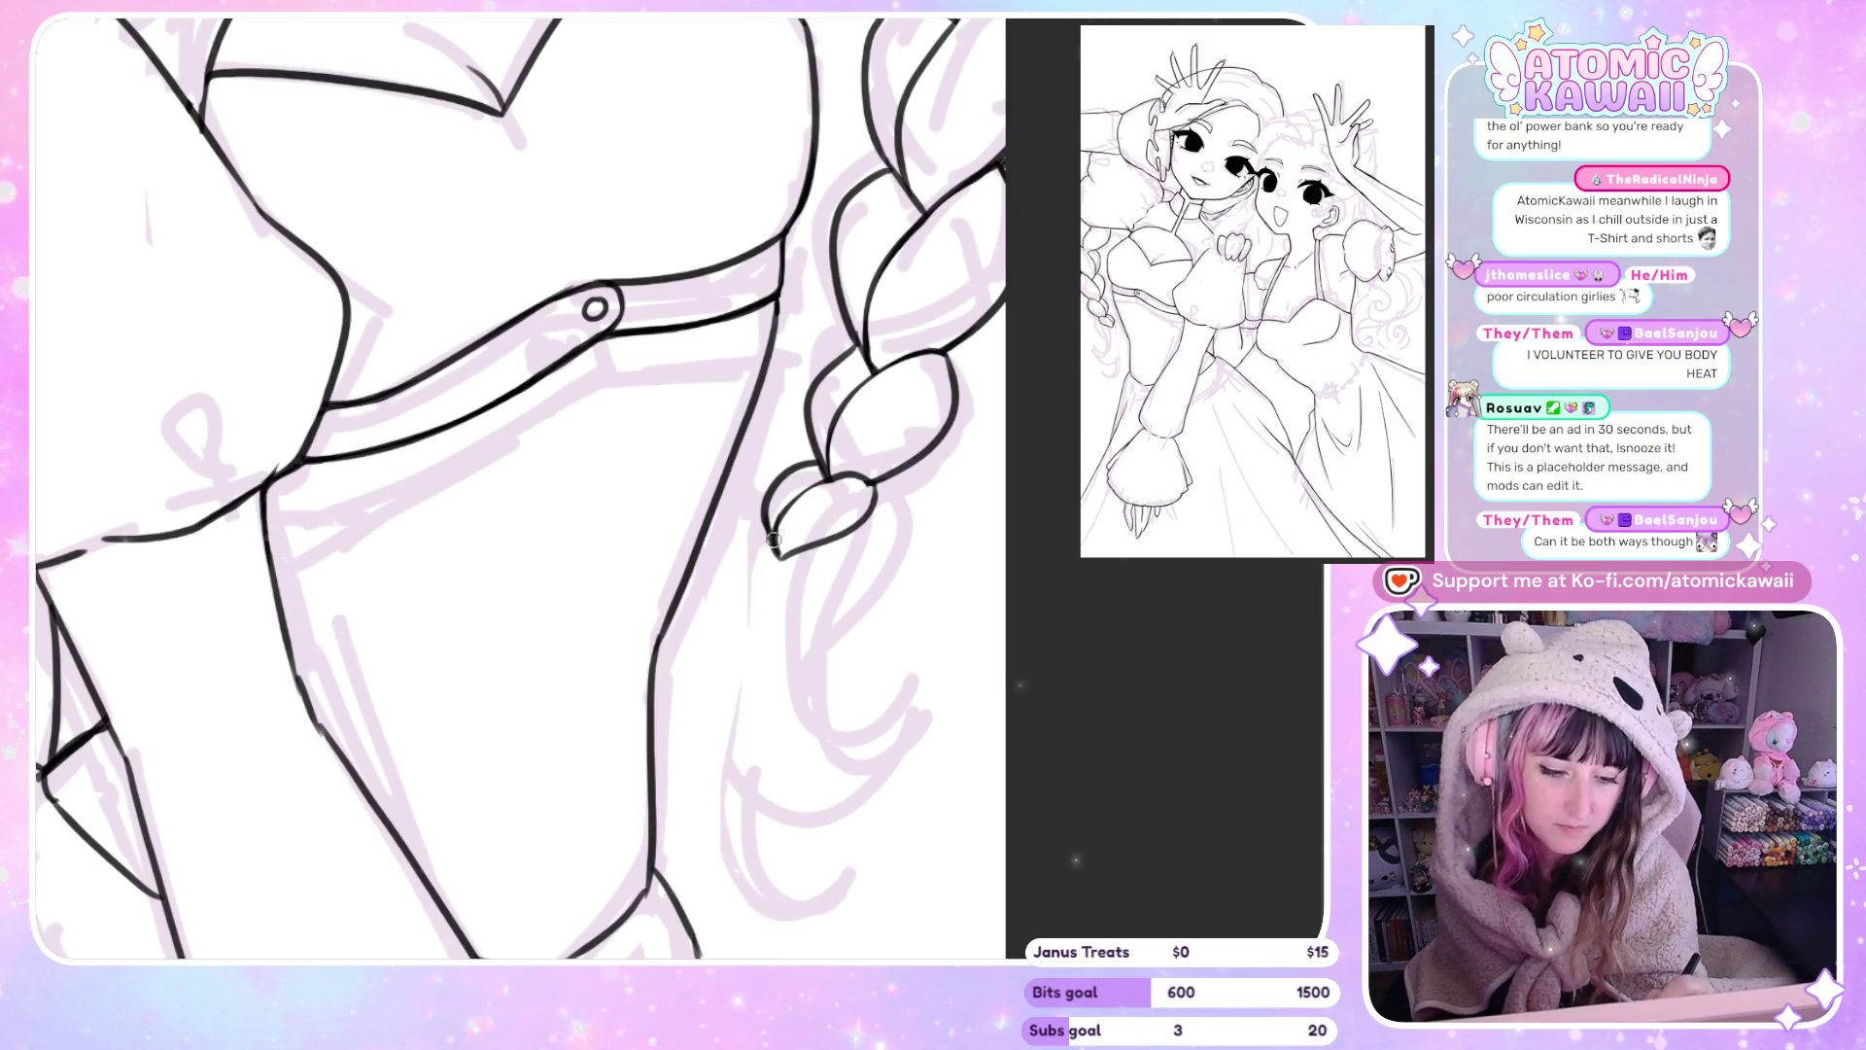
Replace the bad curved strand with a new strand starting from the braid tip.
key(ctrl+z)
drag(779, 550, 742, 567)
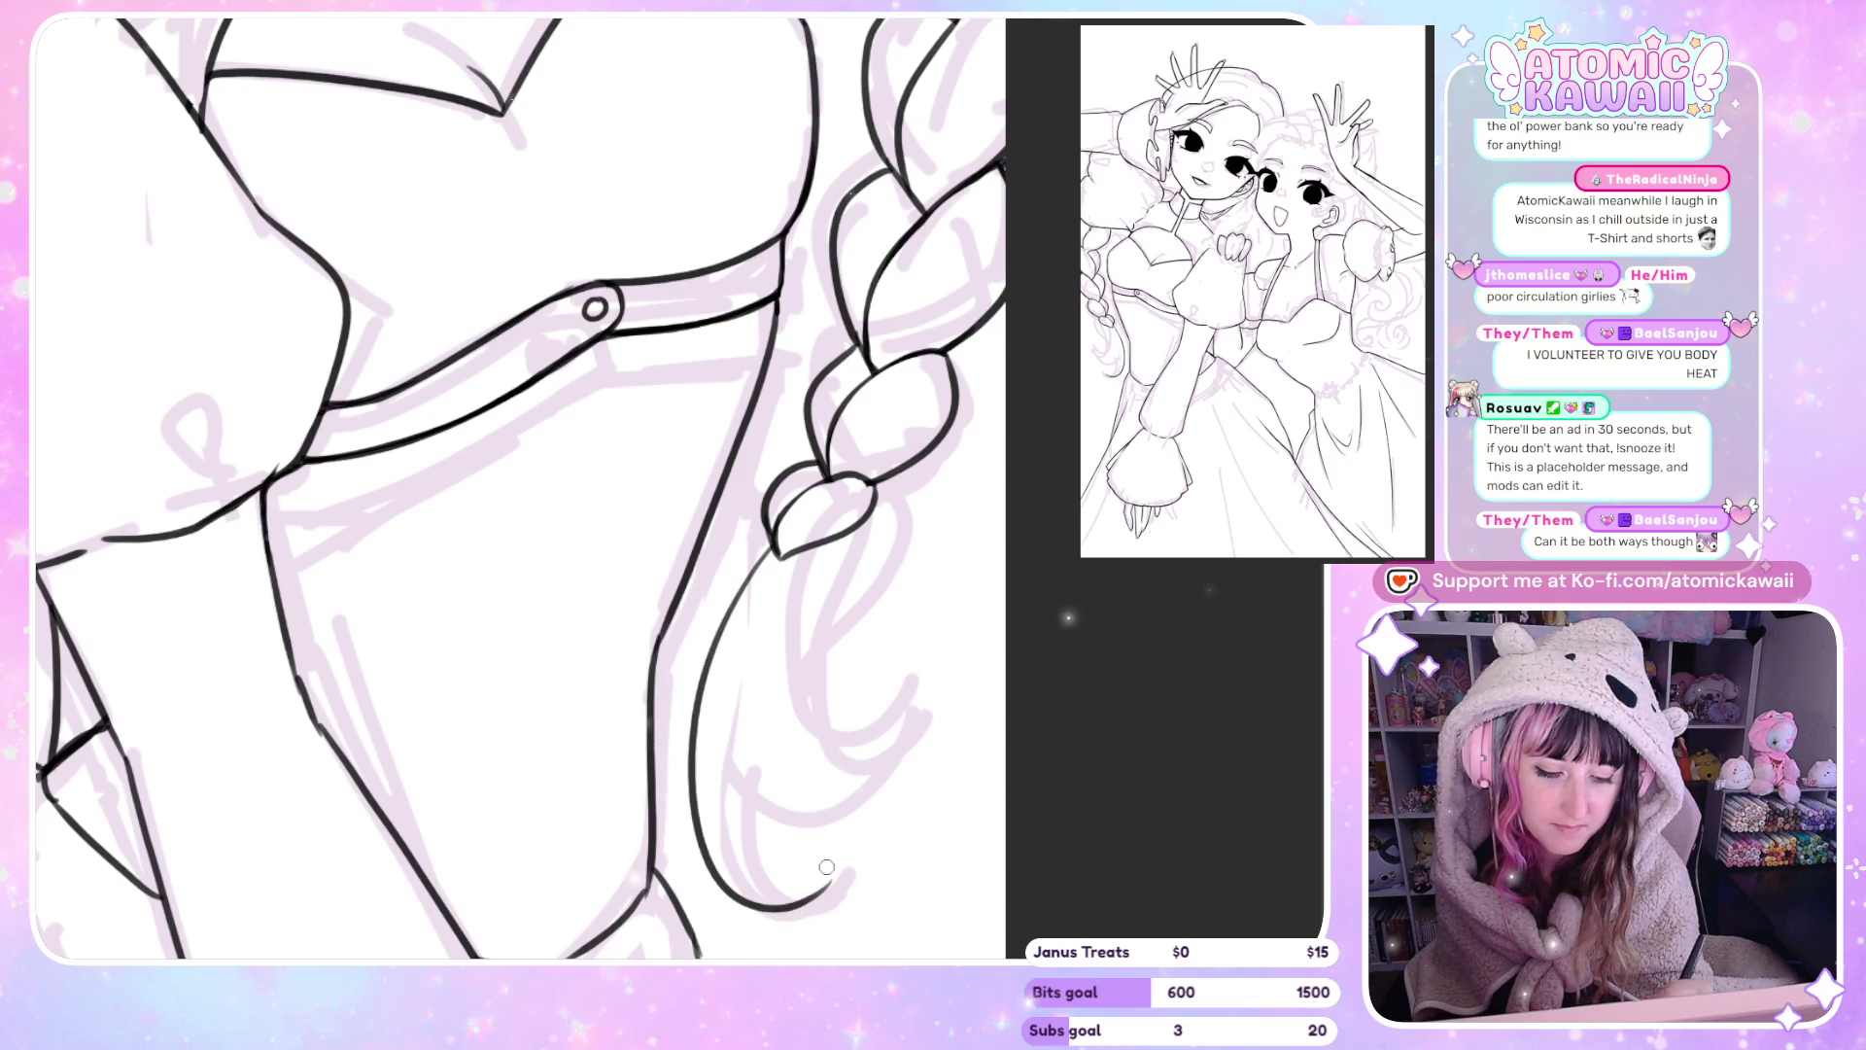
key(m)
drag(633, 562, 759, 700)
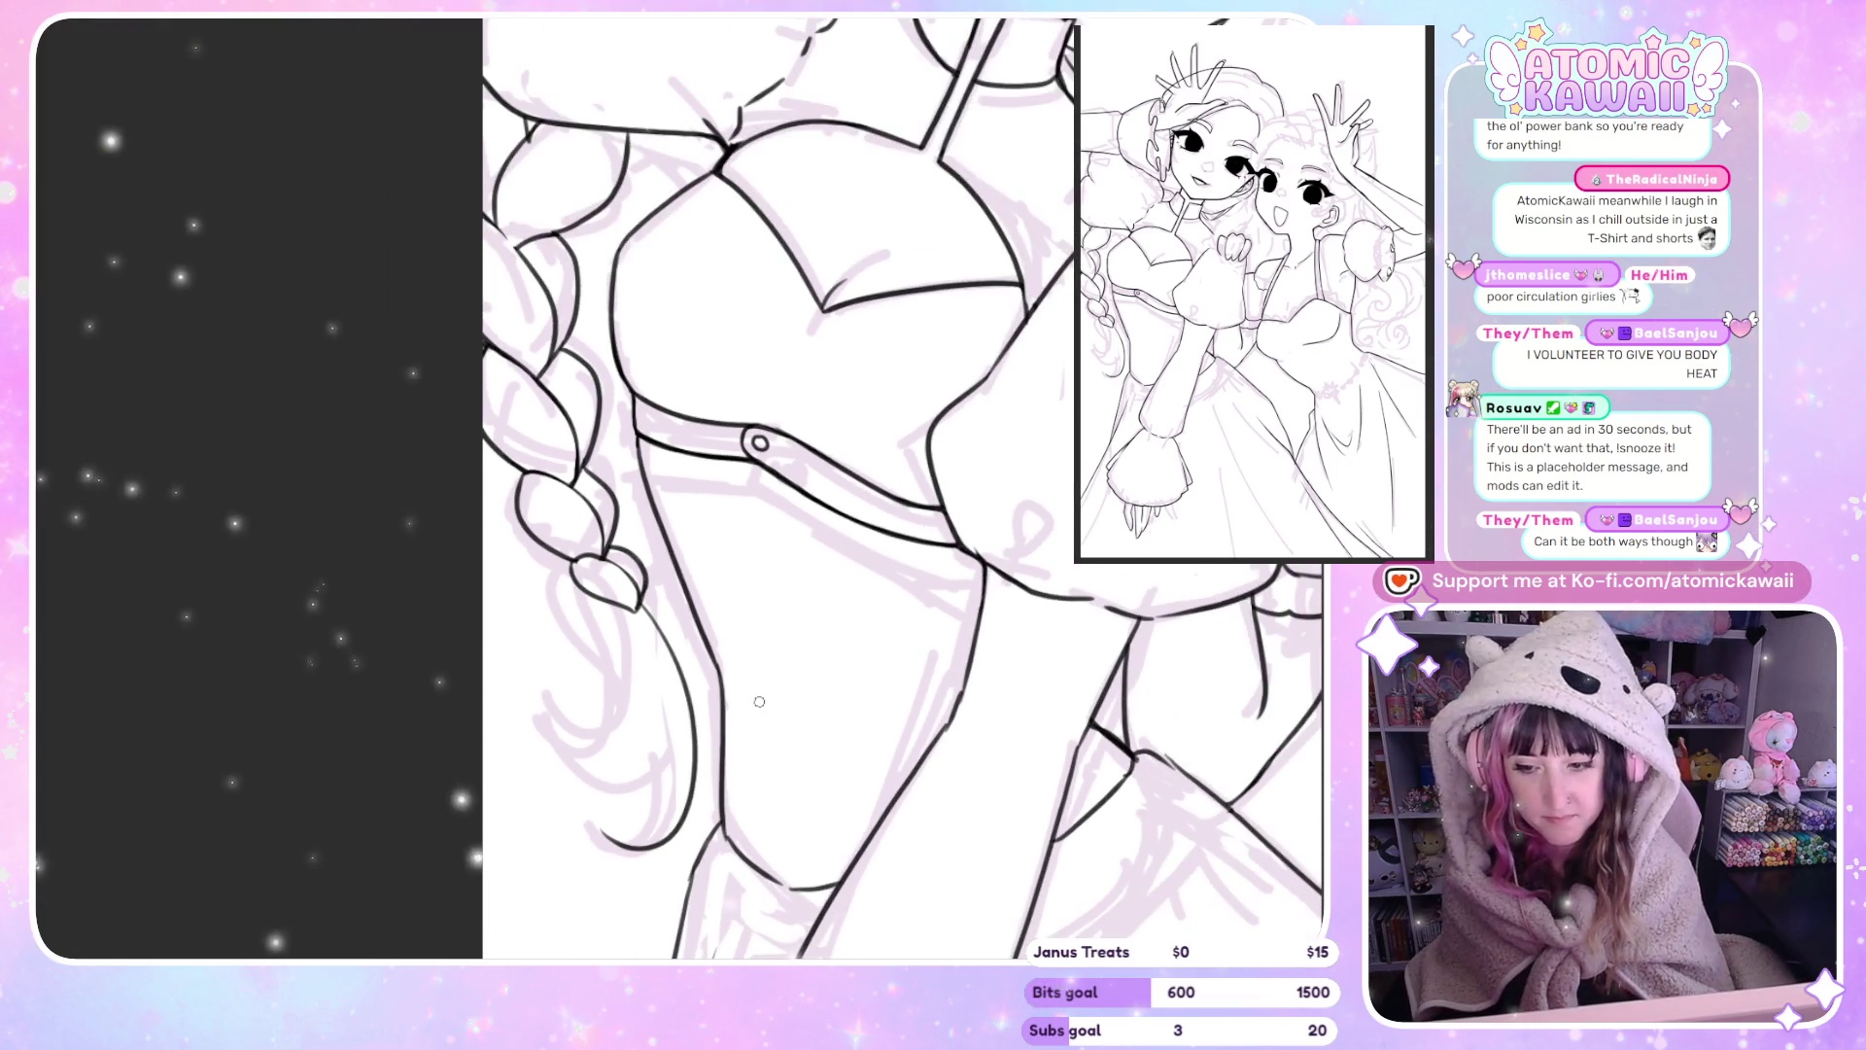
Redraw a curling black strand below the braid in place of the undone ones, then fit the page.
key(ctrl+z)
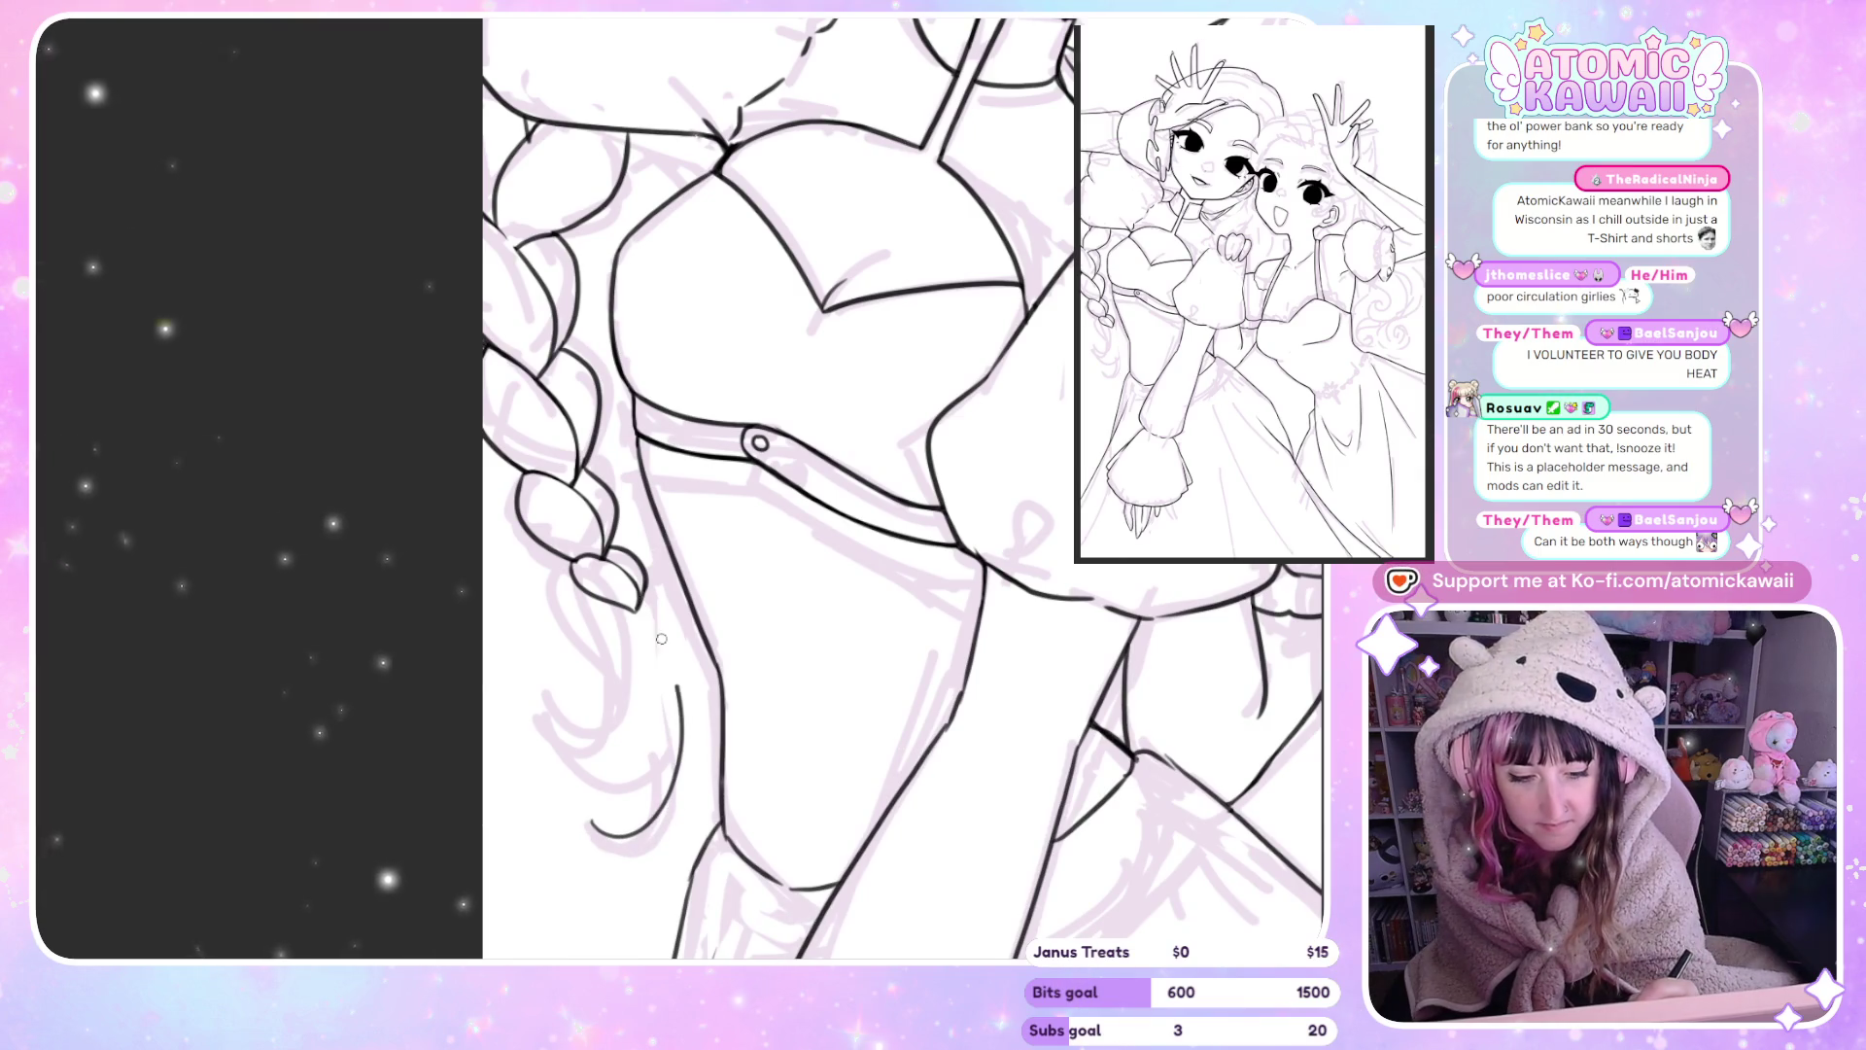
key(ctrl+z)
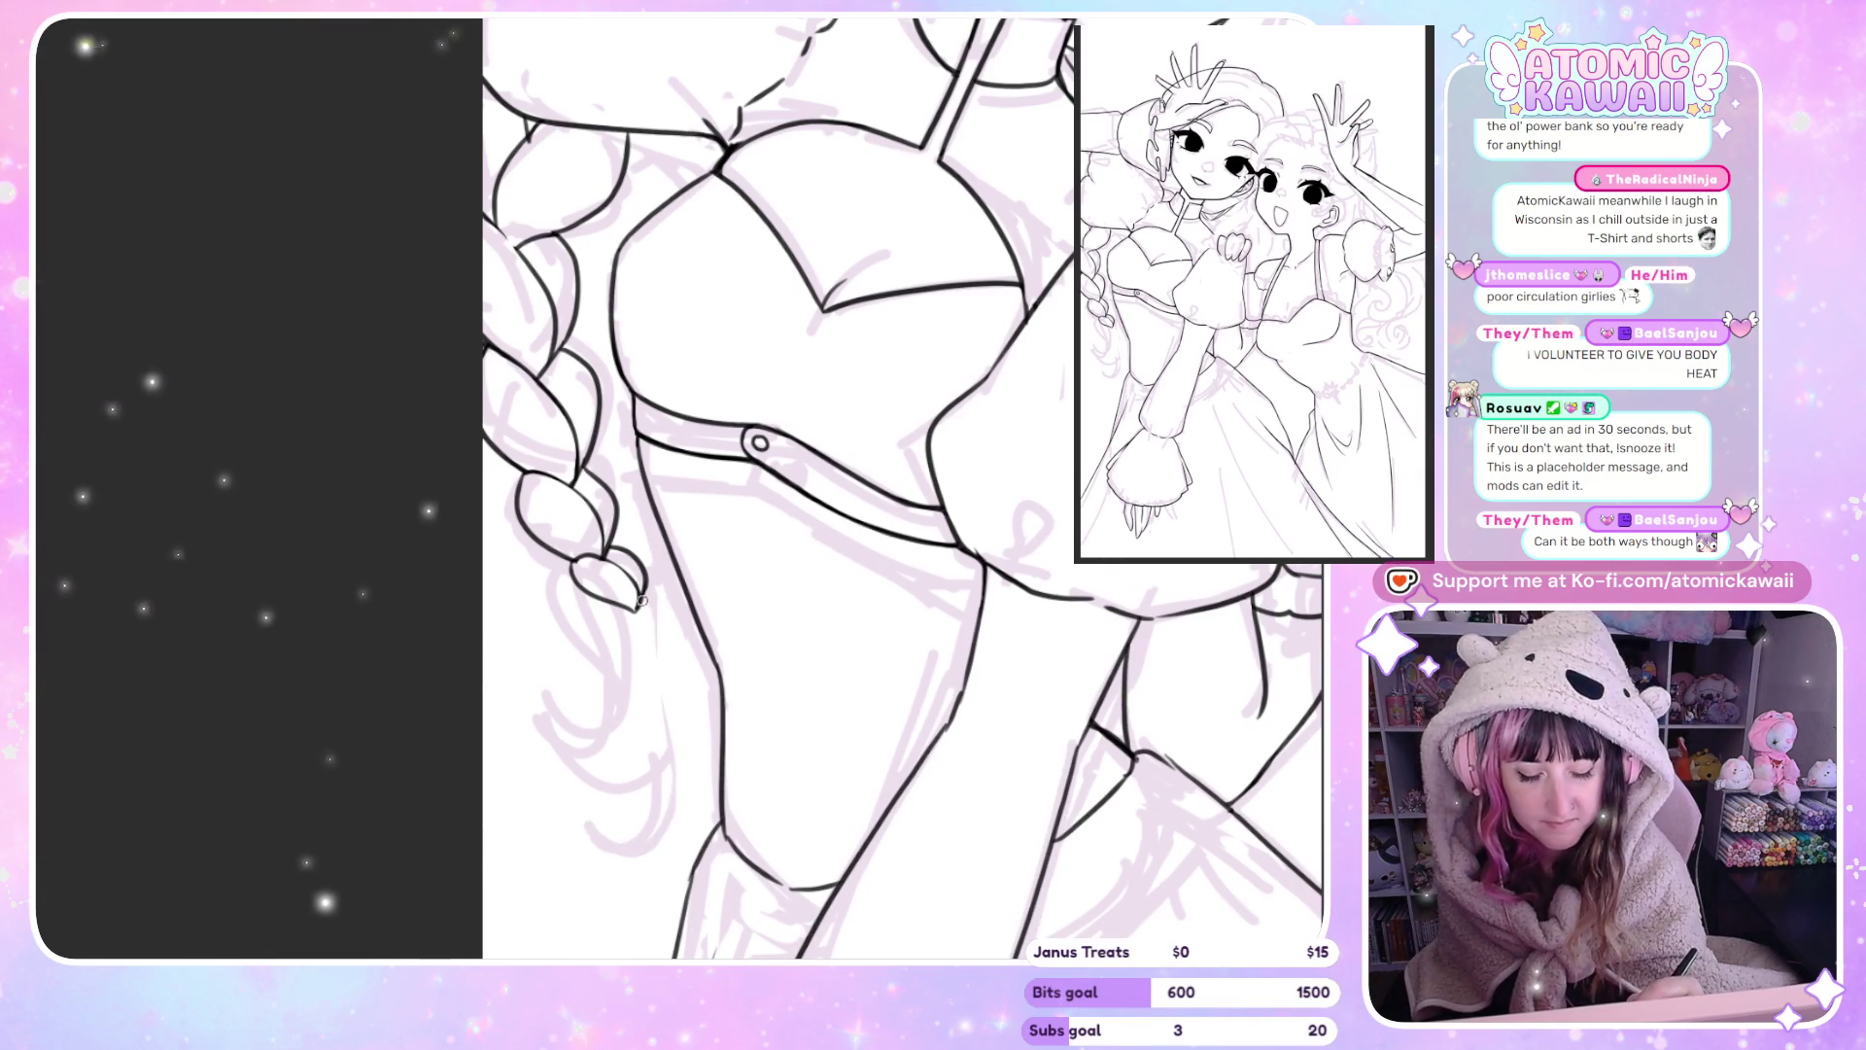
drag(642, 601, 607, 795)
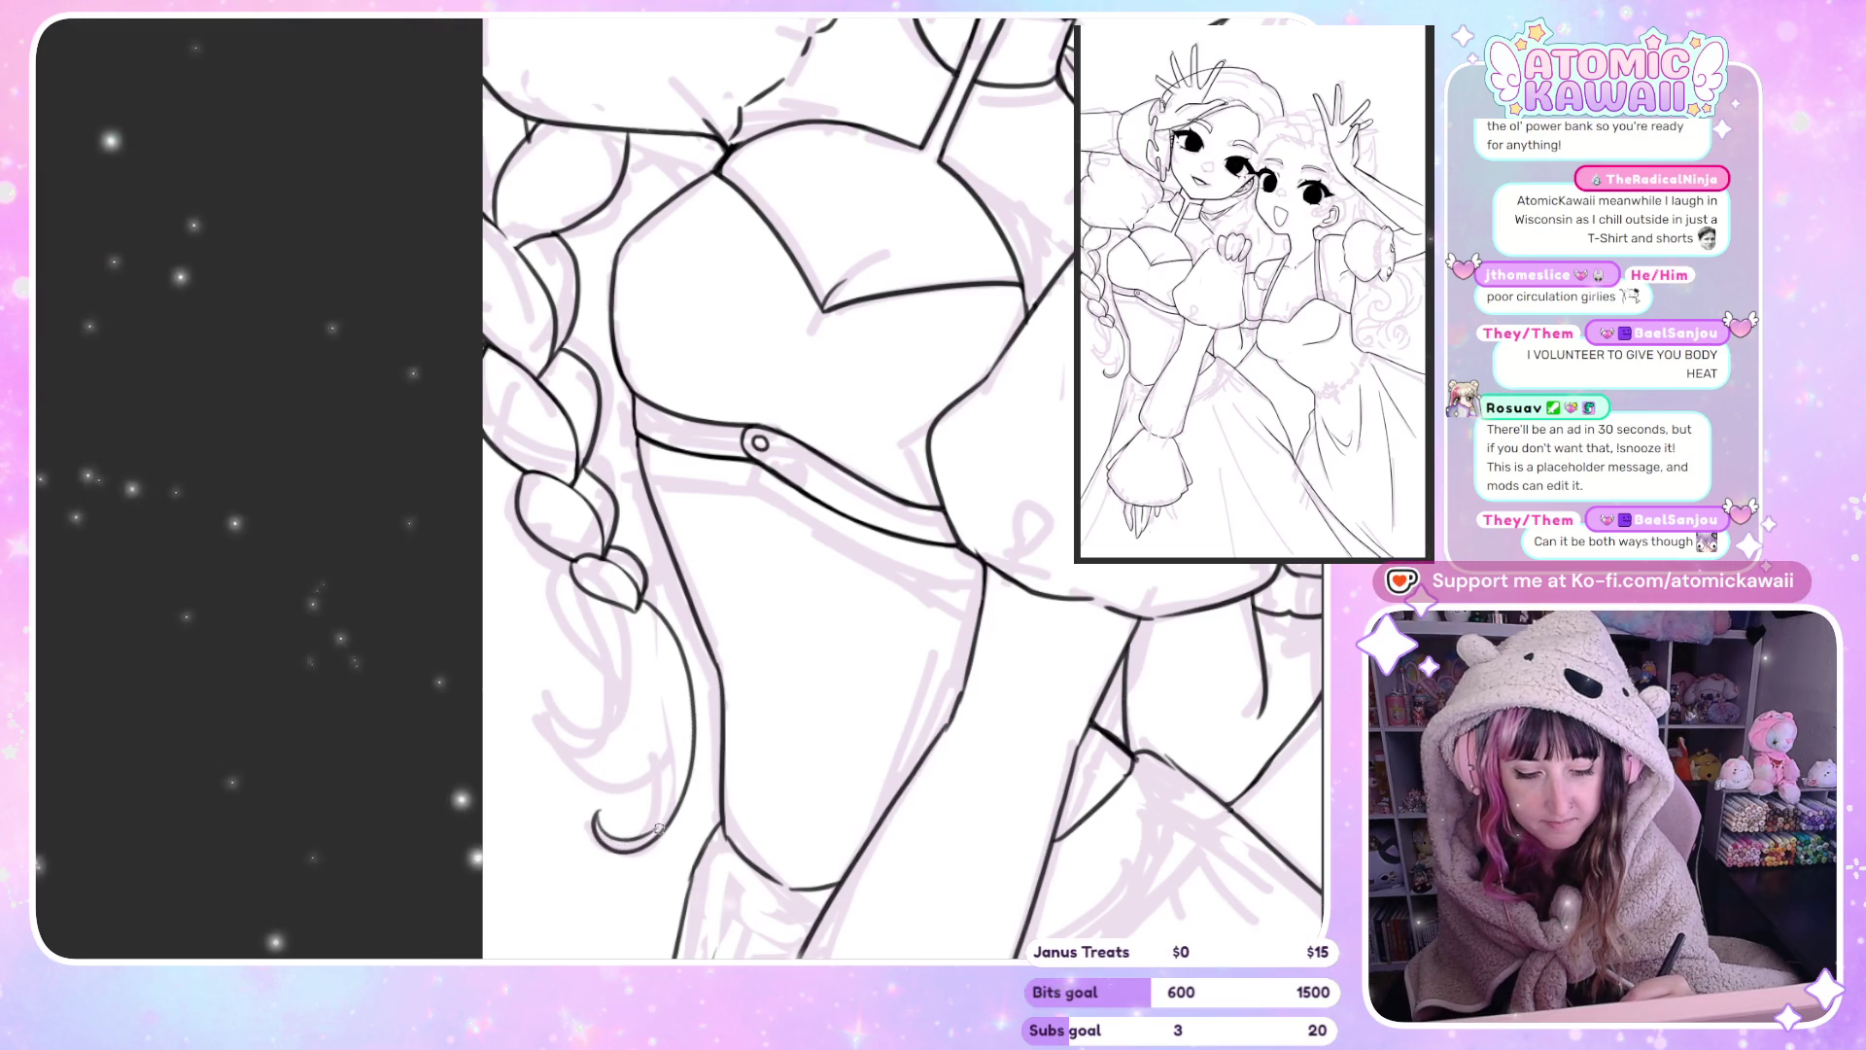
key(h)
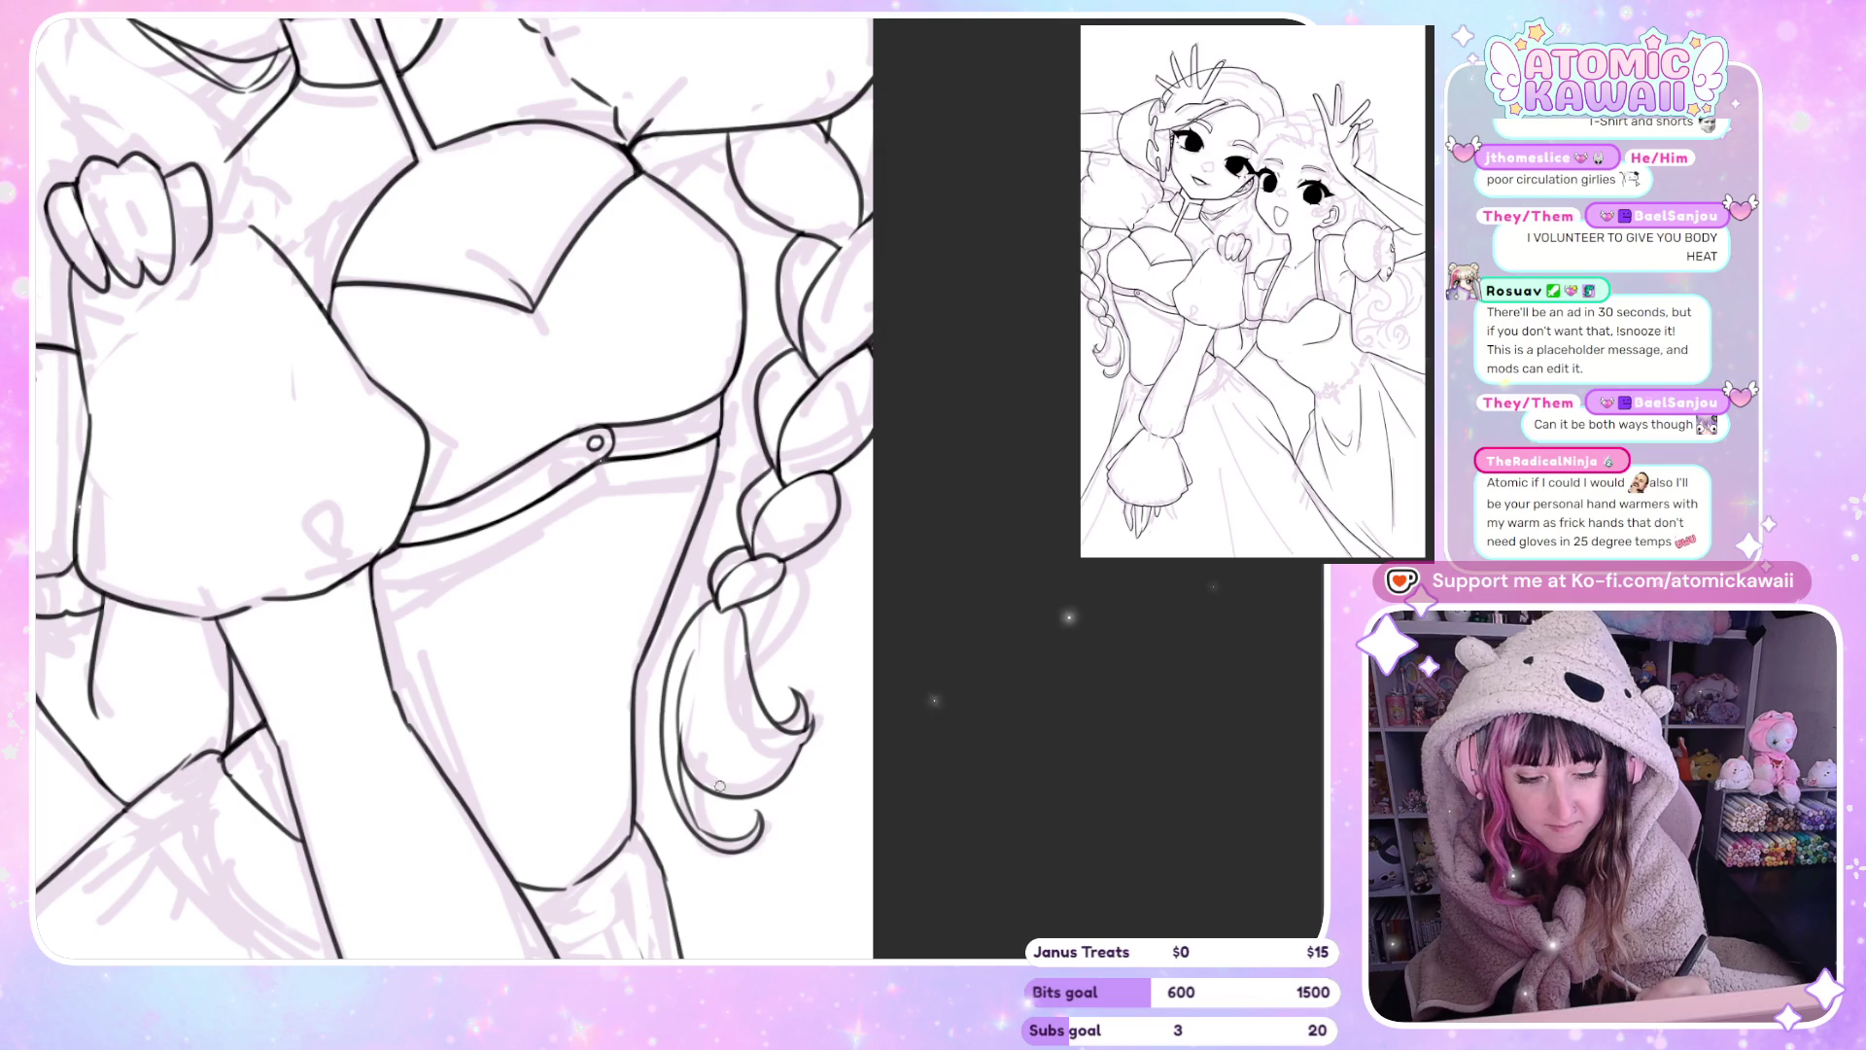
key(h)
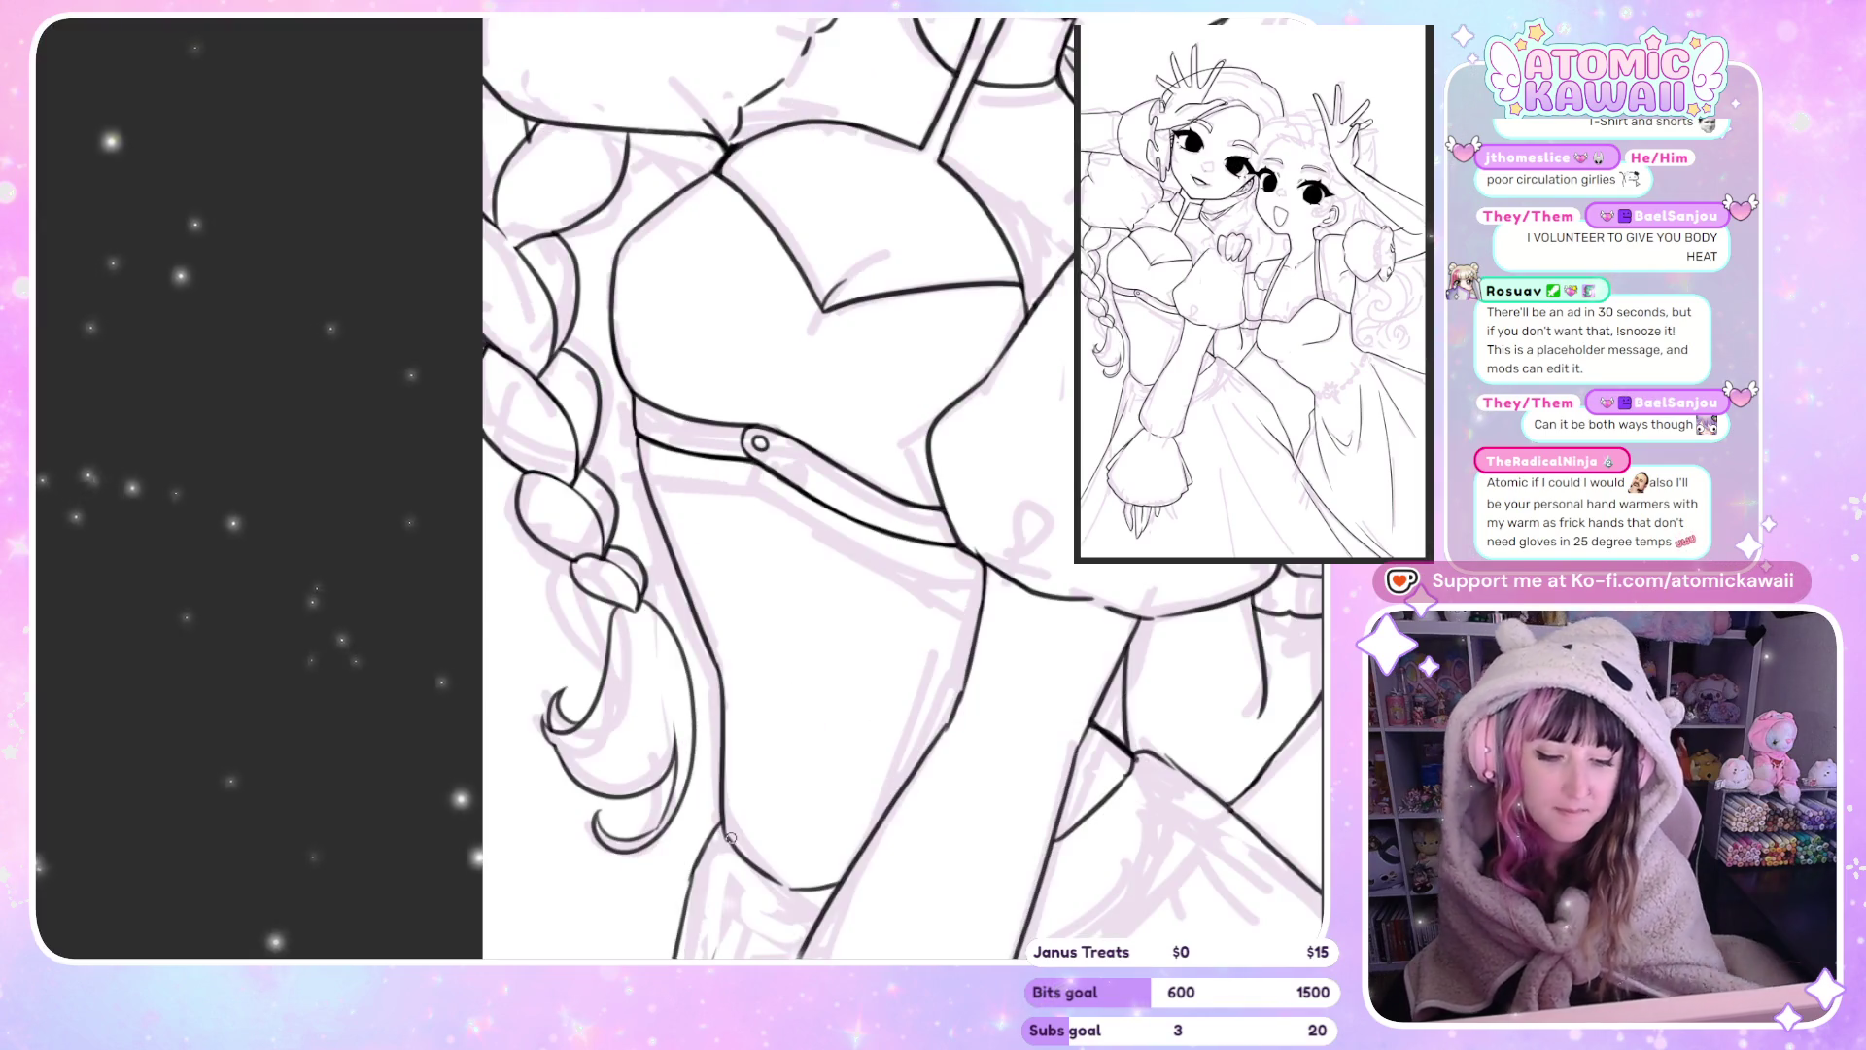
key(h)
key(ctrl+0)
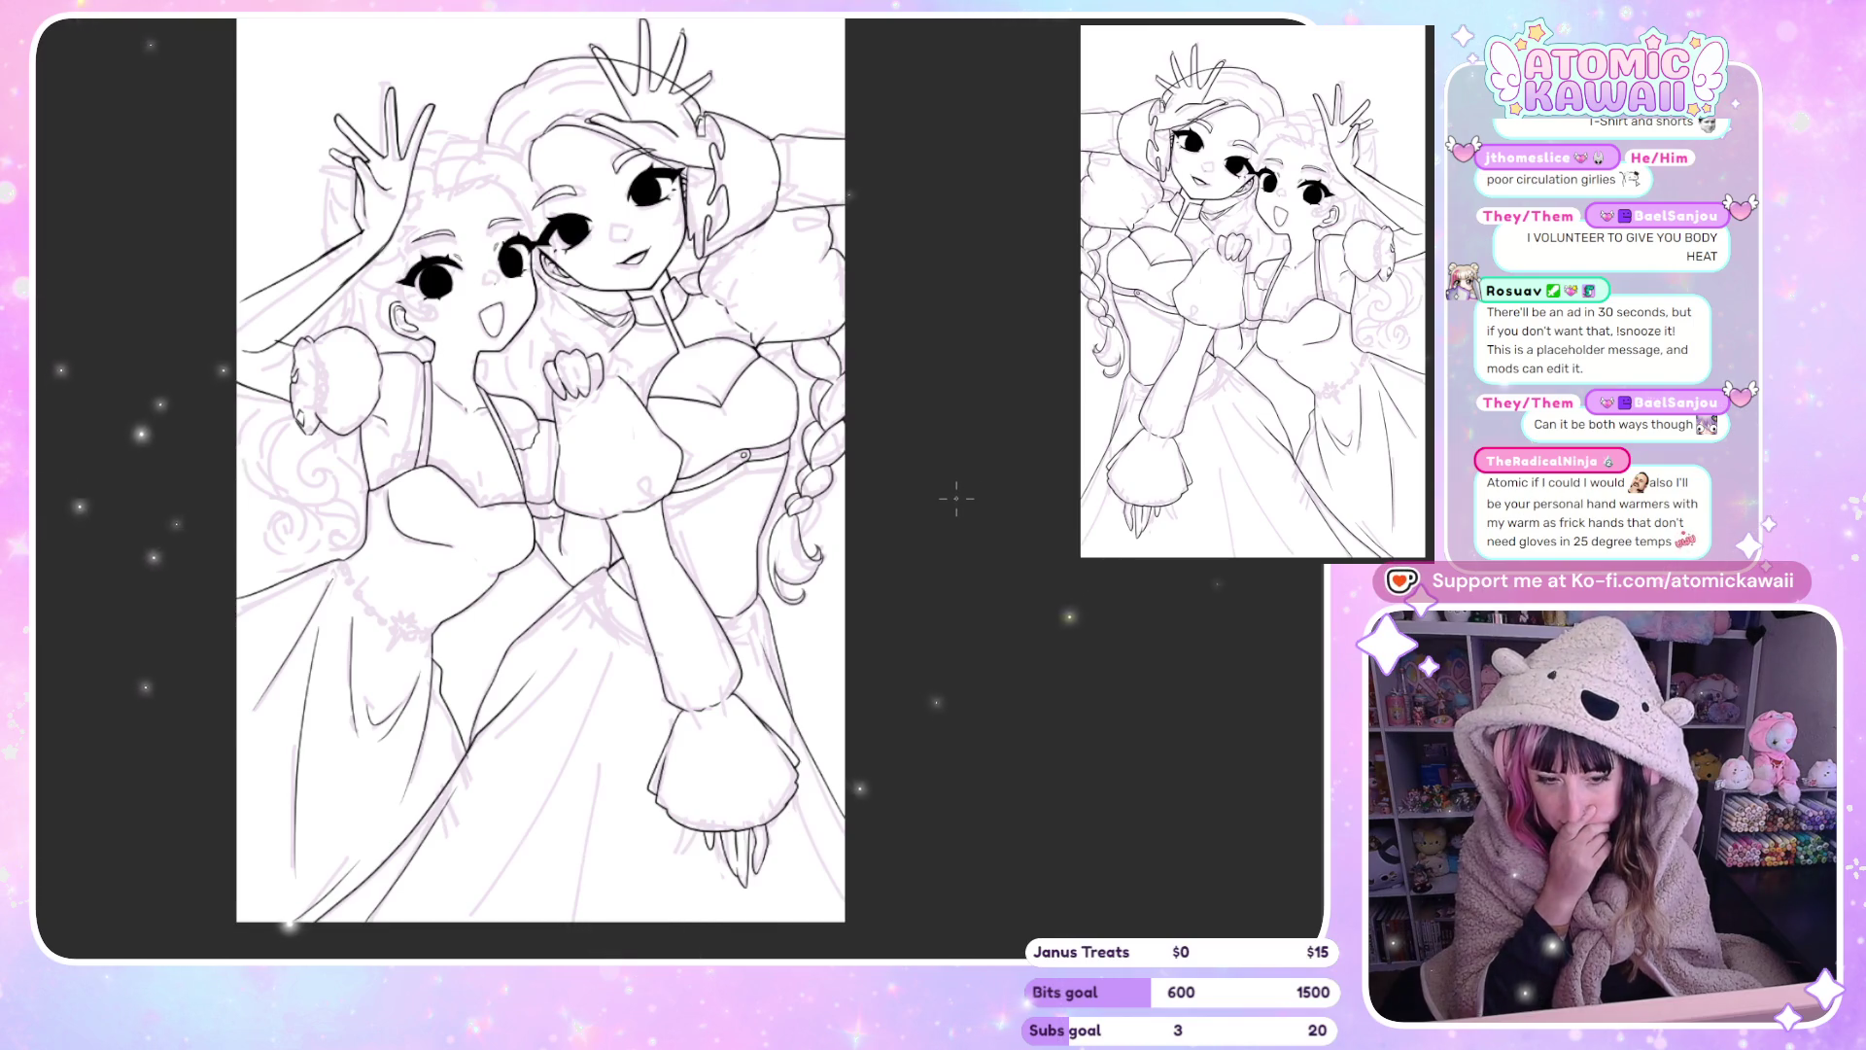
scroll(875, 447, up, 3)
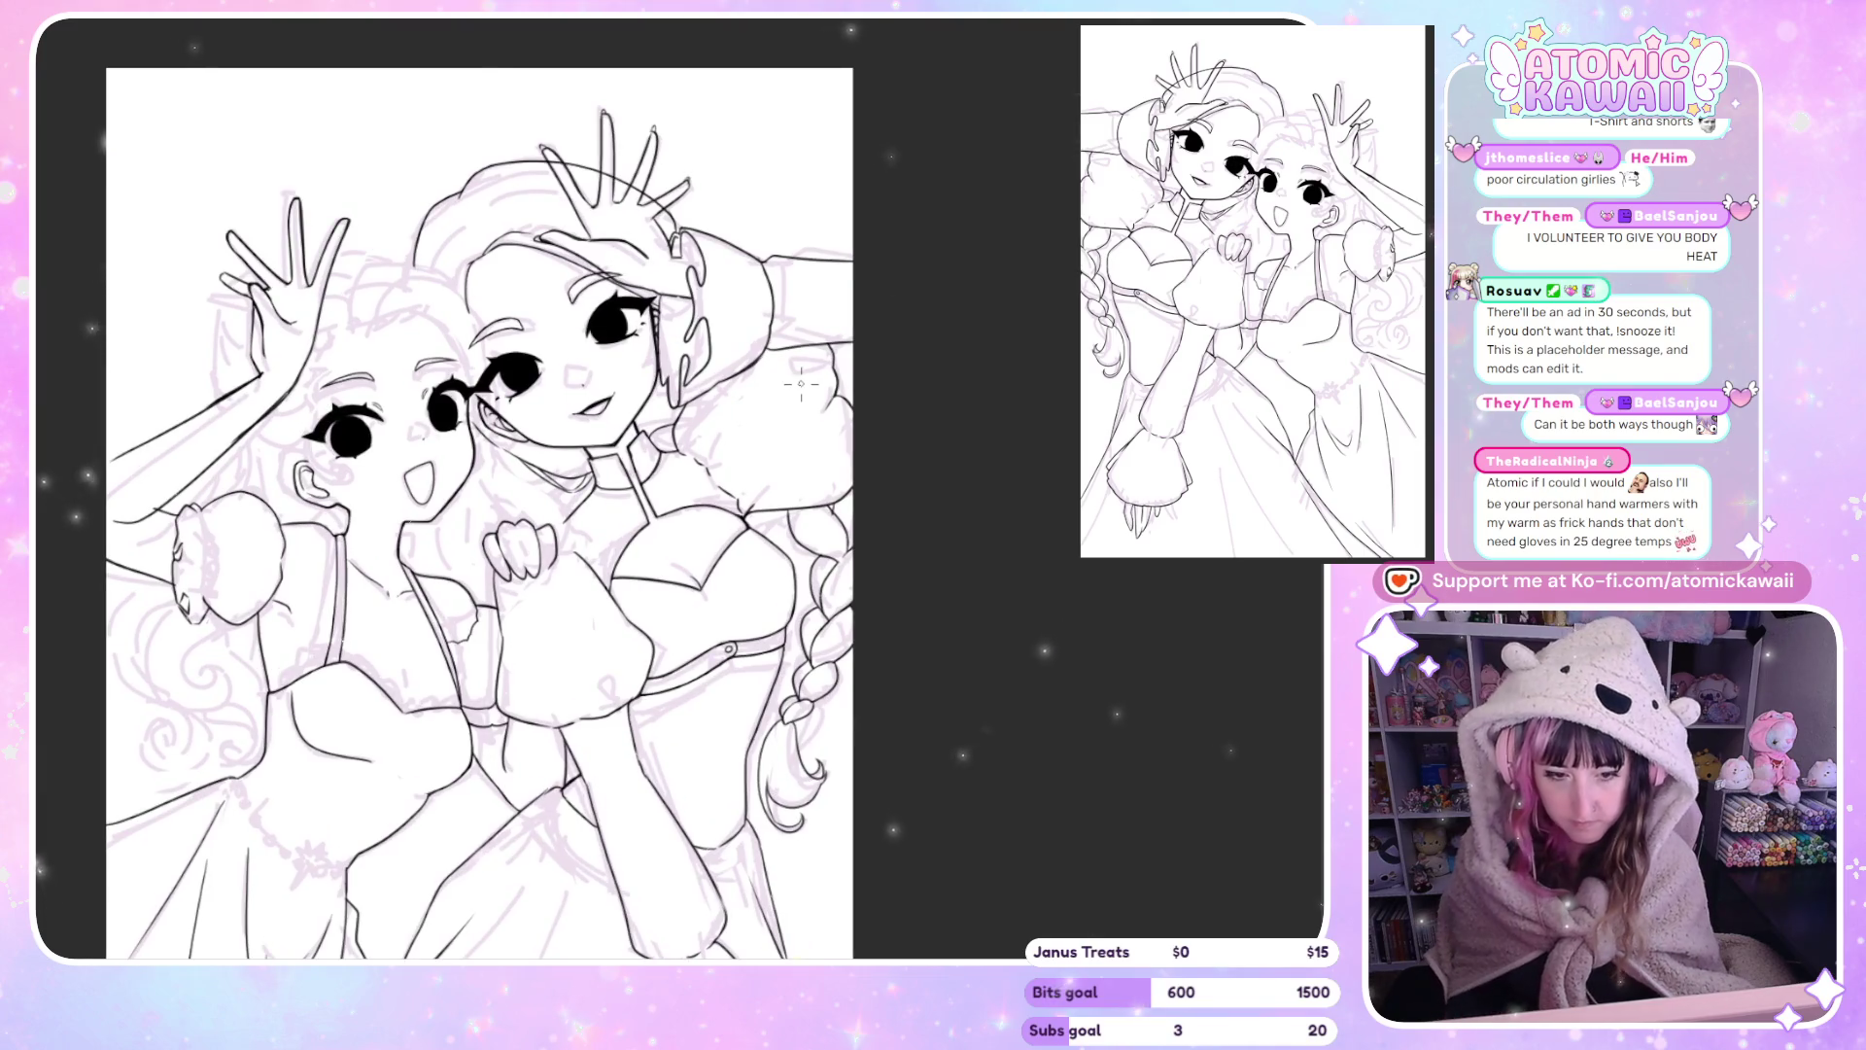
key(h)
scroll(447, 865, up, 3)
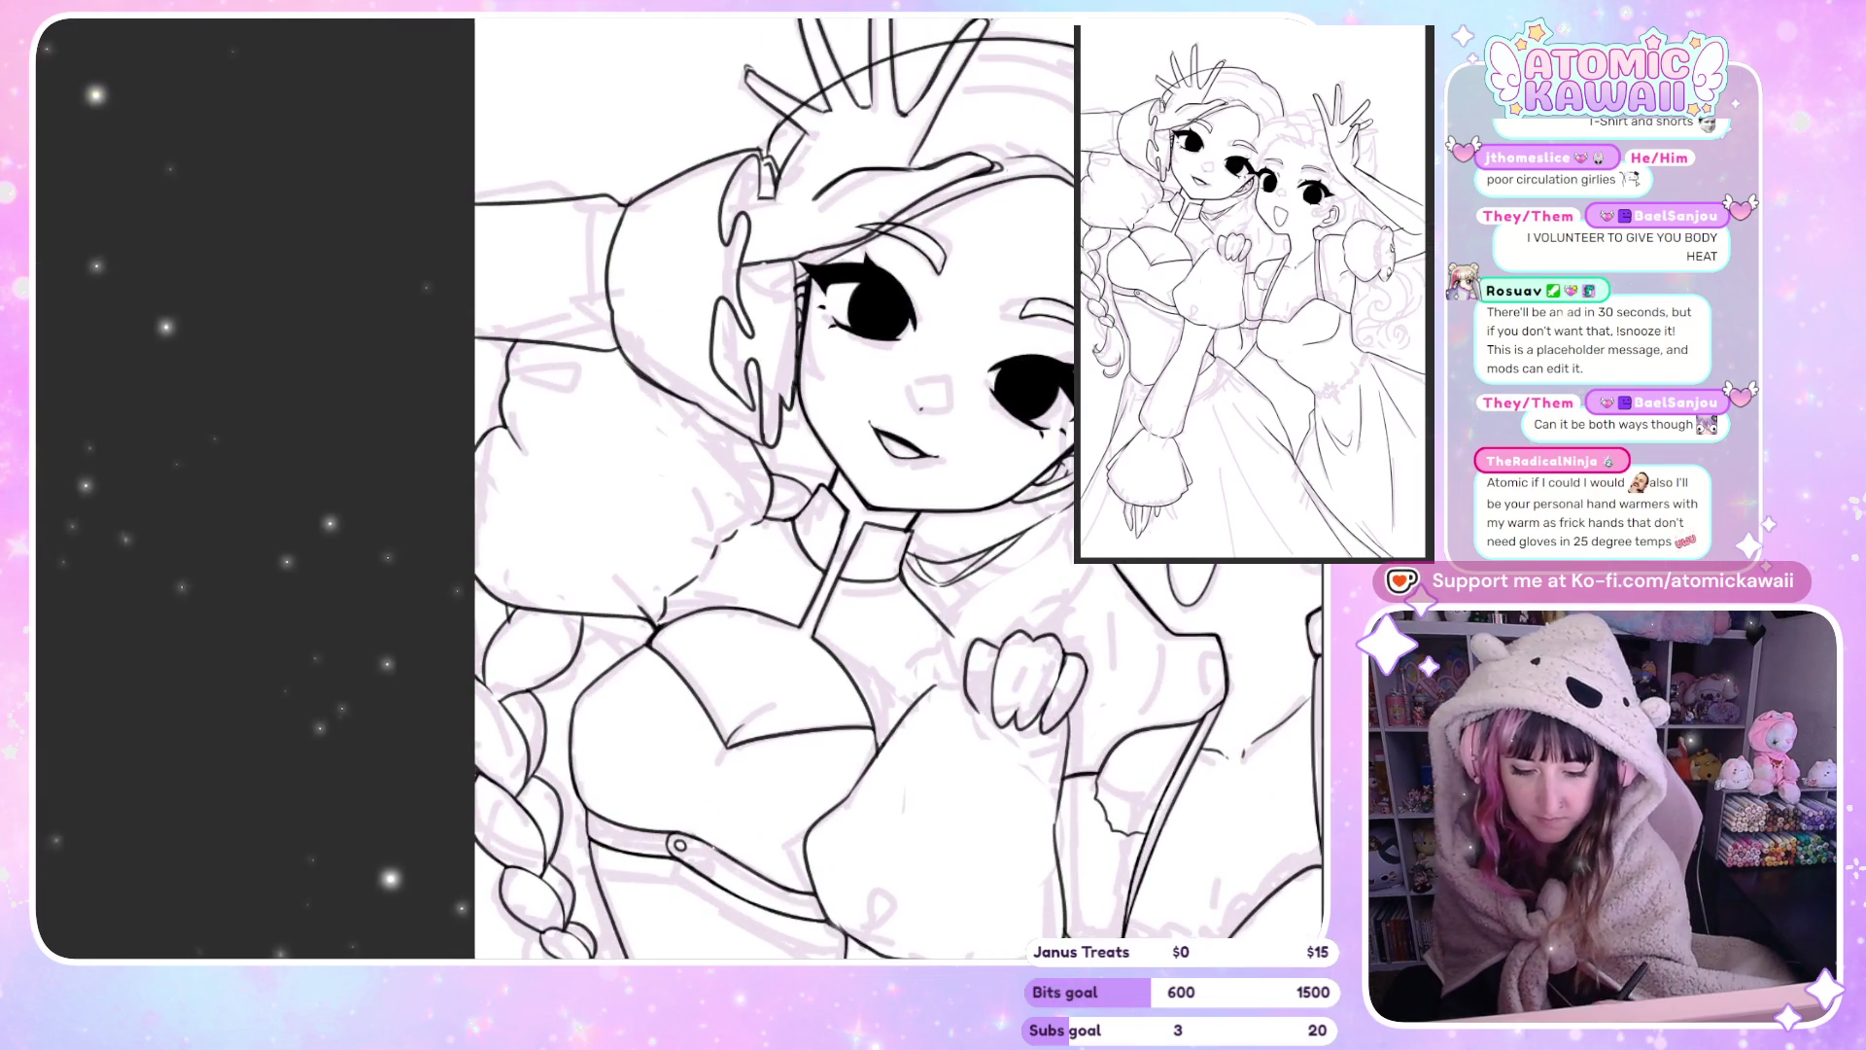
key(End)
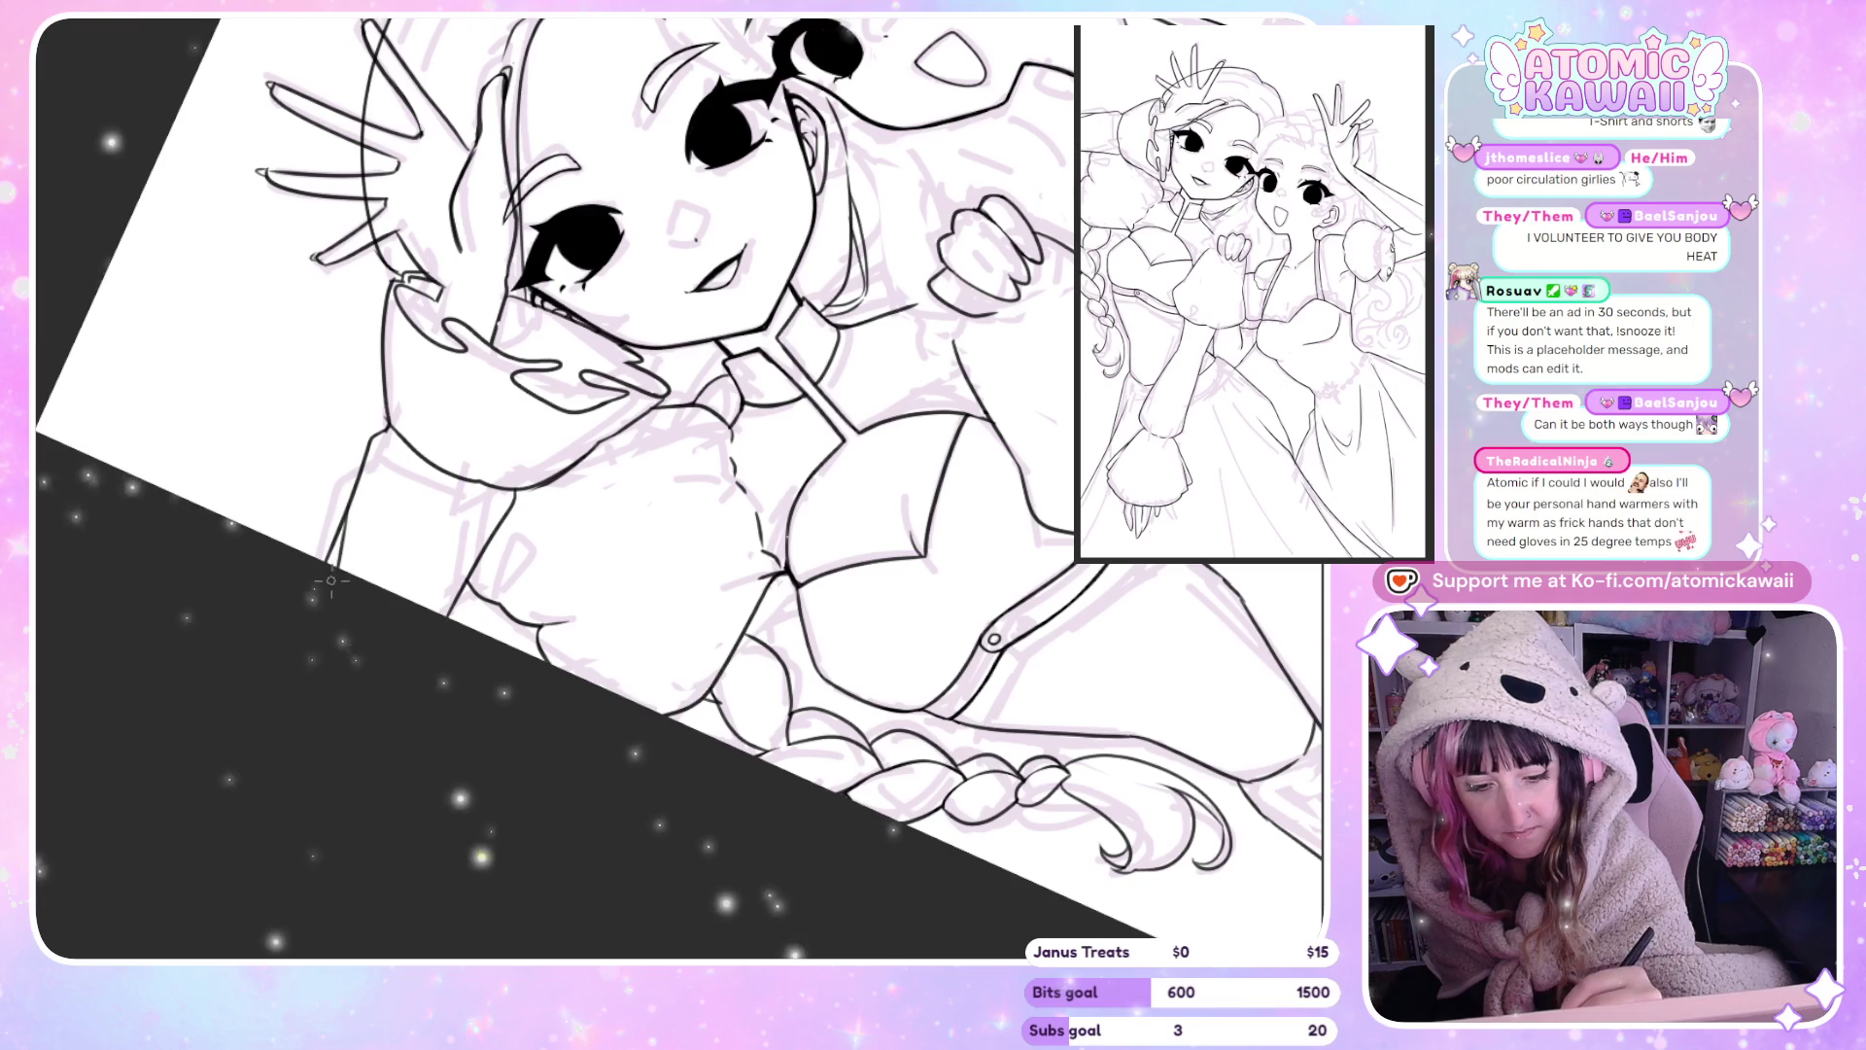
key(Home)
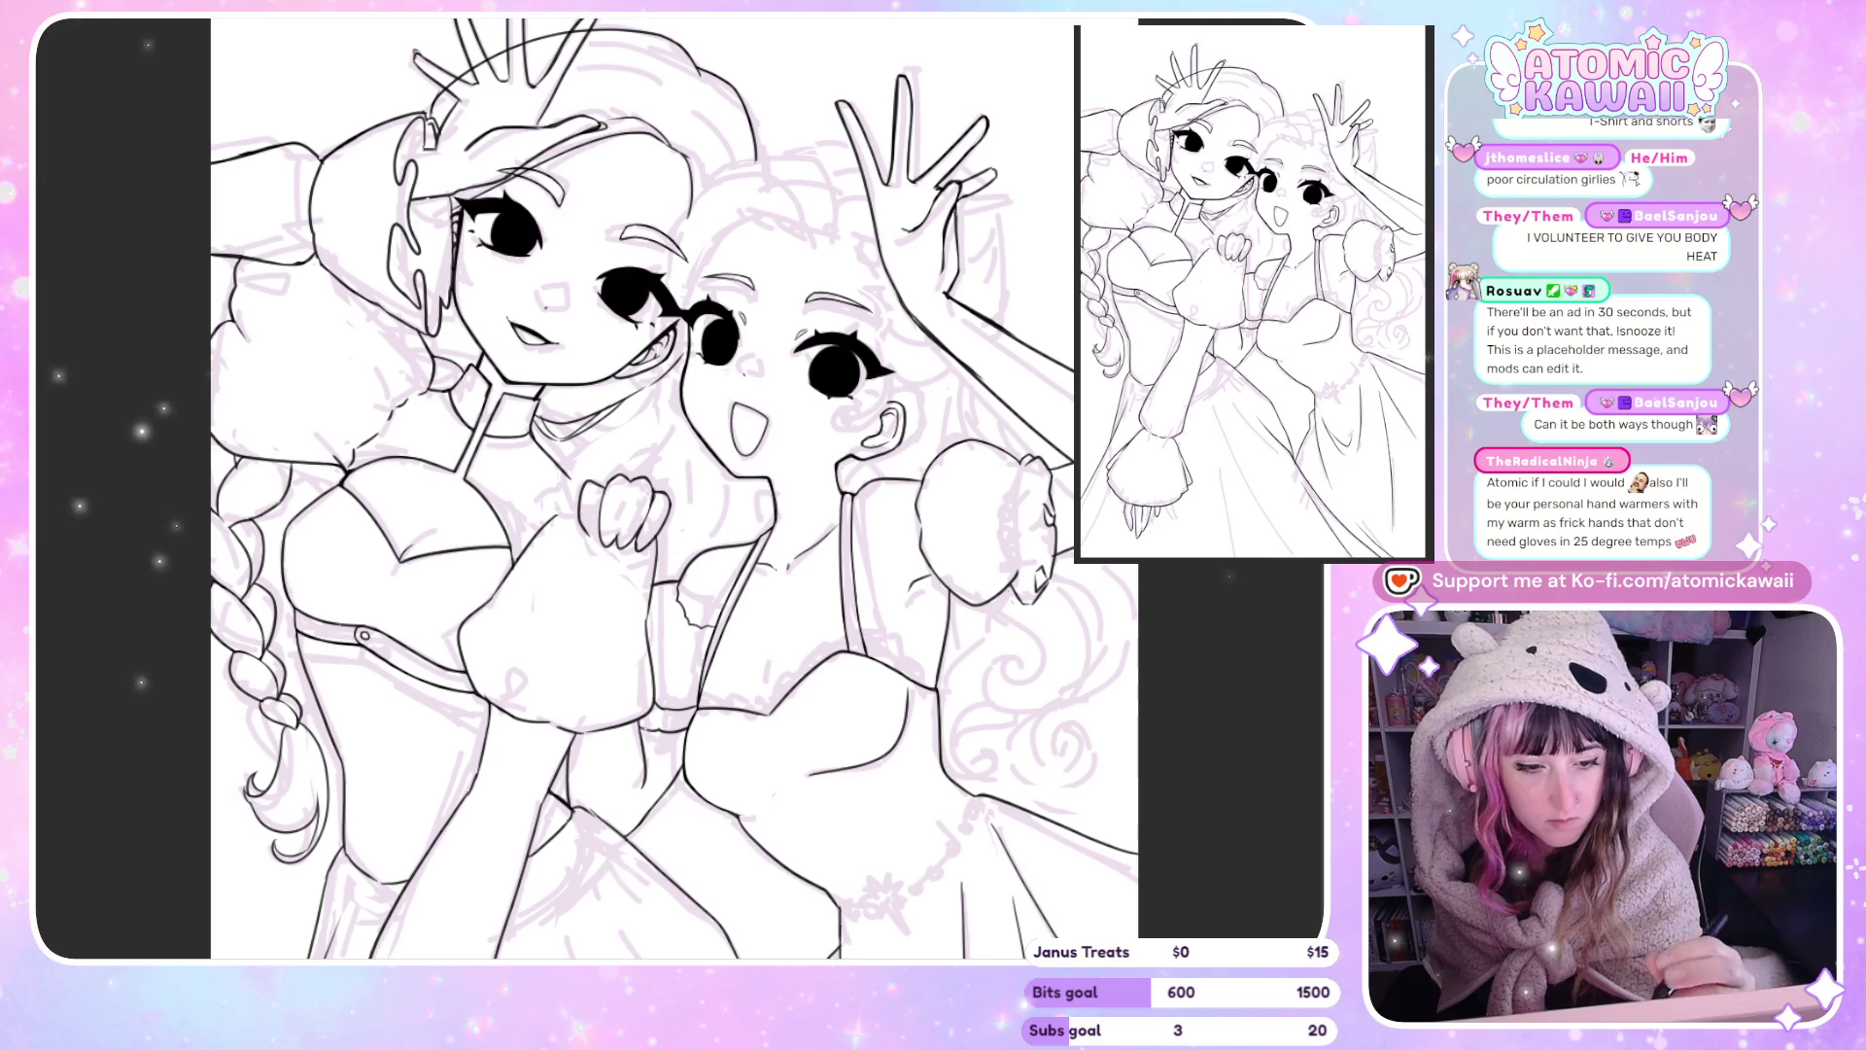
key(h)
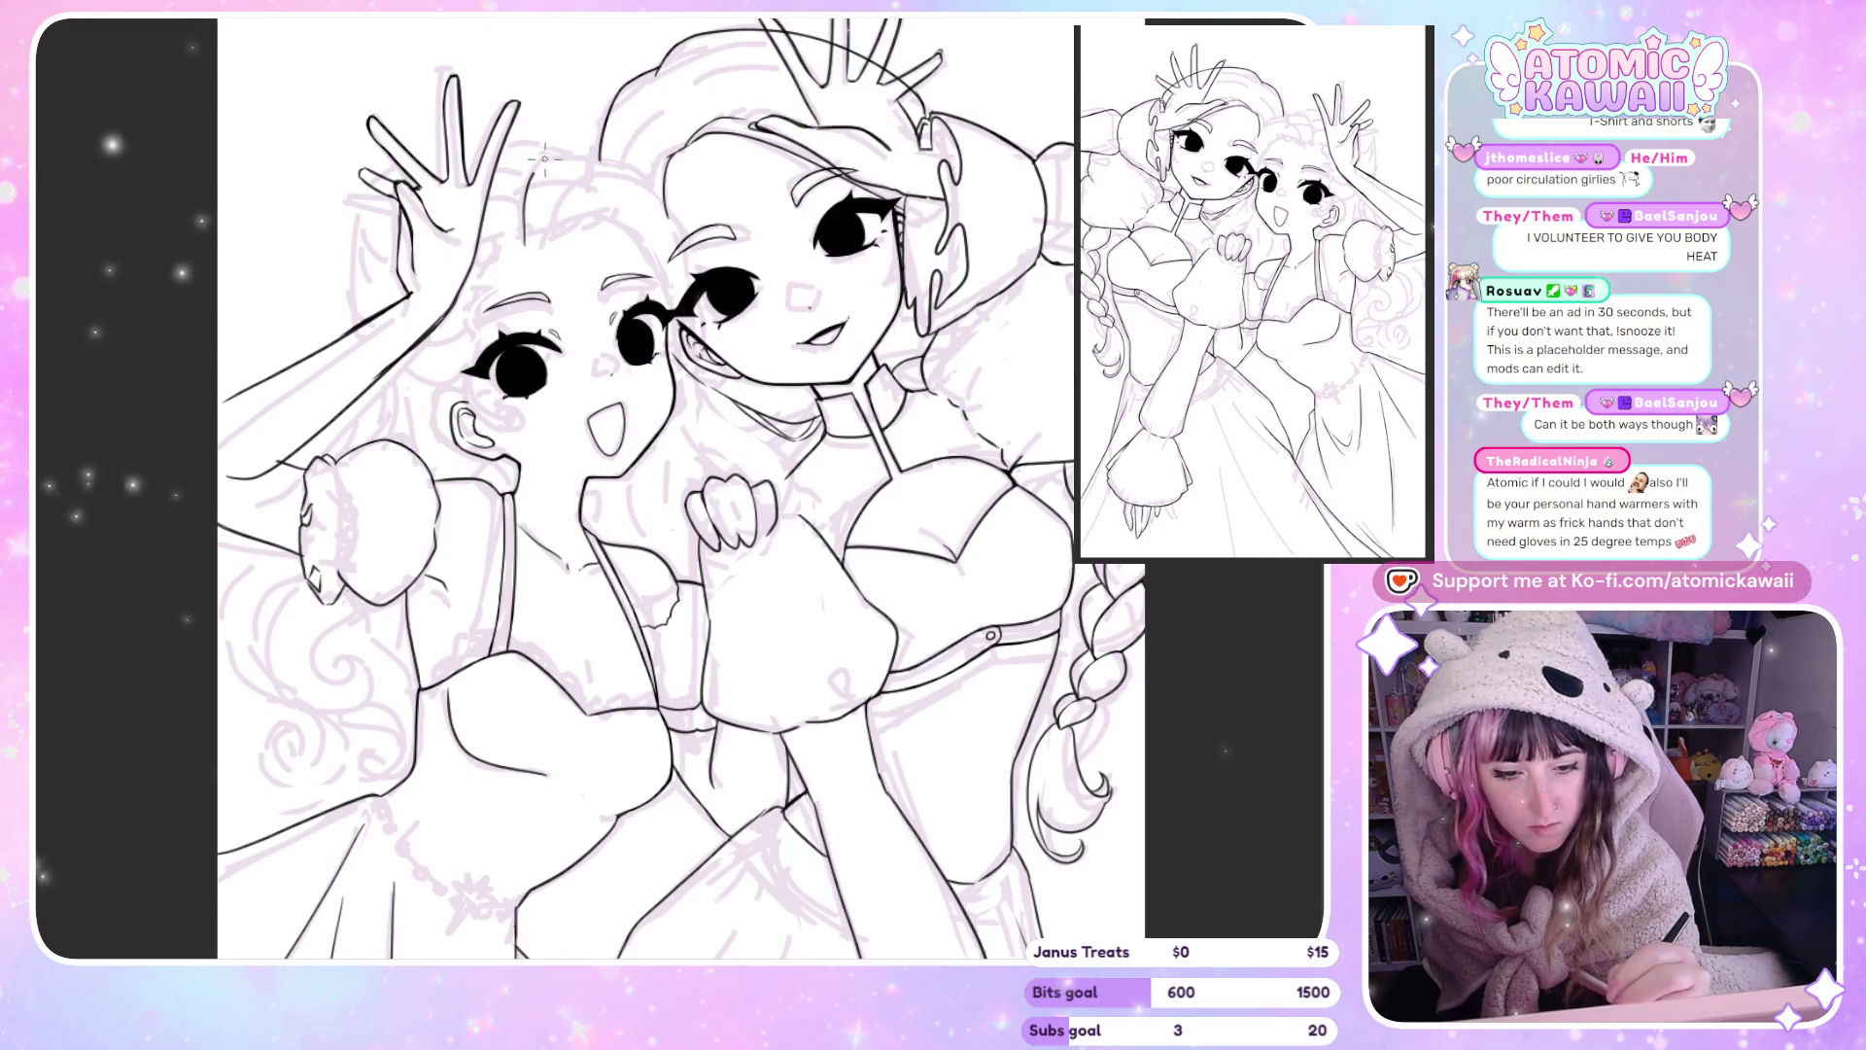
key(h)
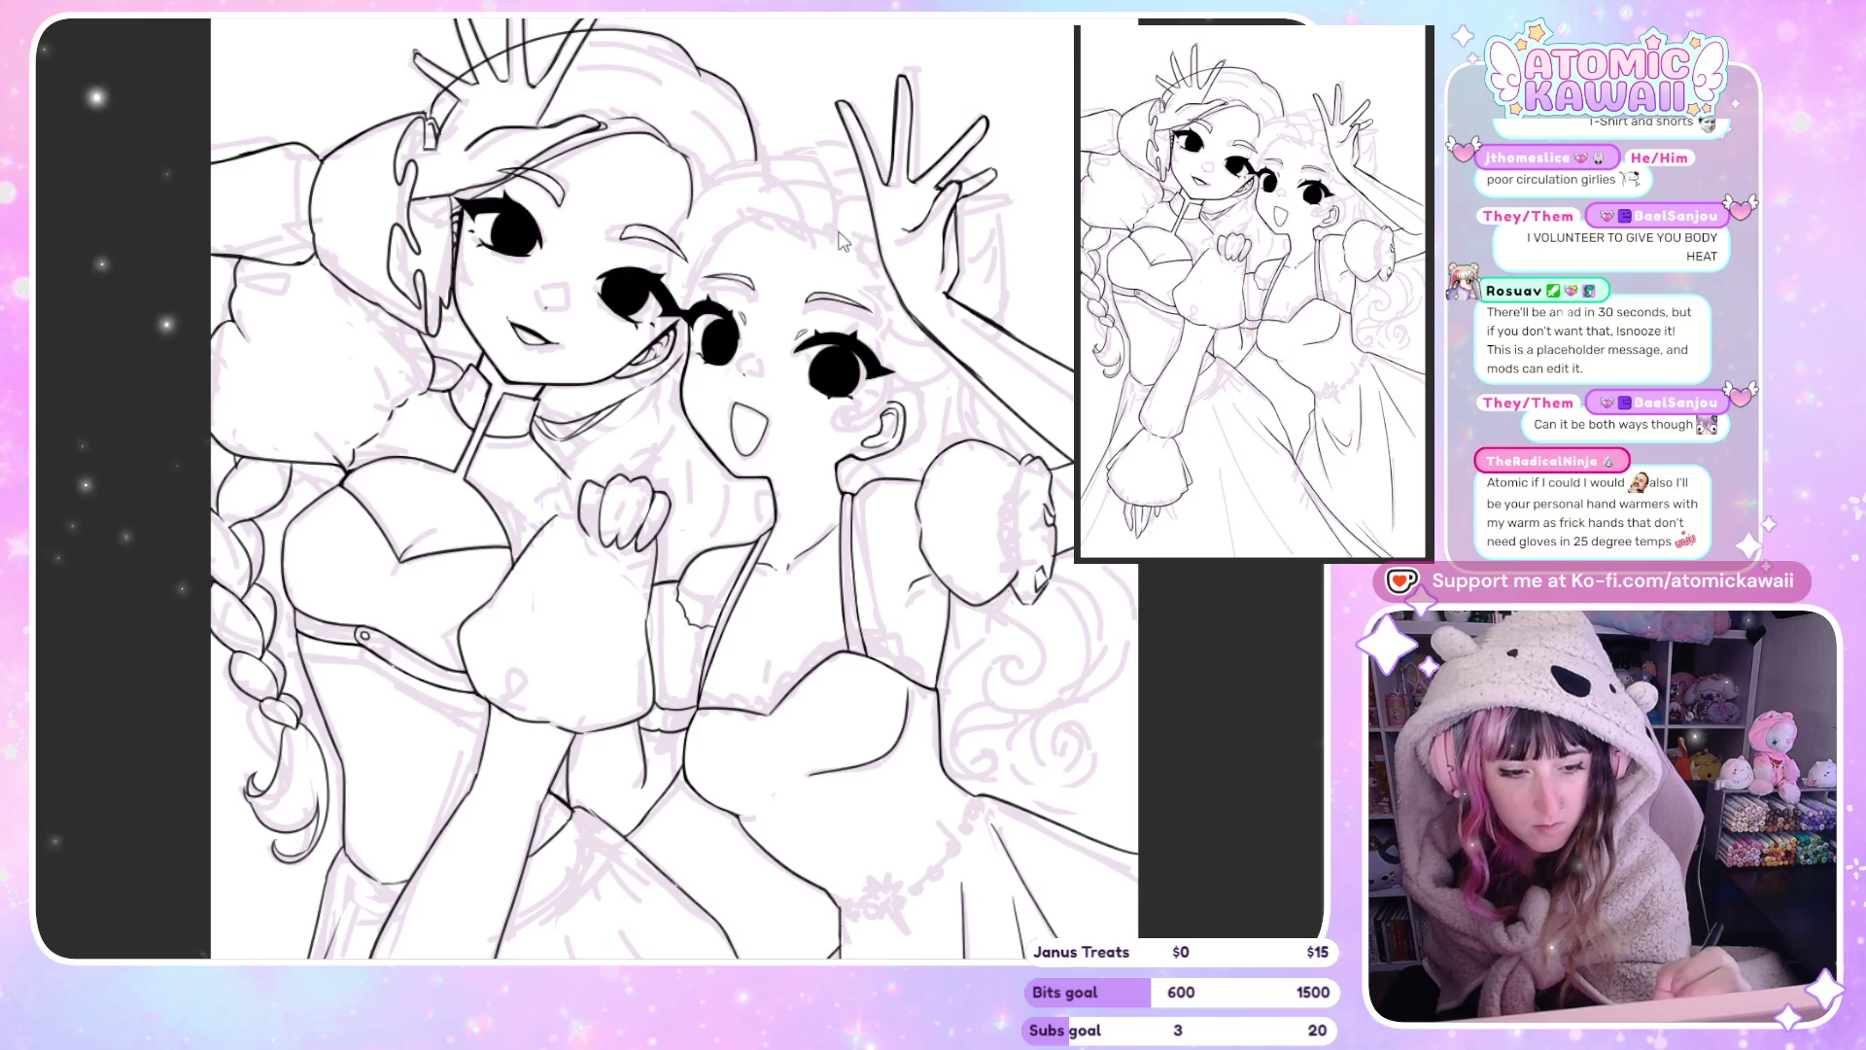
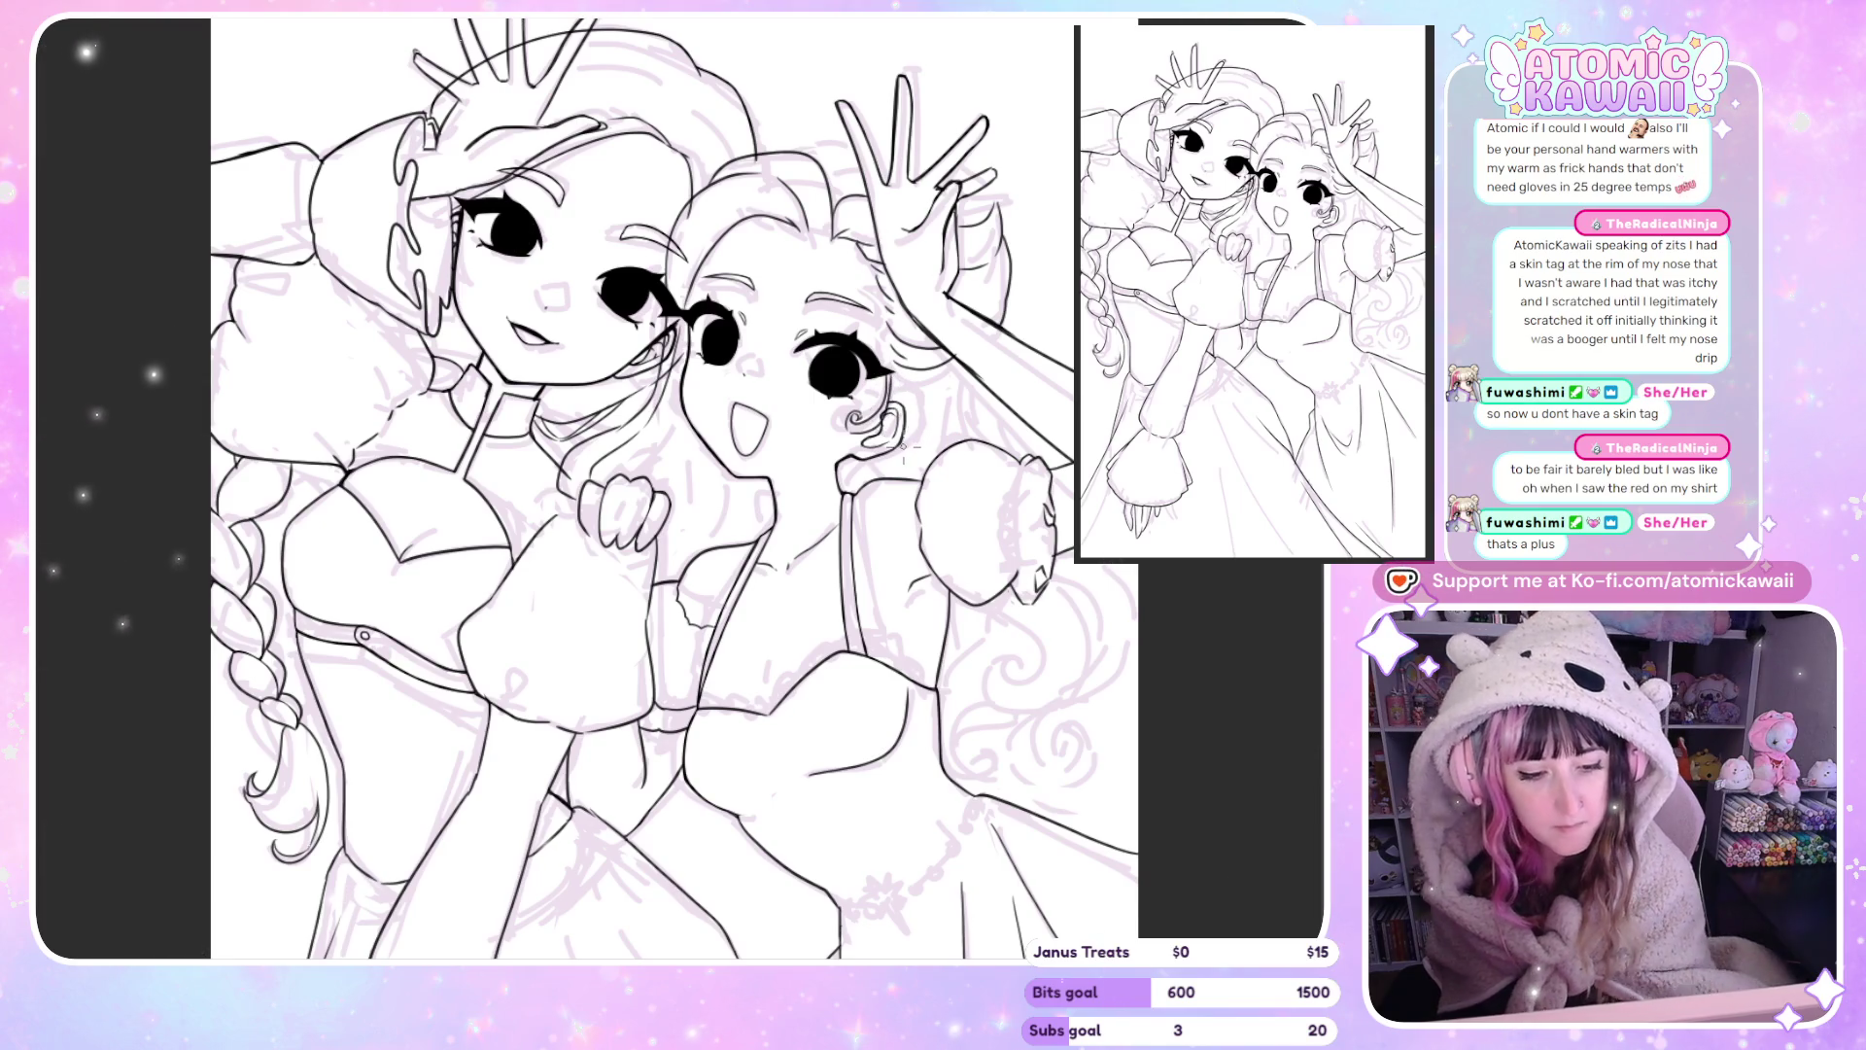
Zoom in and ink the right princess's inner-ear line and a curl beside her ear.
scroll(852, 461, up, 3)
drag(851, 378, 904, 360)
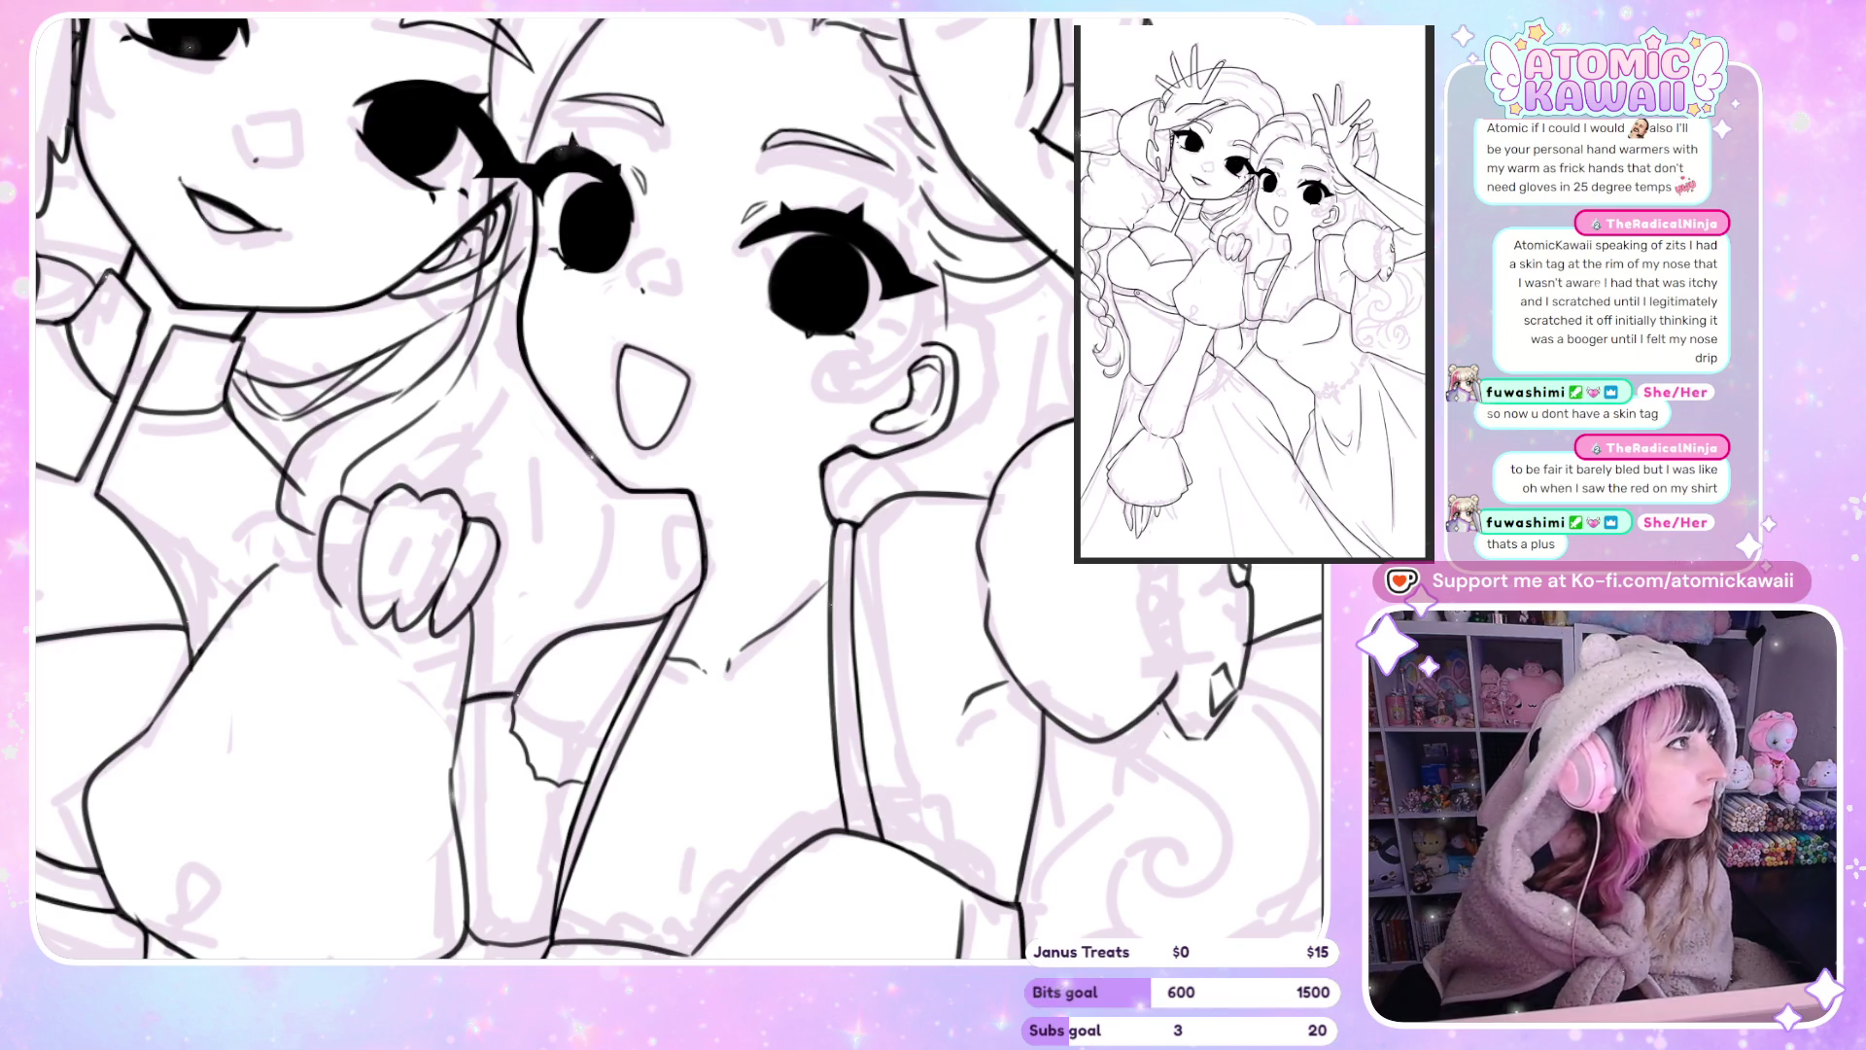
drag(913, 388, 855, 374)
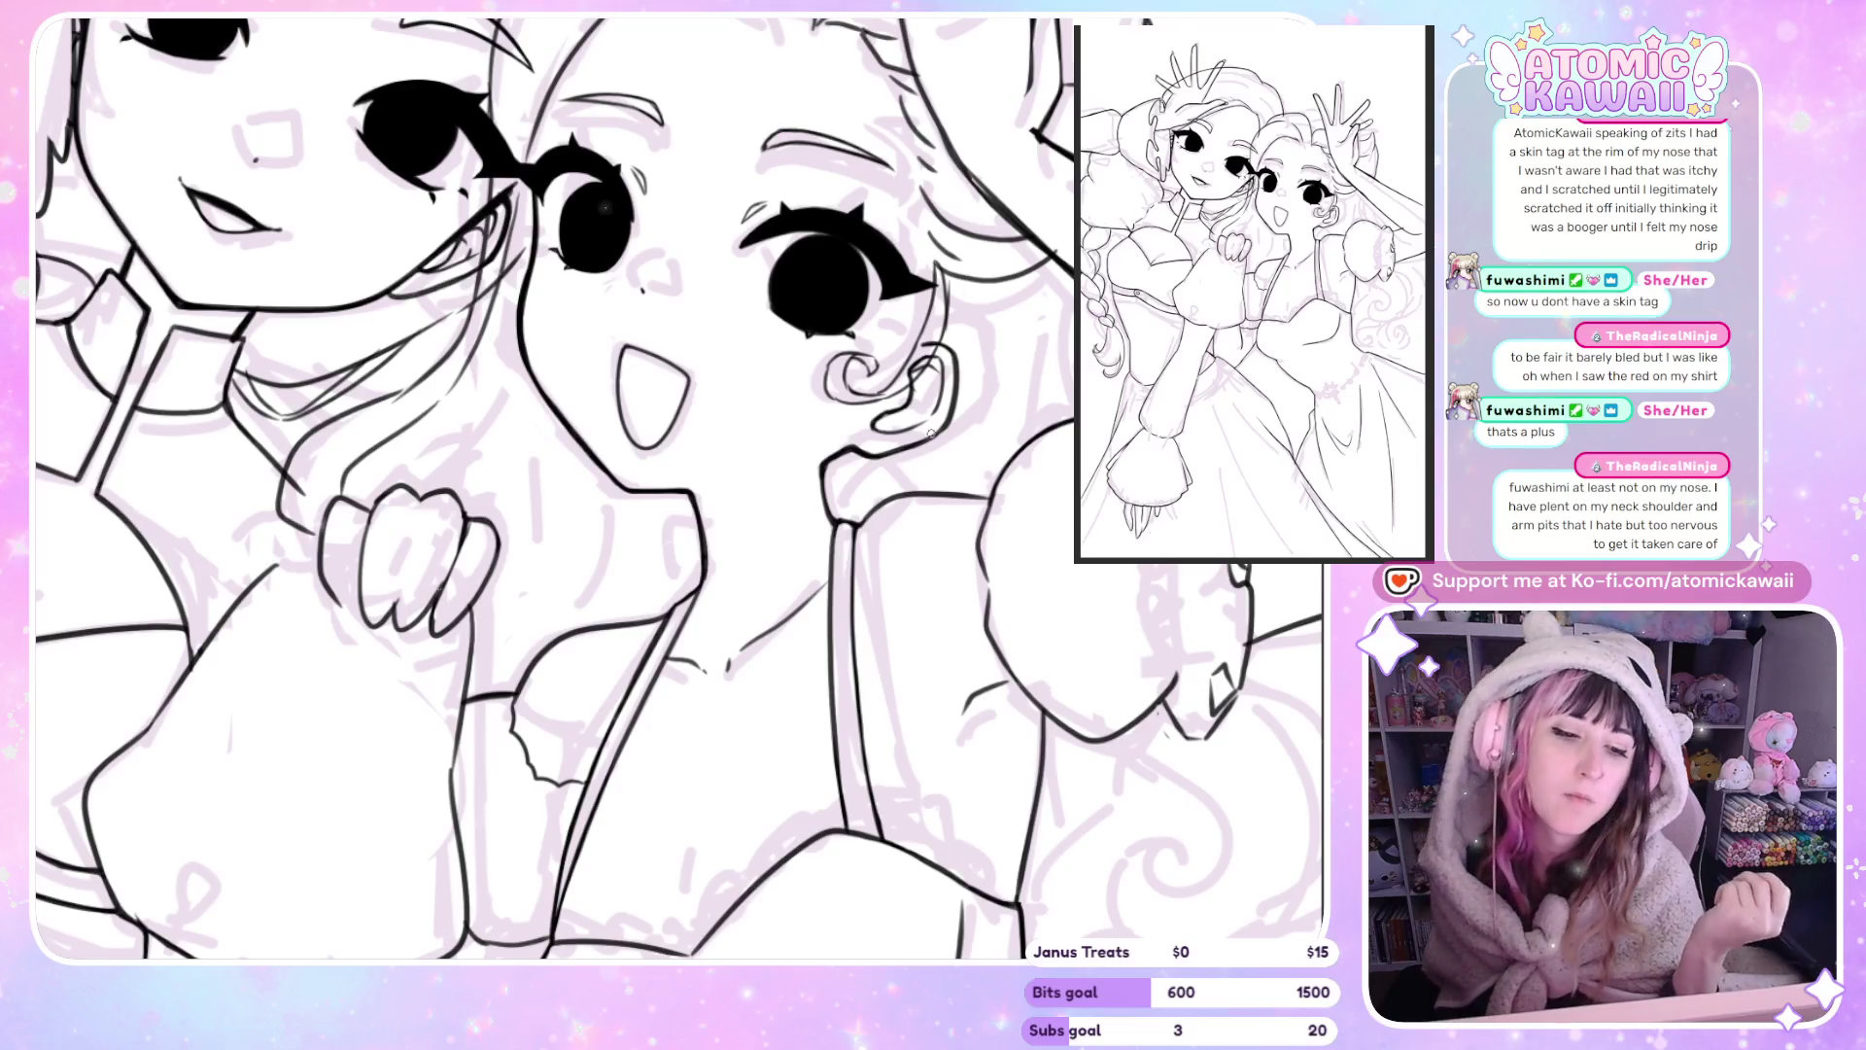
Zoom out and back in, then lasso the new ear curl for reshaping.
scroll(930, 435, down, 3)
scroll(1038, 379, down, 2)
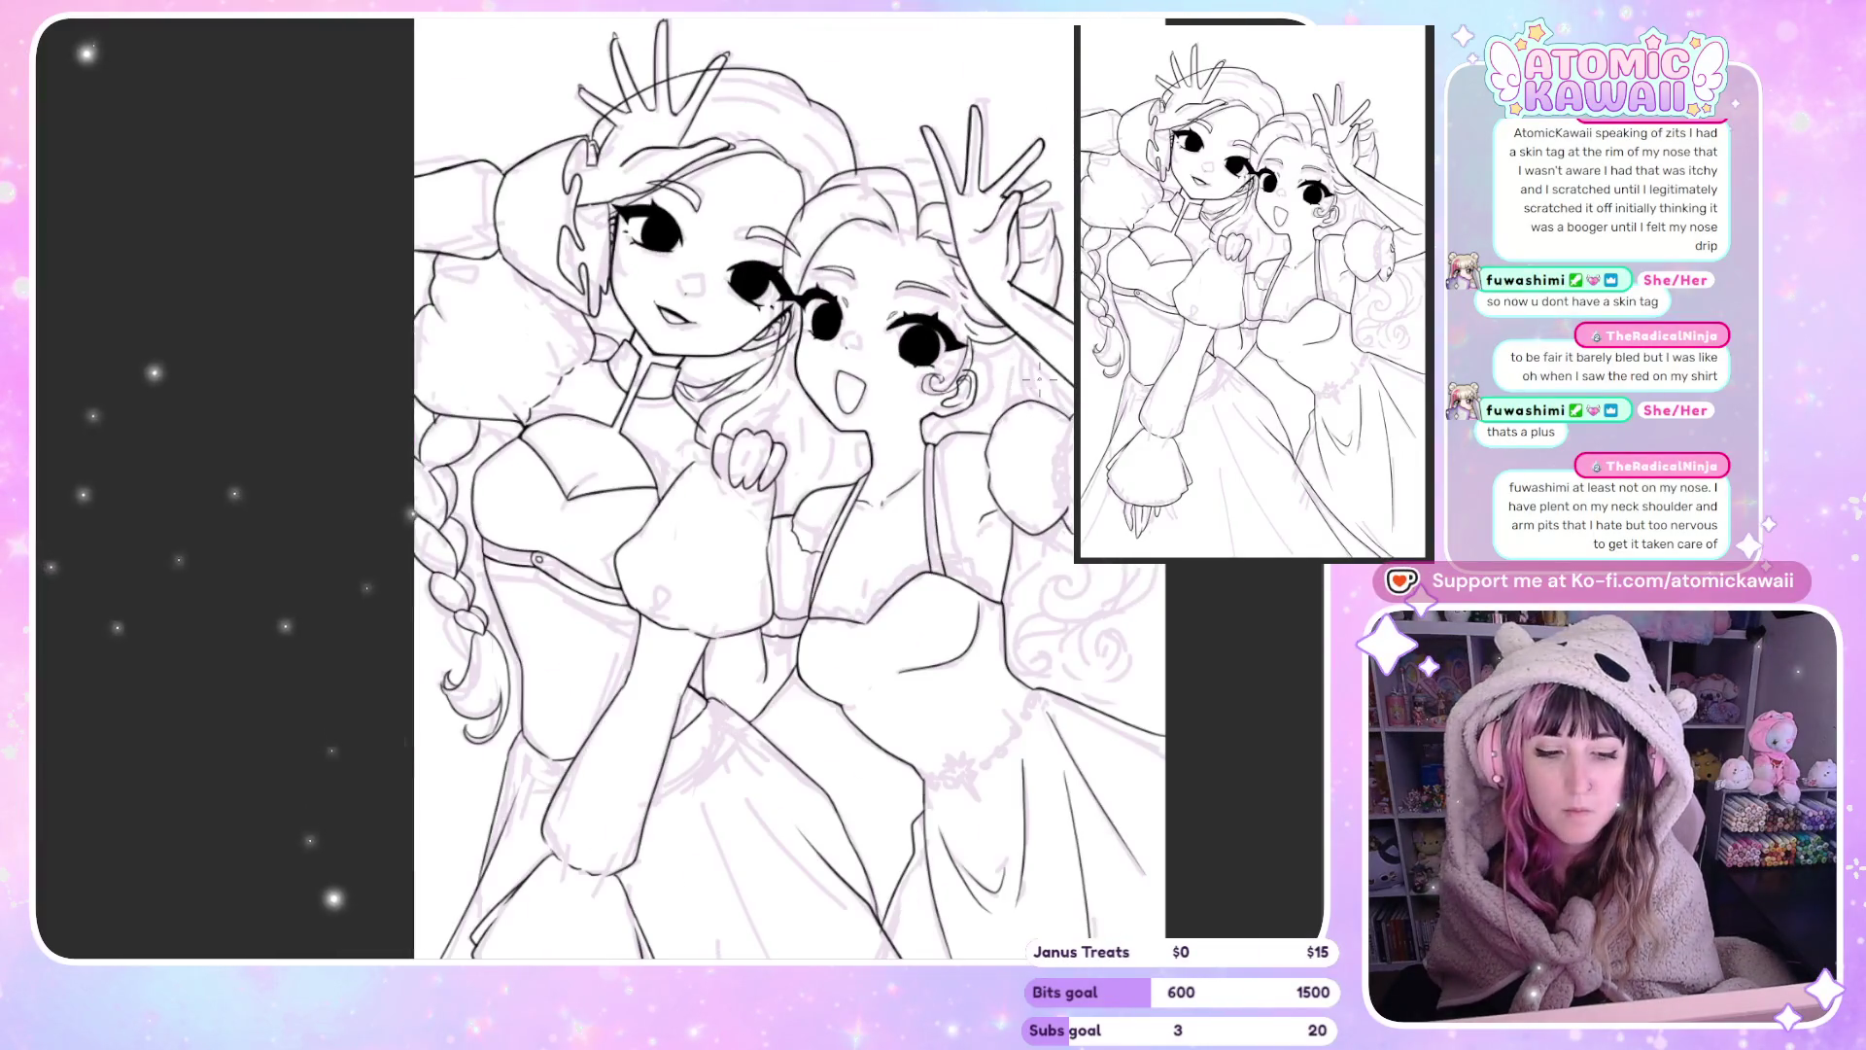
scroll(949, 455, up, 2)
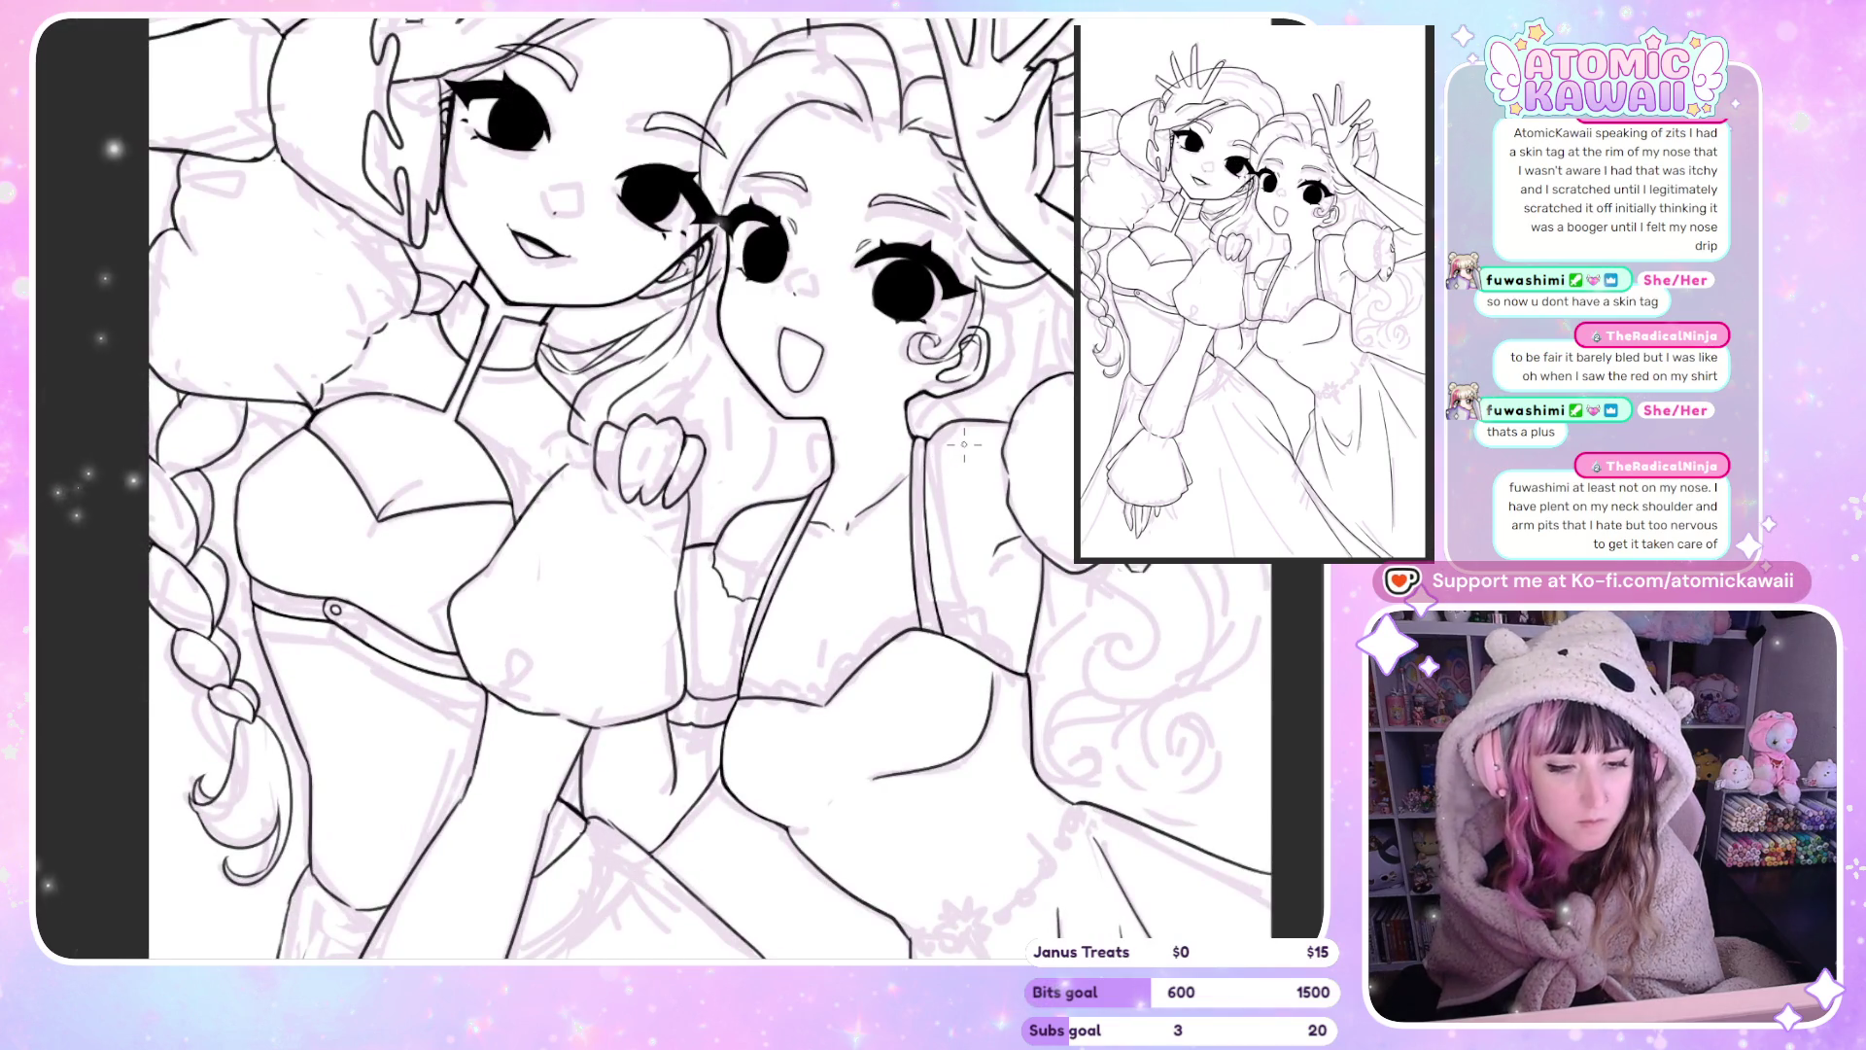
scroll(964, 444, up, 2)
scroll(964, 444, up, 1)
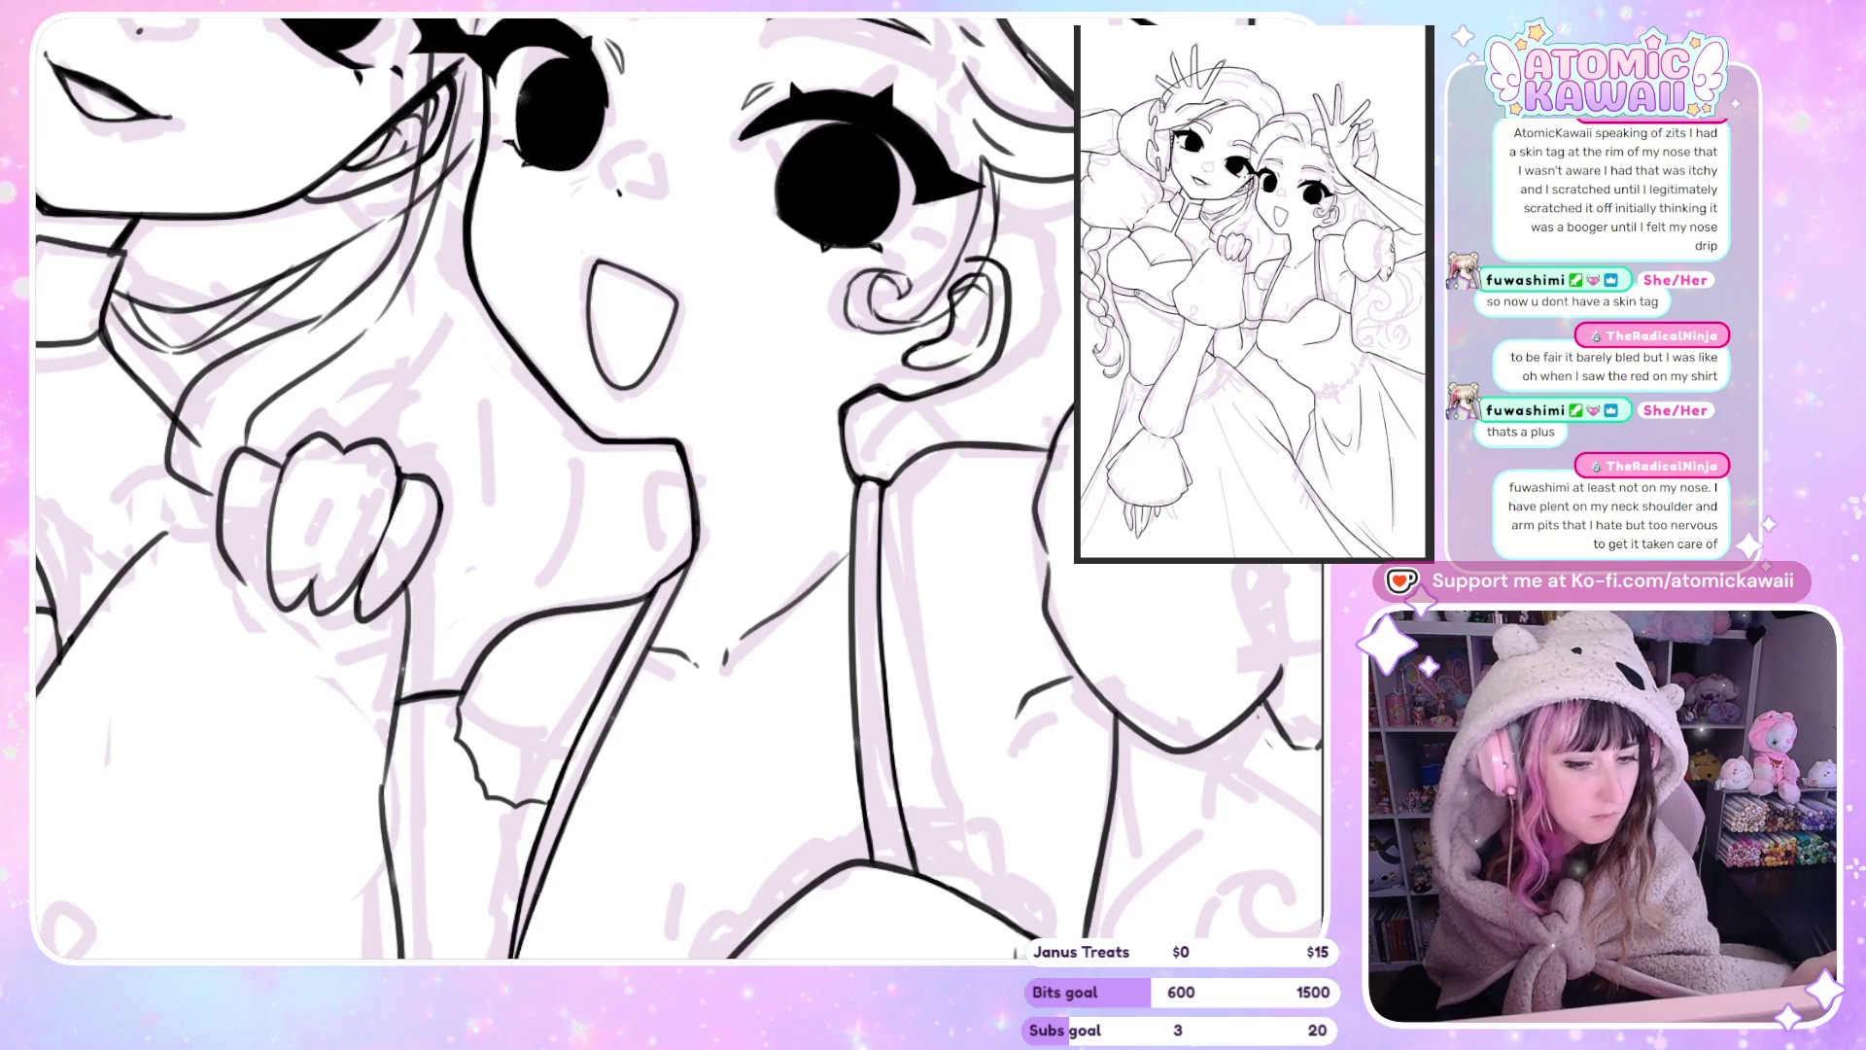
drag(848, 260, 855, 257)
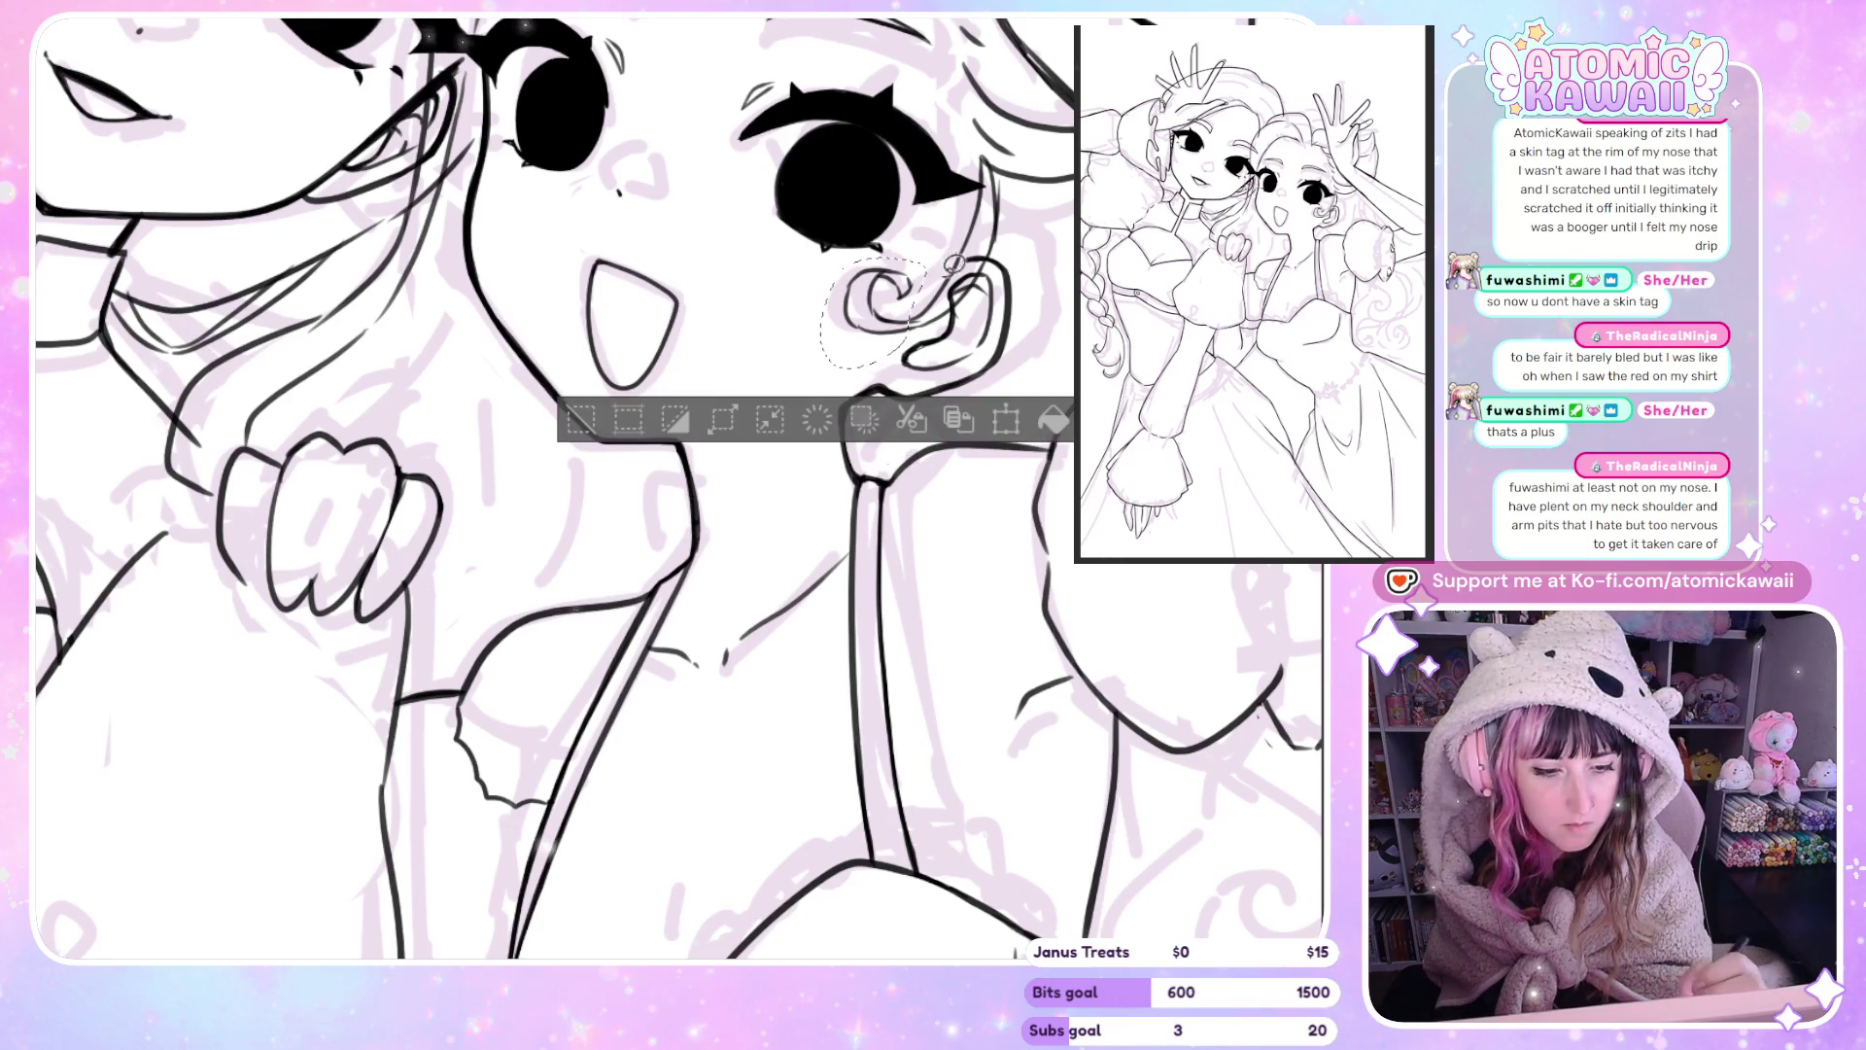
Narrow the ear curl from its left side, then mirror-check the face.
click(1006, 422)
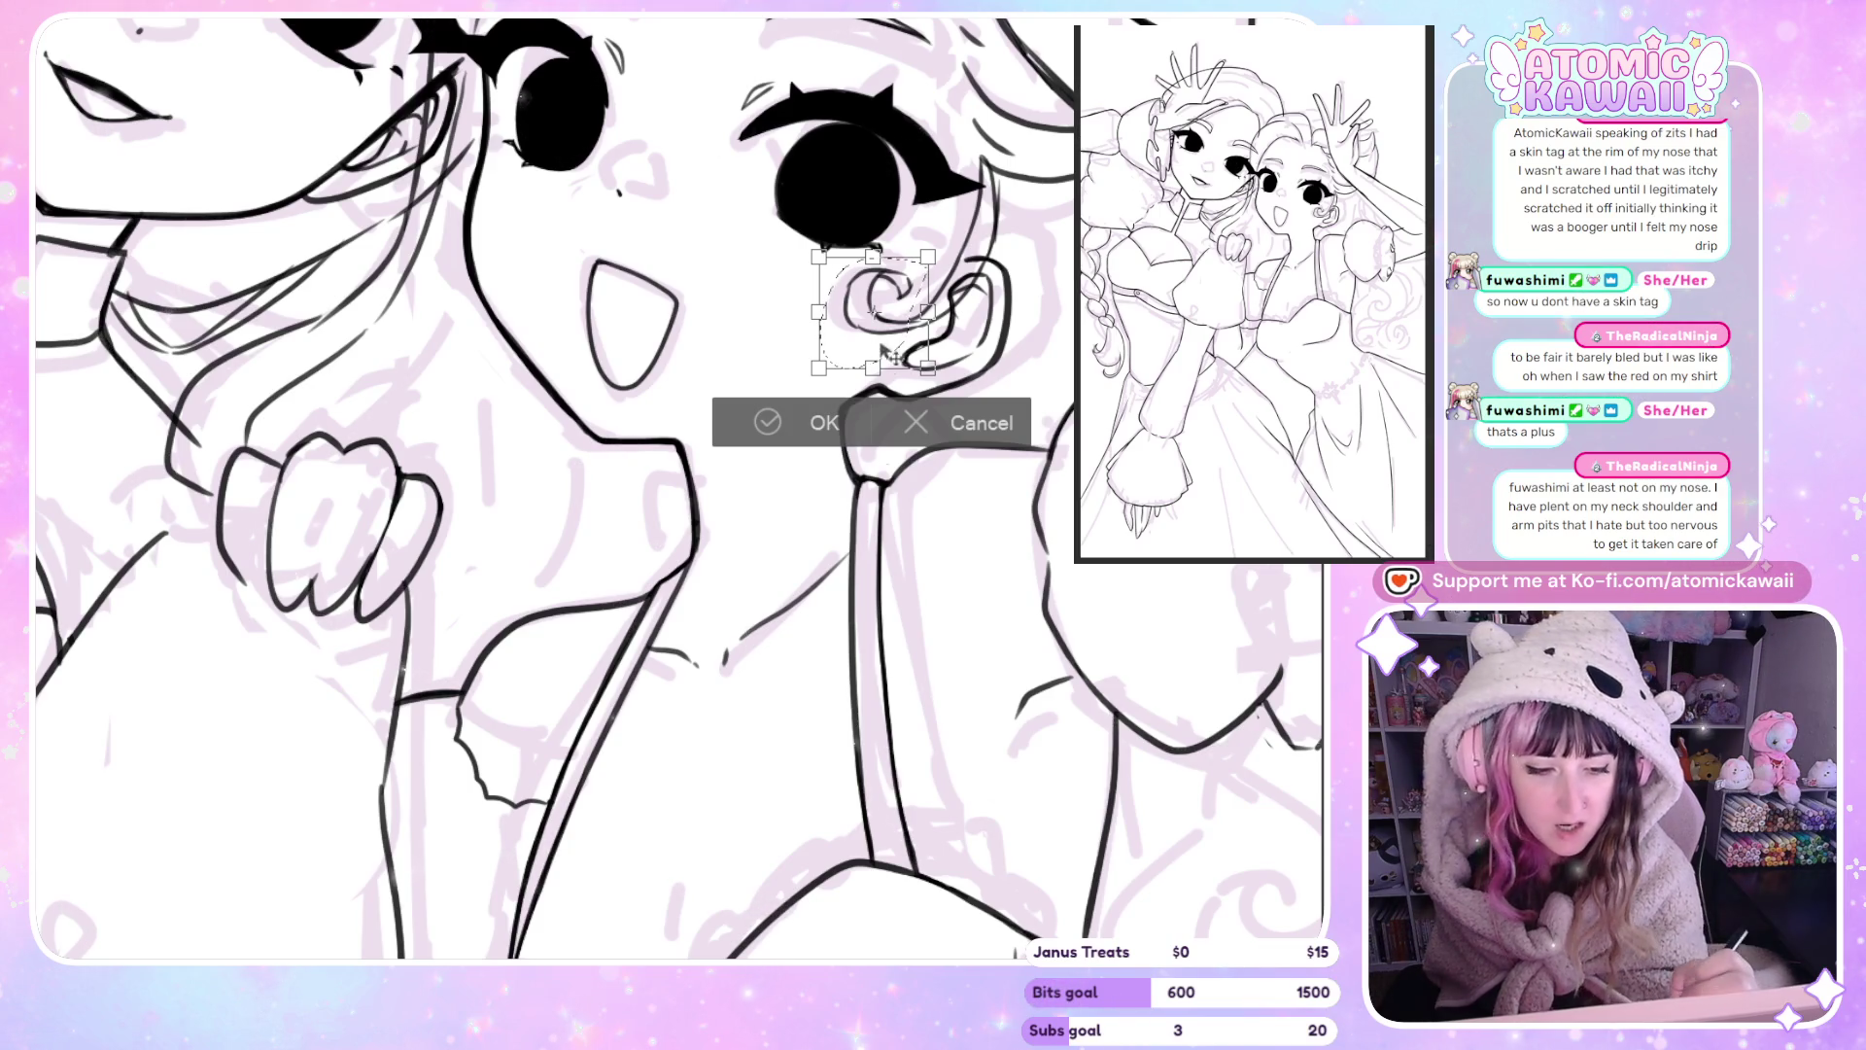
drag(819, 312, 838, 312)
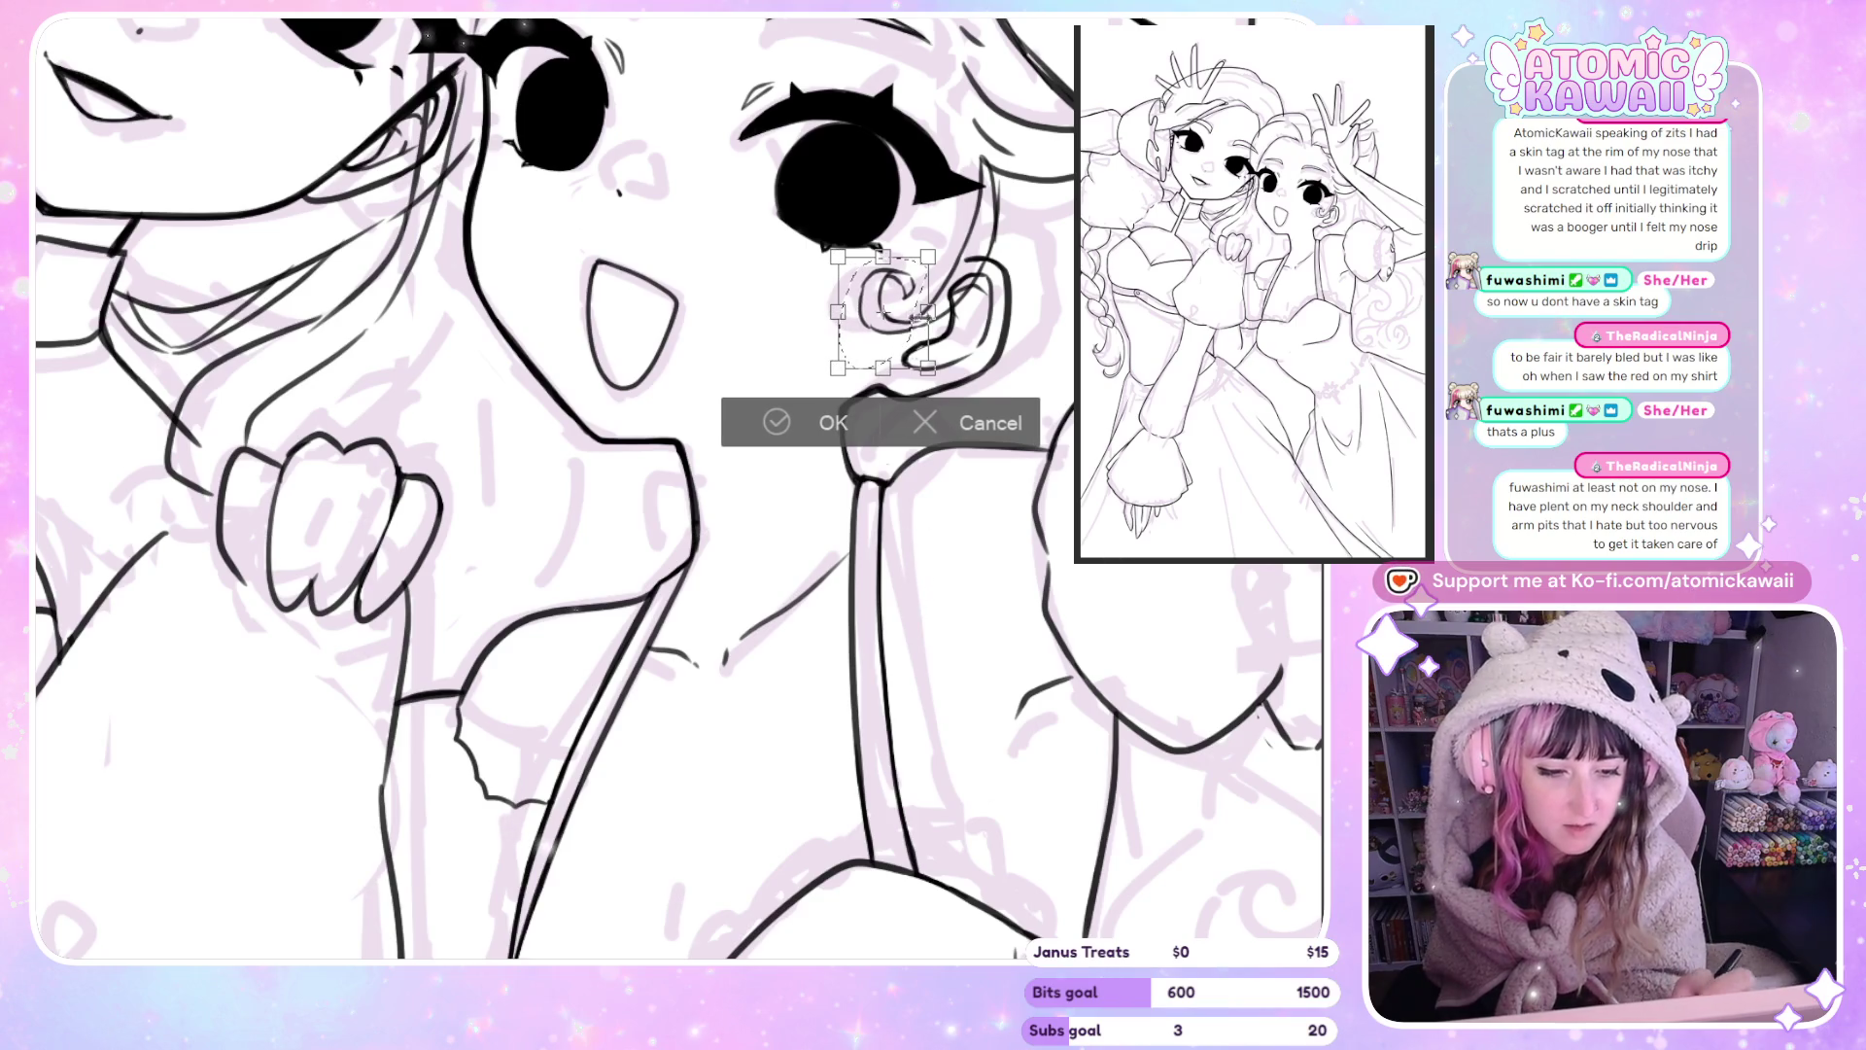
click(837, 424)
key(h)
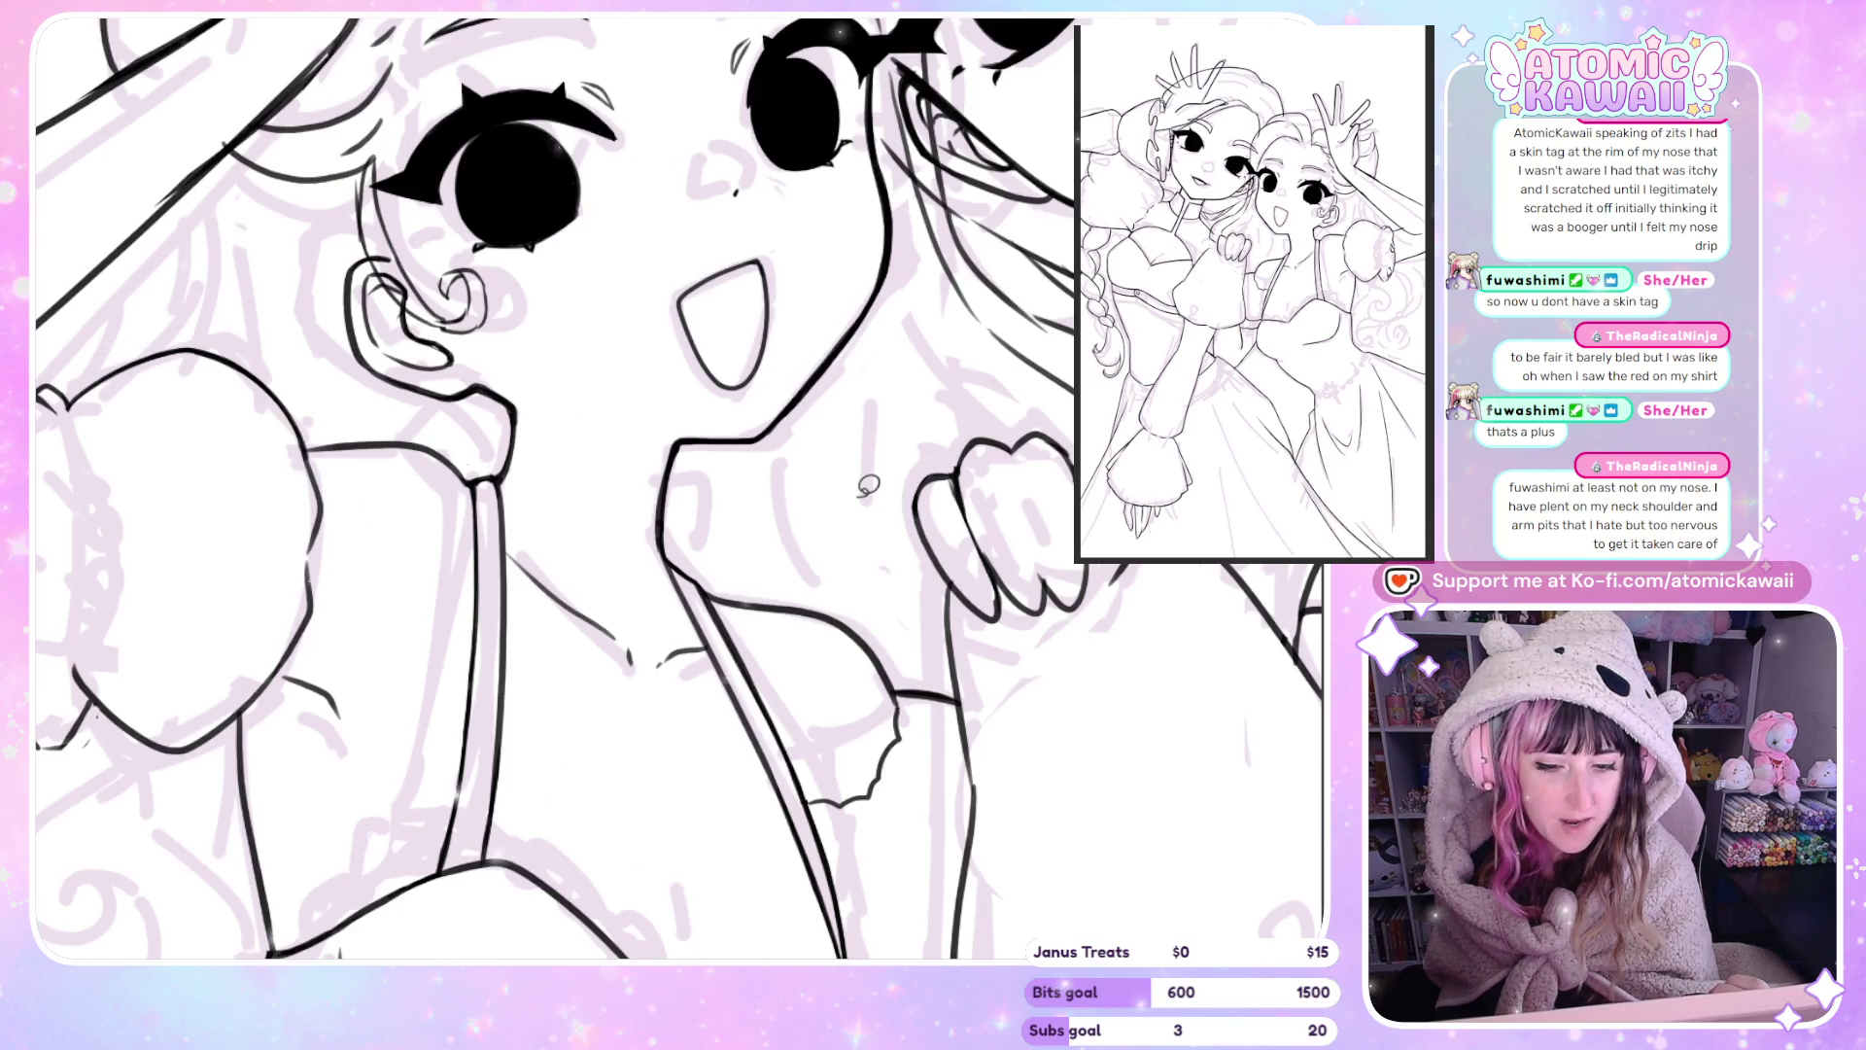
key(h)
Reselect the ear curl and squash it shorter from top and bottom.
key(ctrl+shift+d)
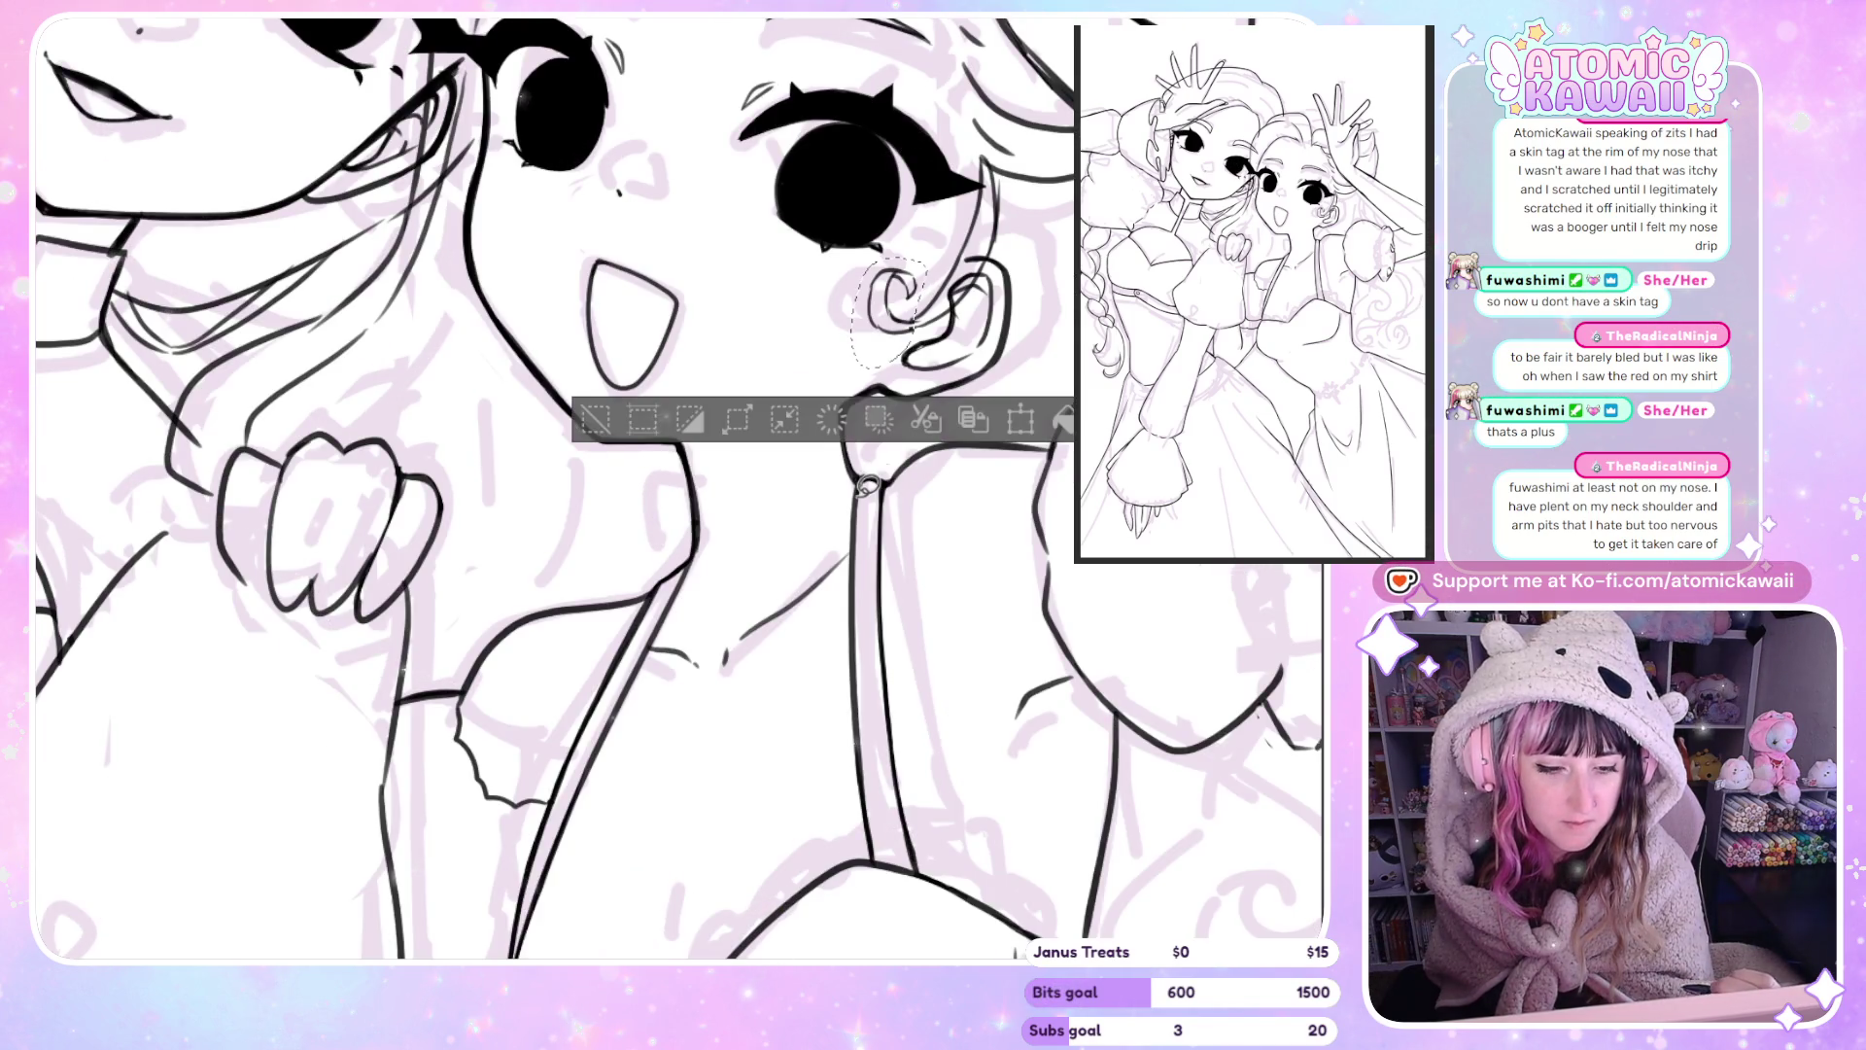
key(ctrl+t)
drag(888, 256, 889, 269)
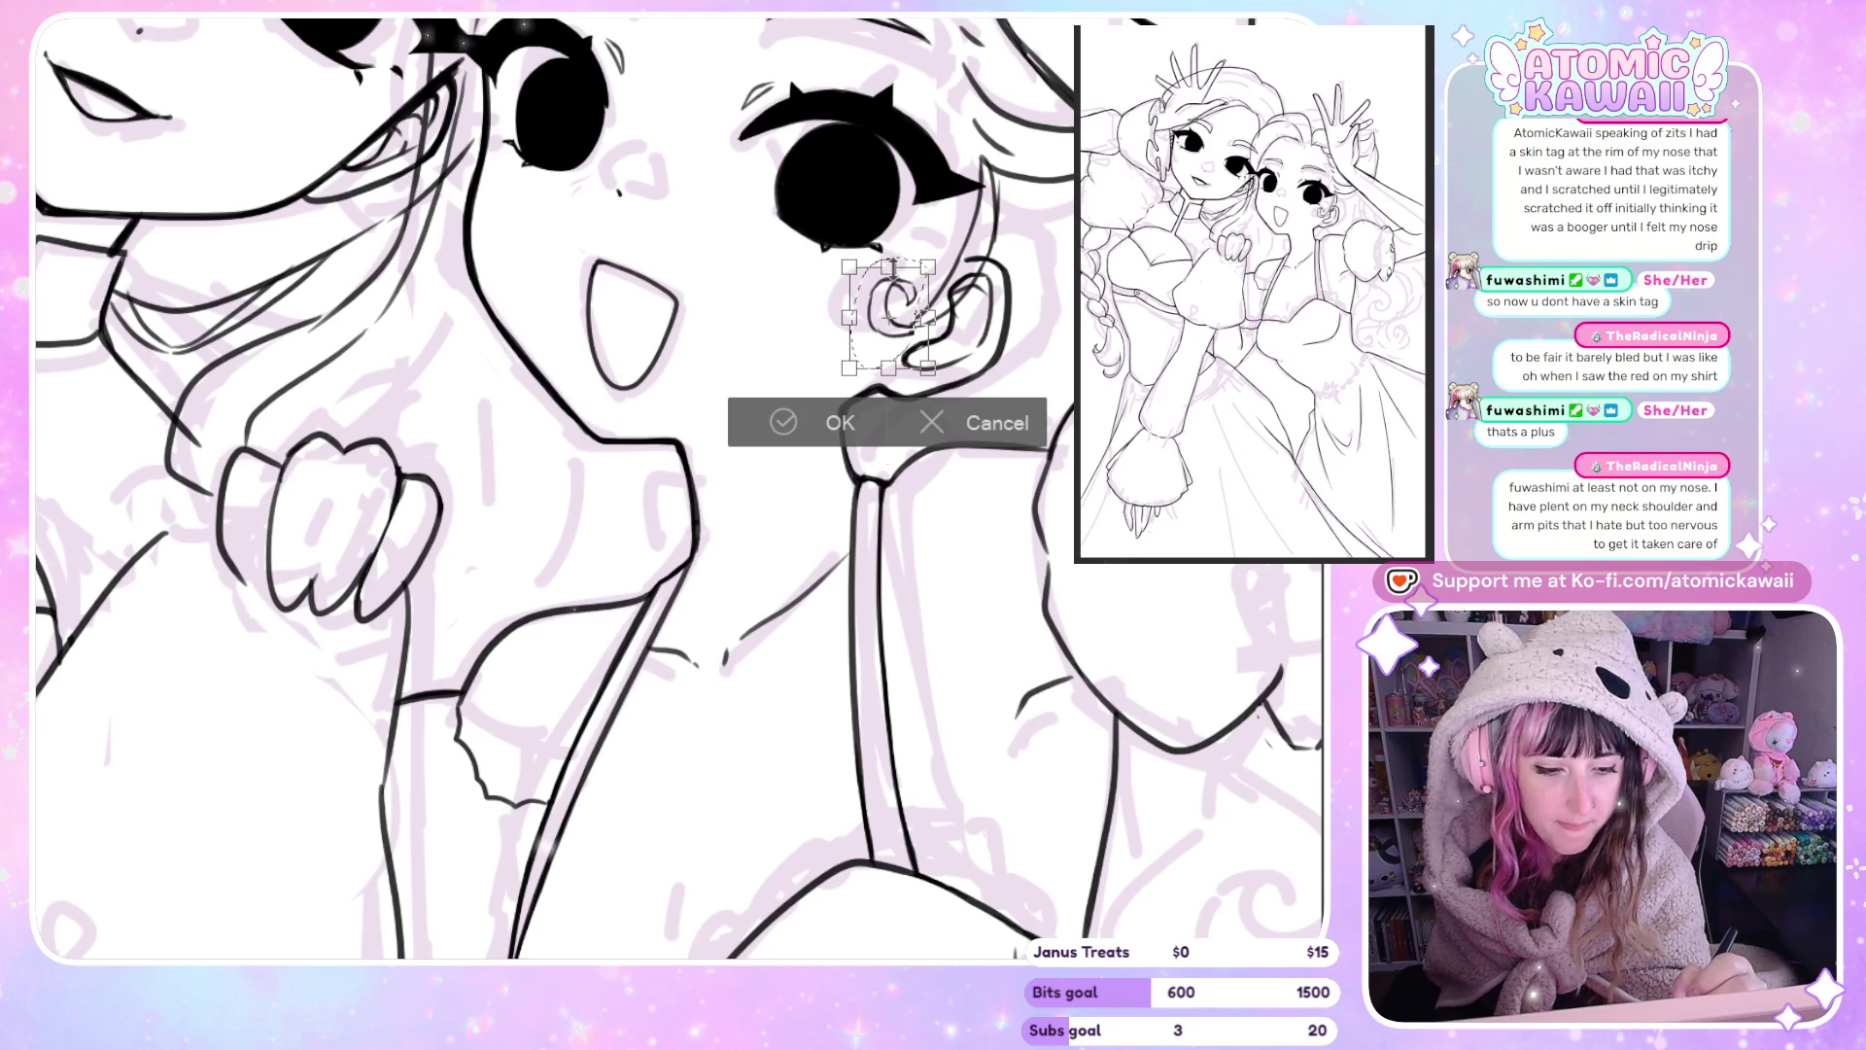
drag(894, 365, 894, 355)
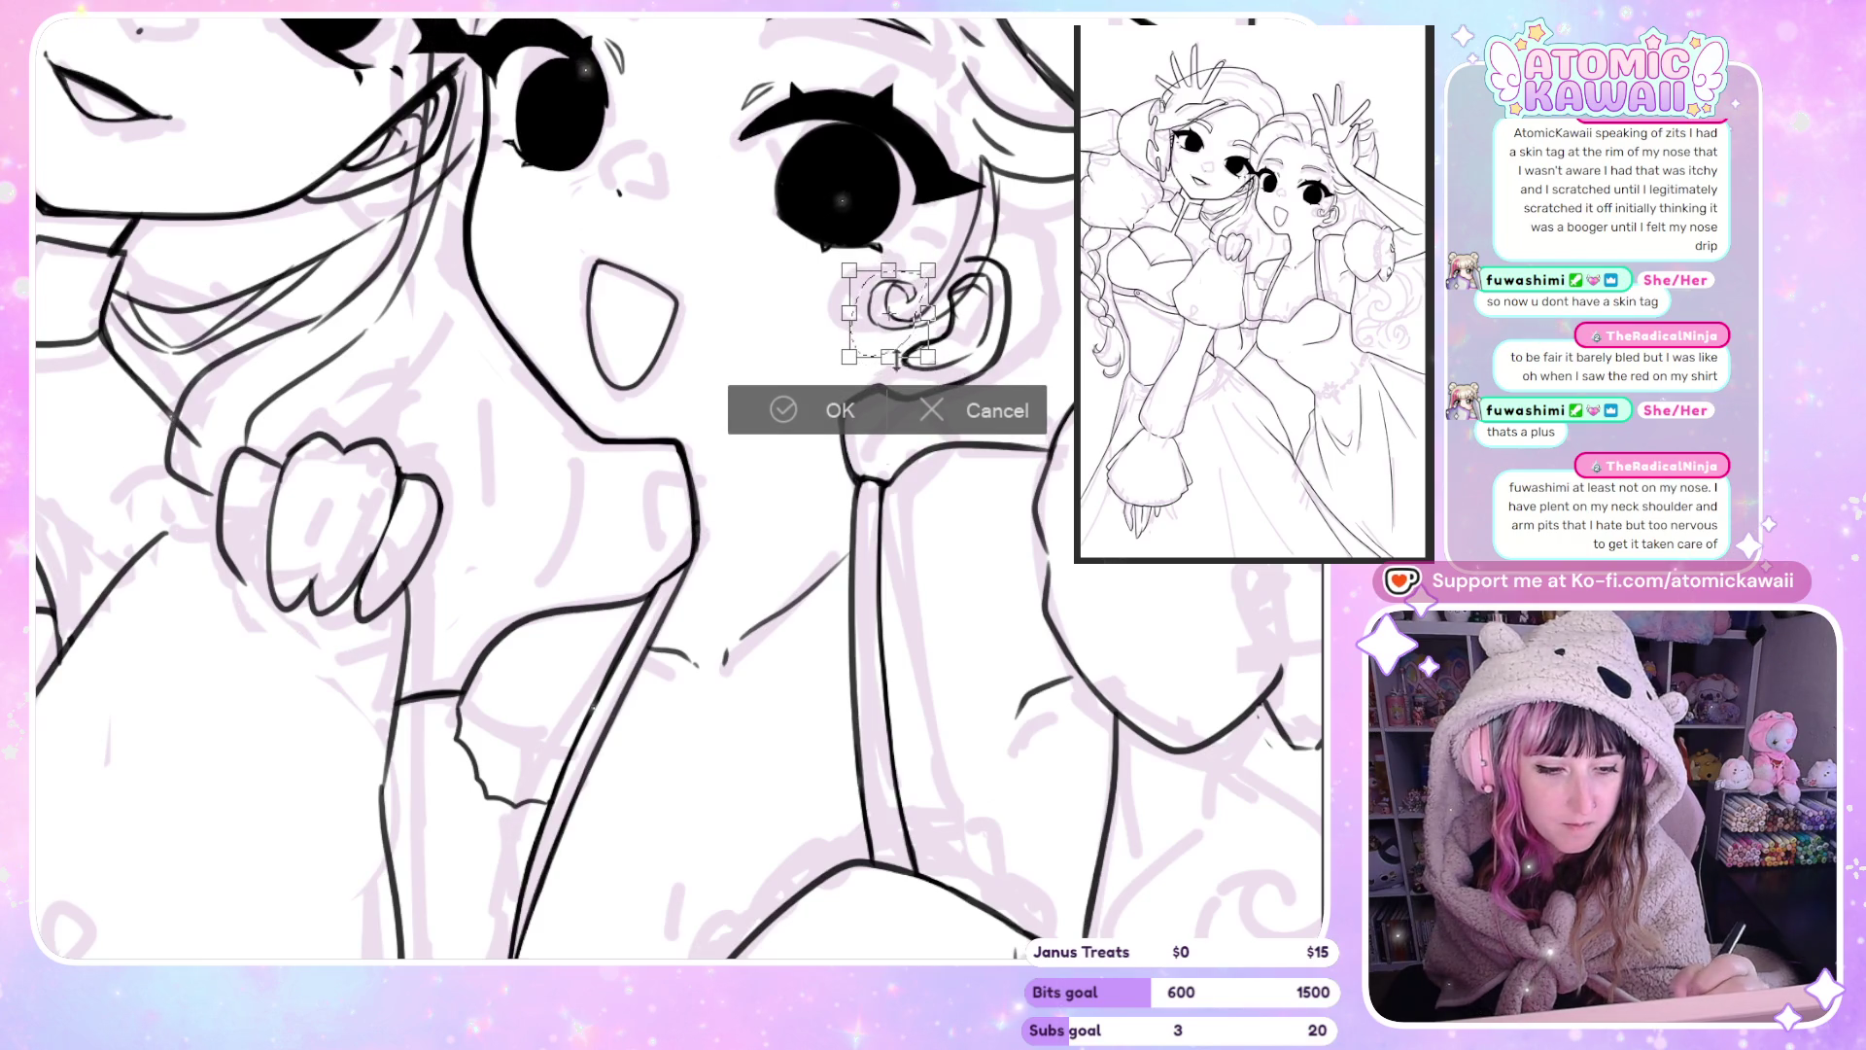
key(Return)
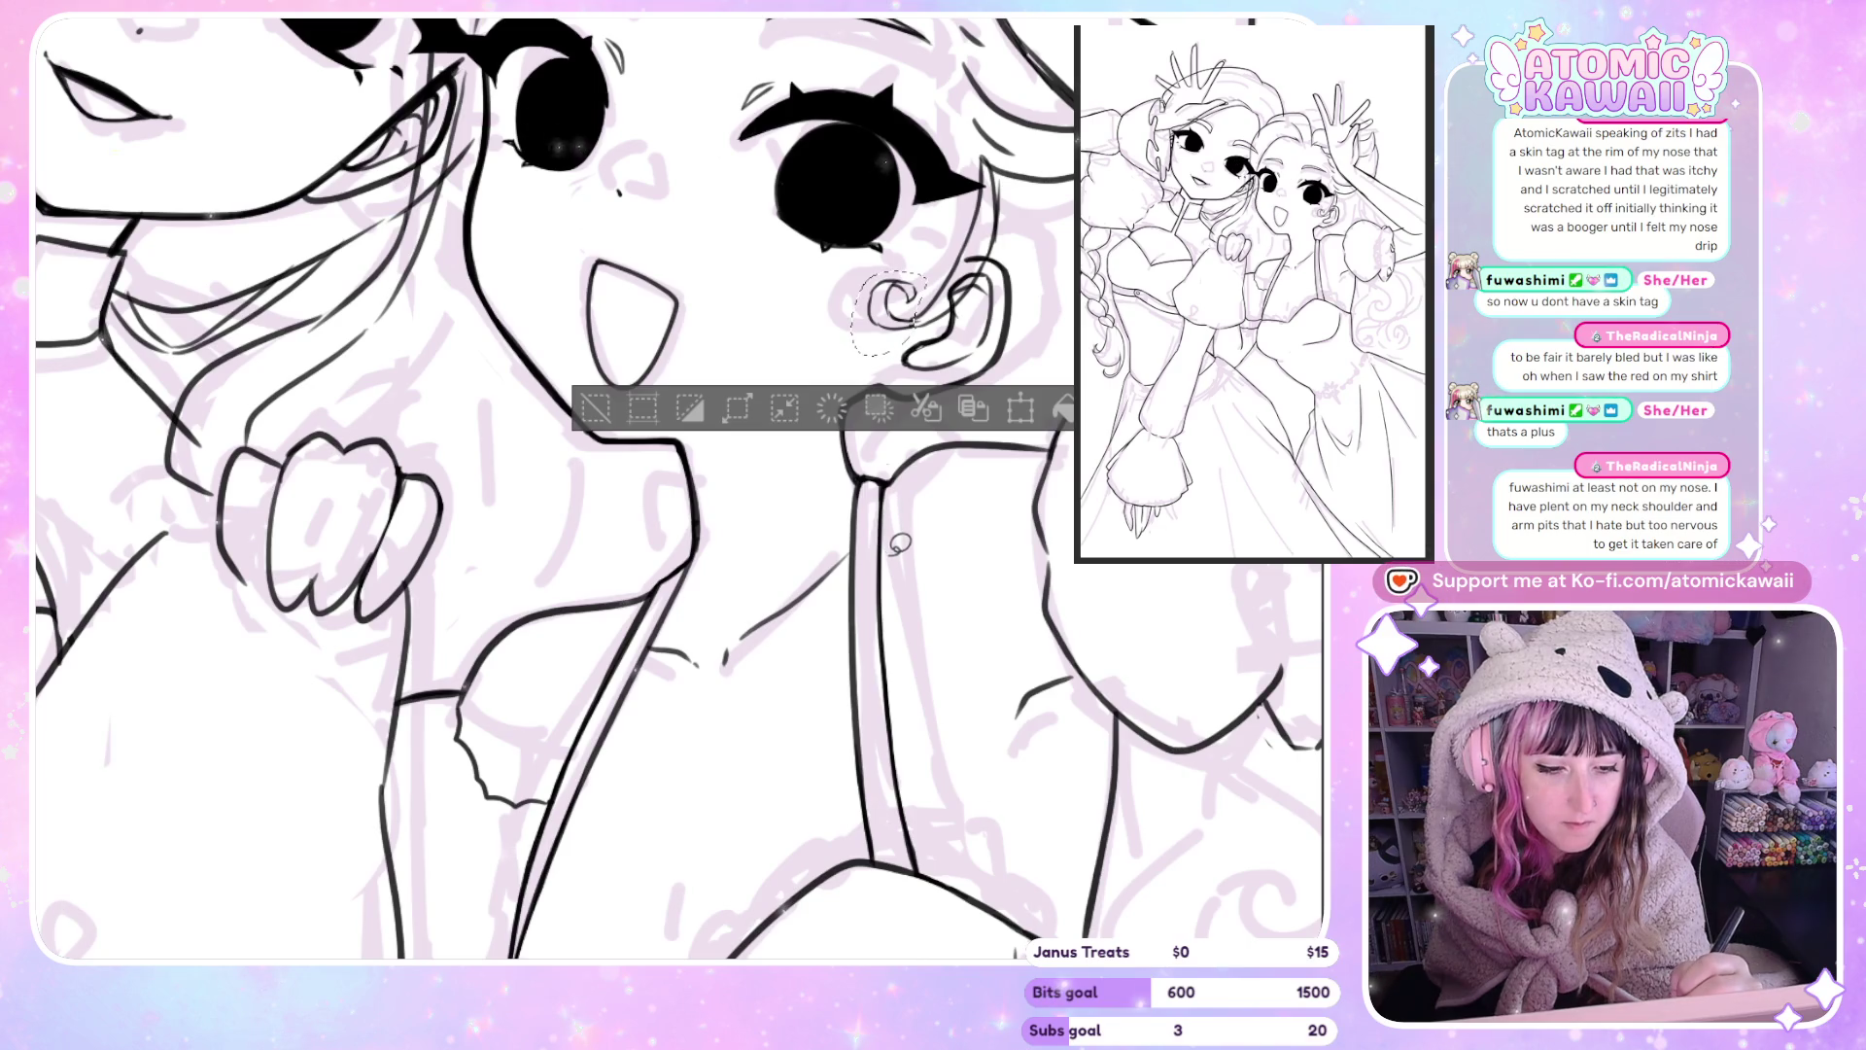
key(ctrl+d)
key(h)
key(h)
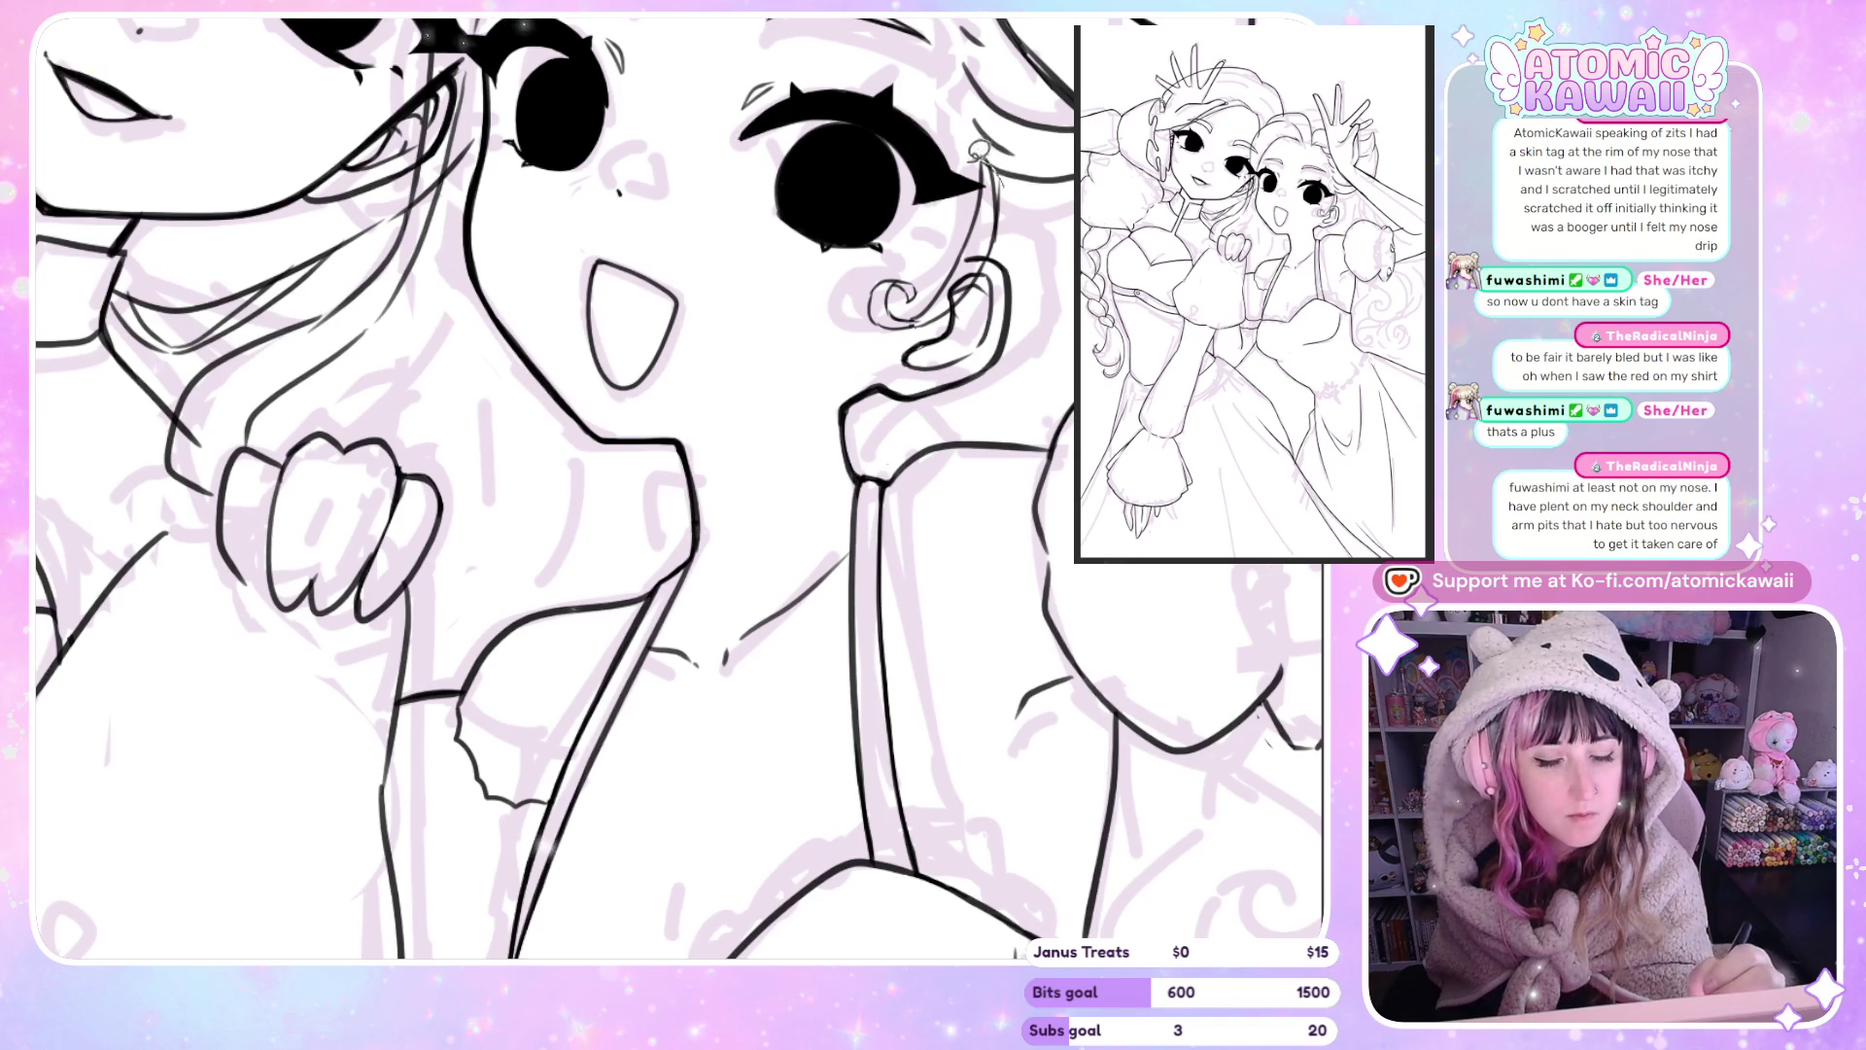
Nudge the ear curl slightly left and down and narrow it a little more.
drag(971, 155, 962, 163)
key(ctrl+t)
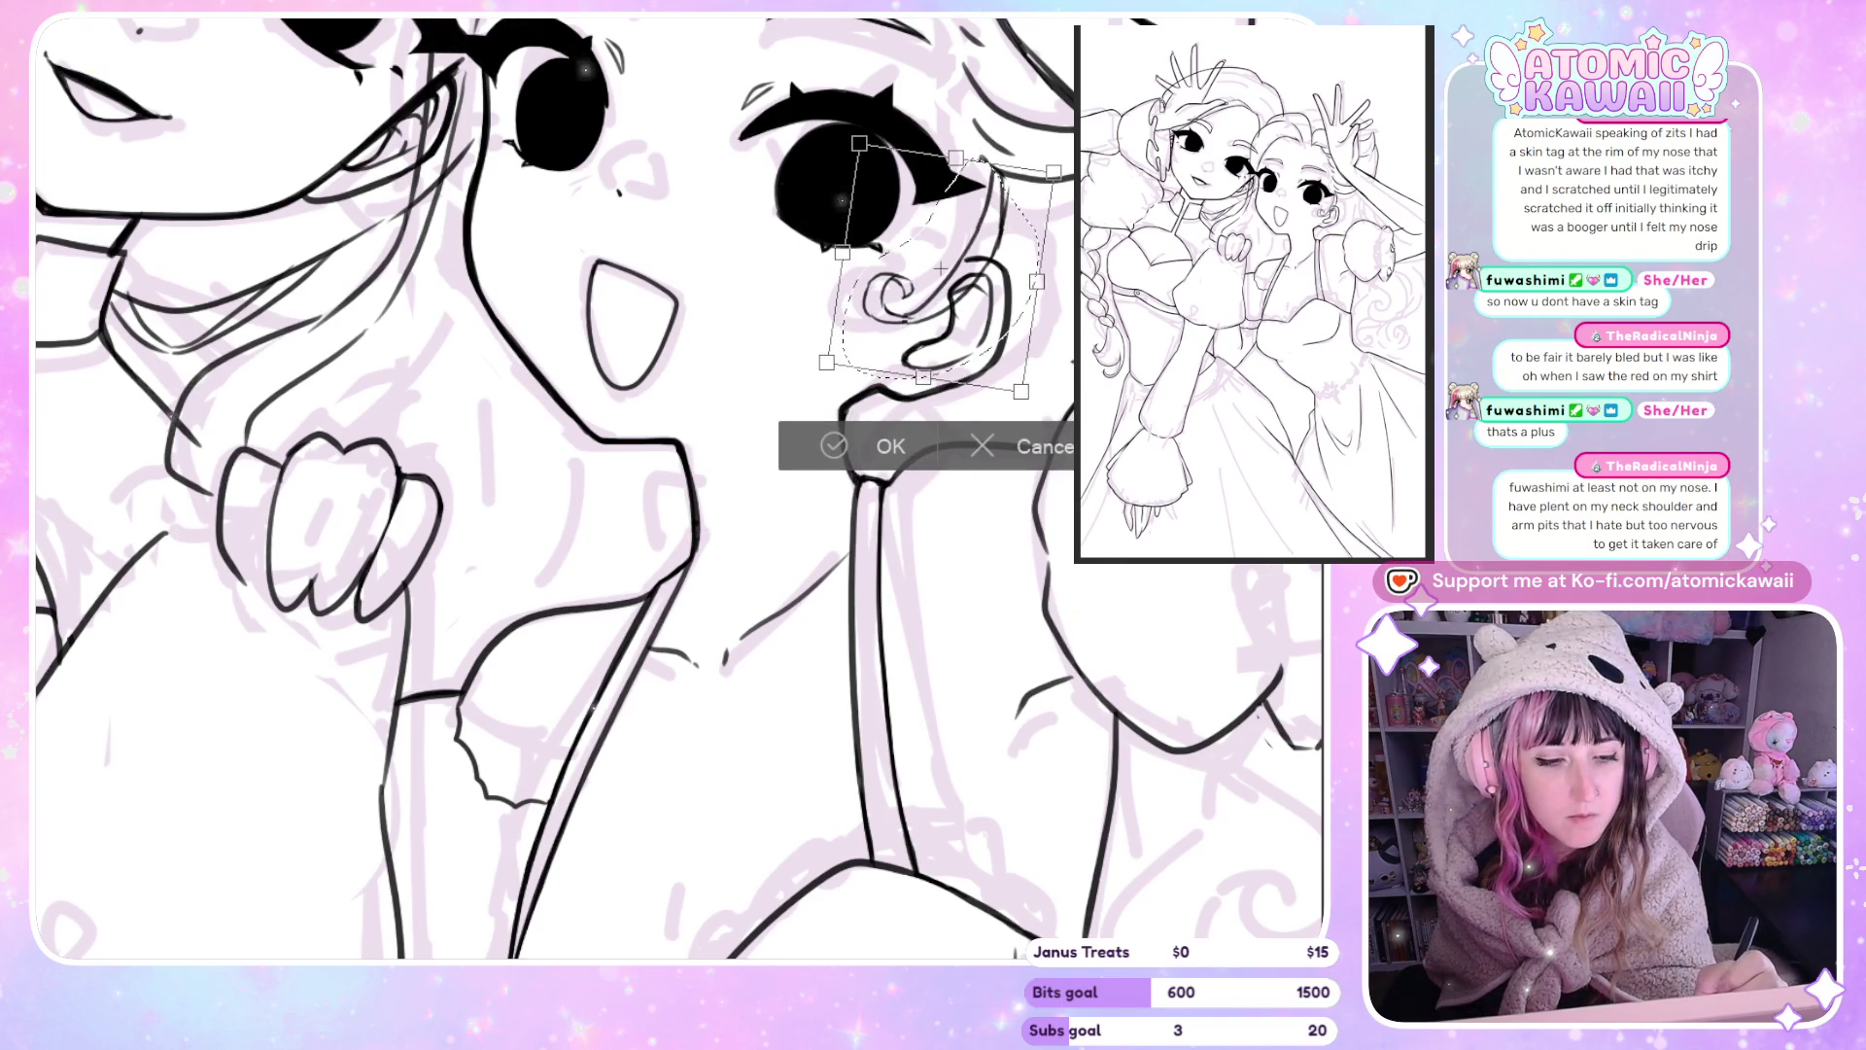
drag(1010, 351, 1001, 364)
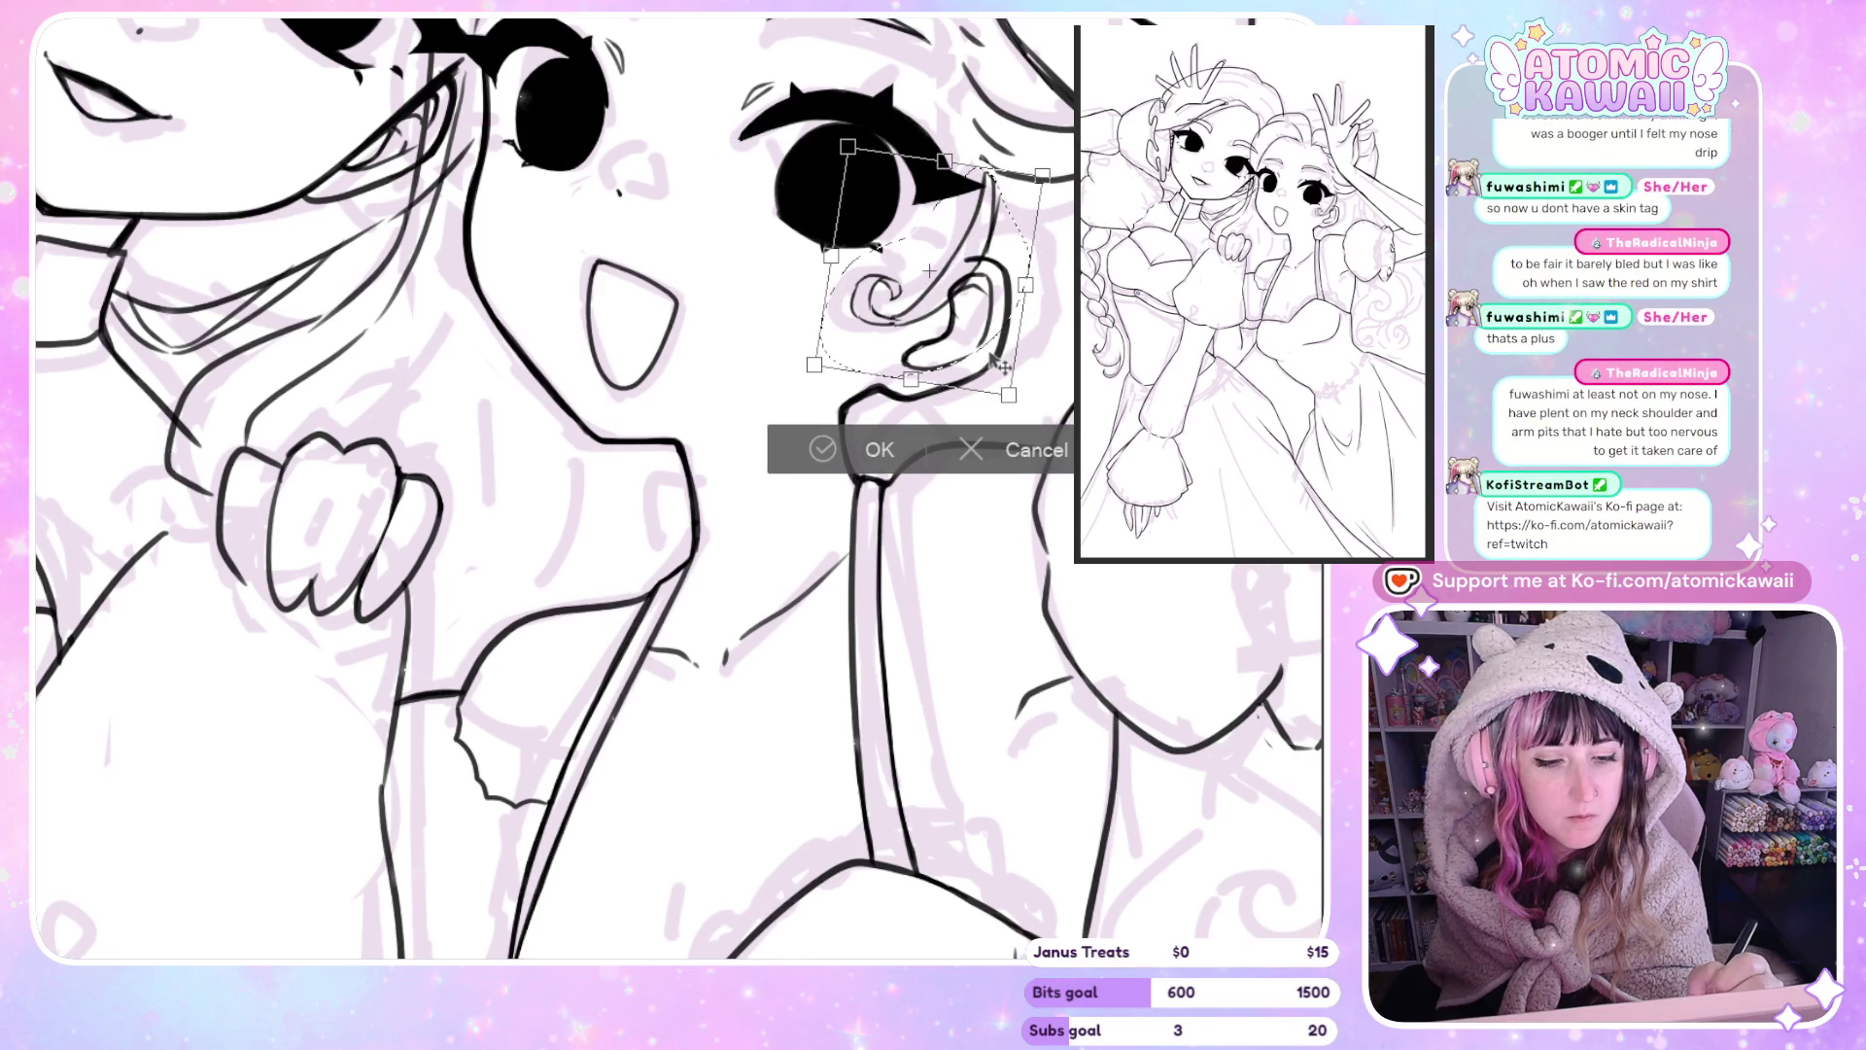
mouse_move(1004, 368)
mouse_down()
mouse_move(1008, 392)
mouse_move(993, 376)
mouse_up()
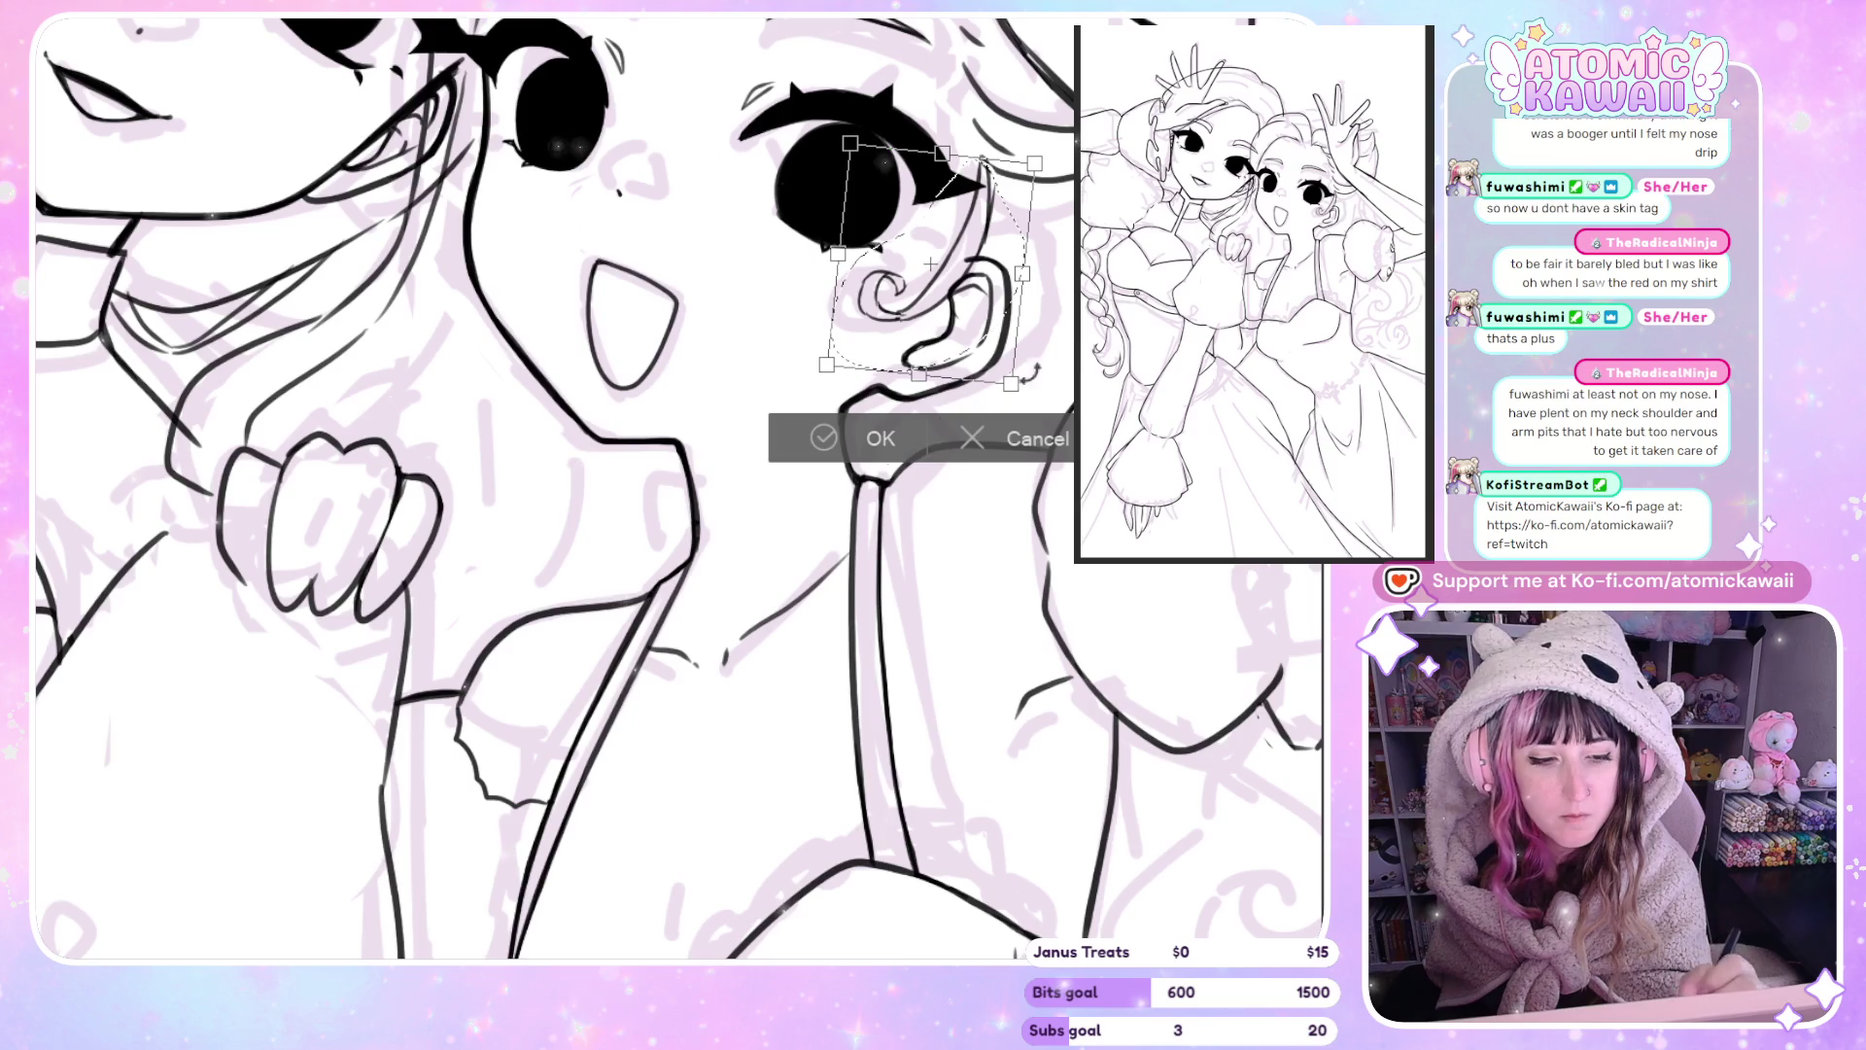
key(Return)
key(ctrl+d)
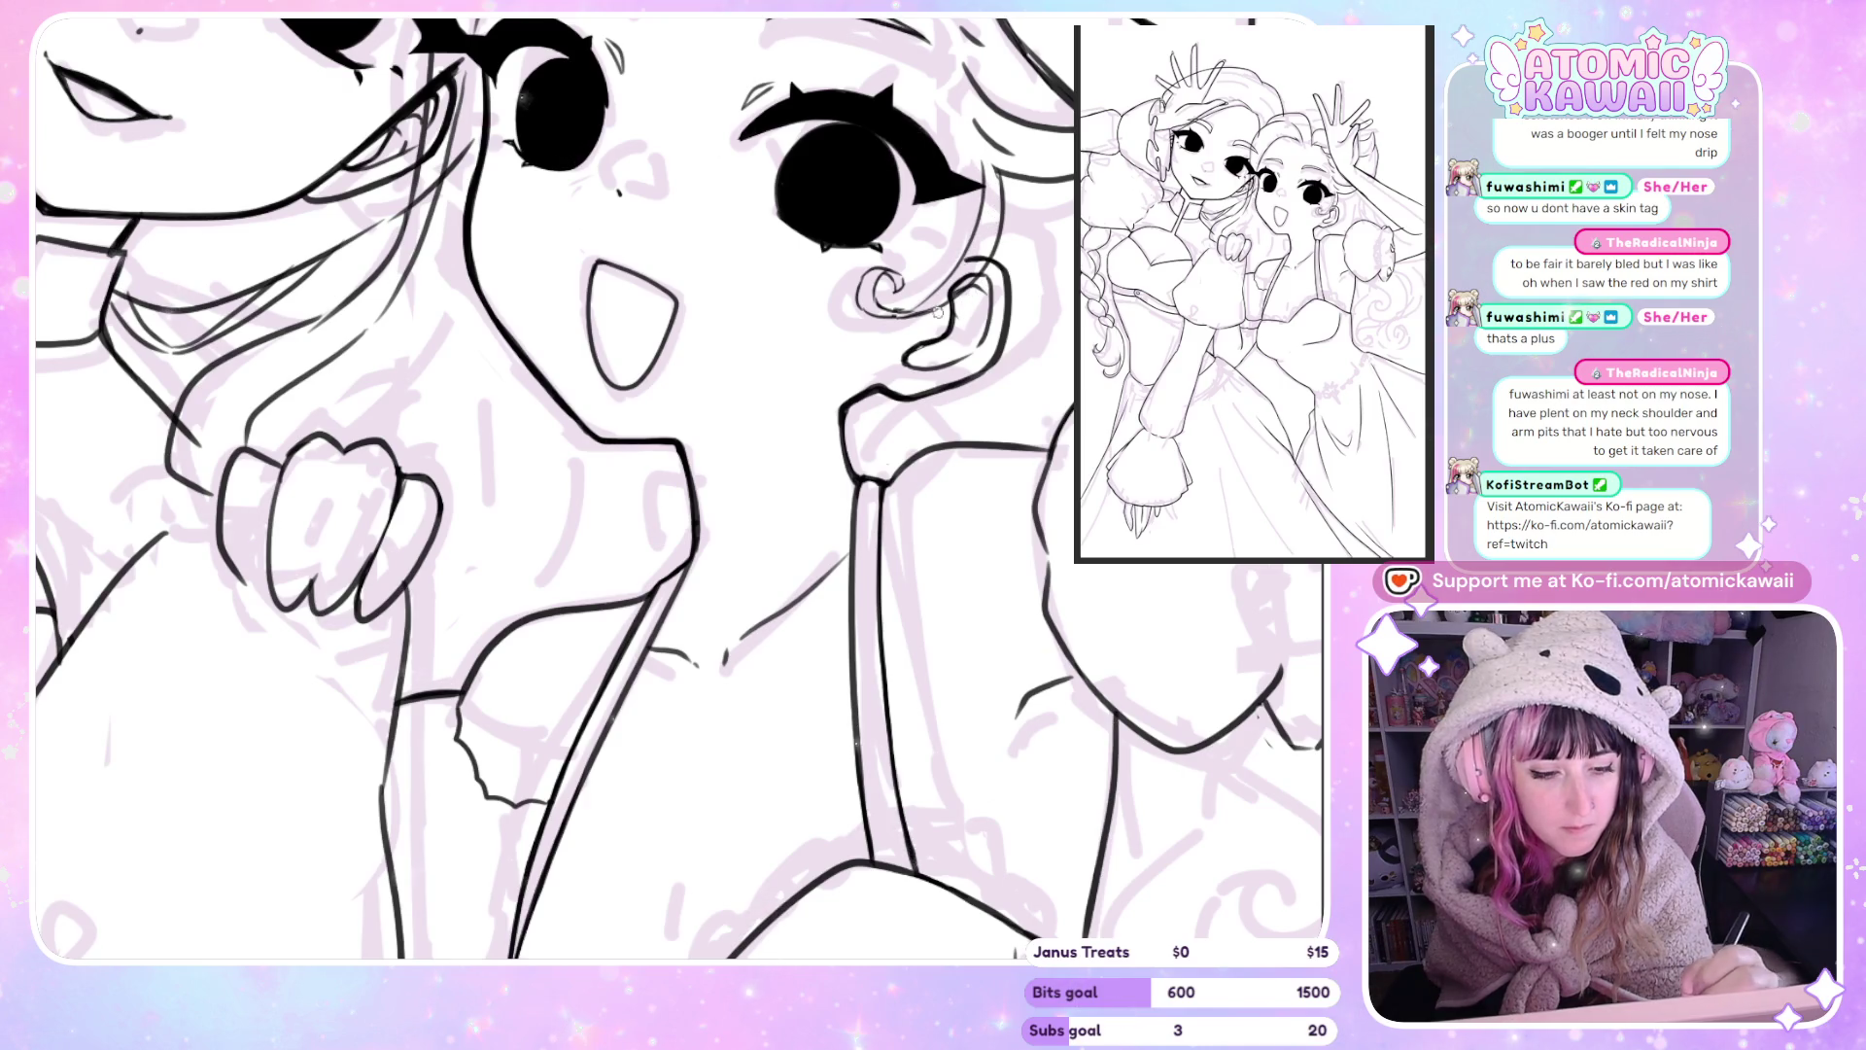
drag(970, 245, 466, 330)
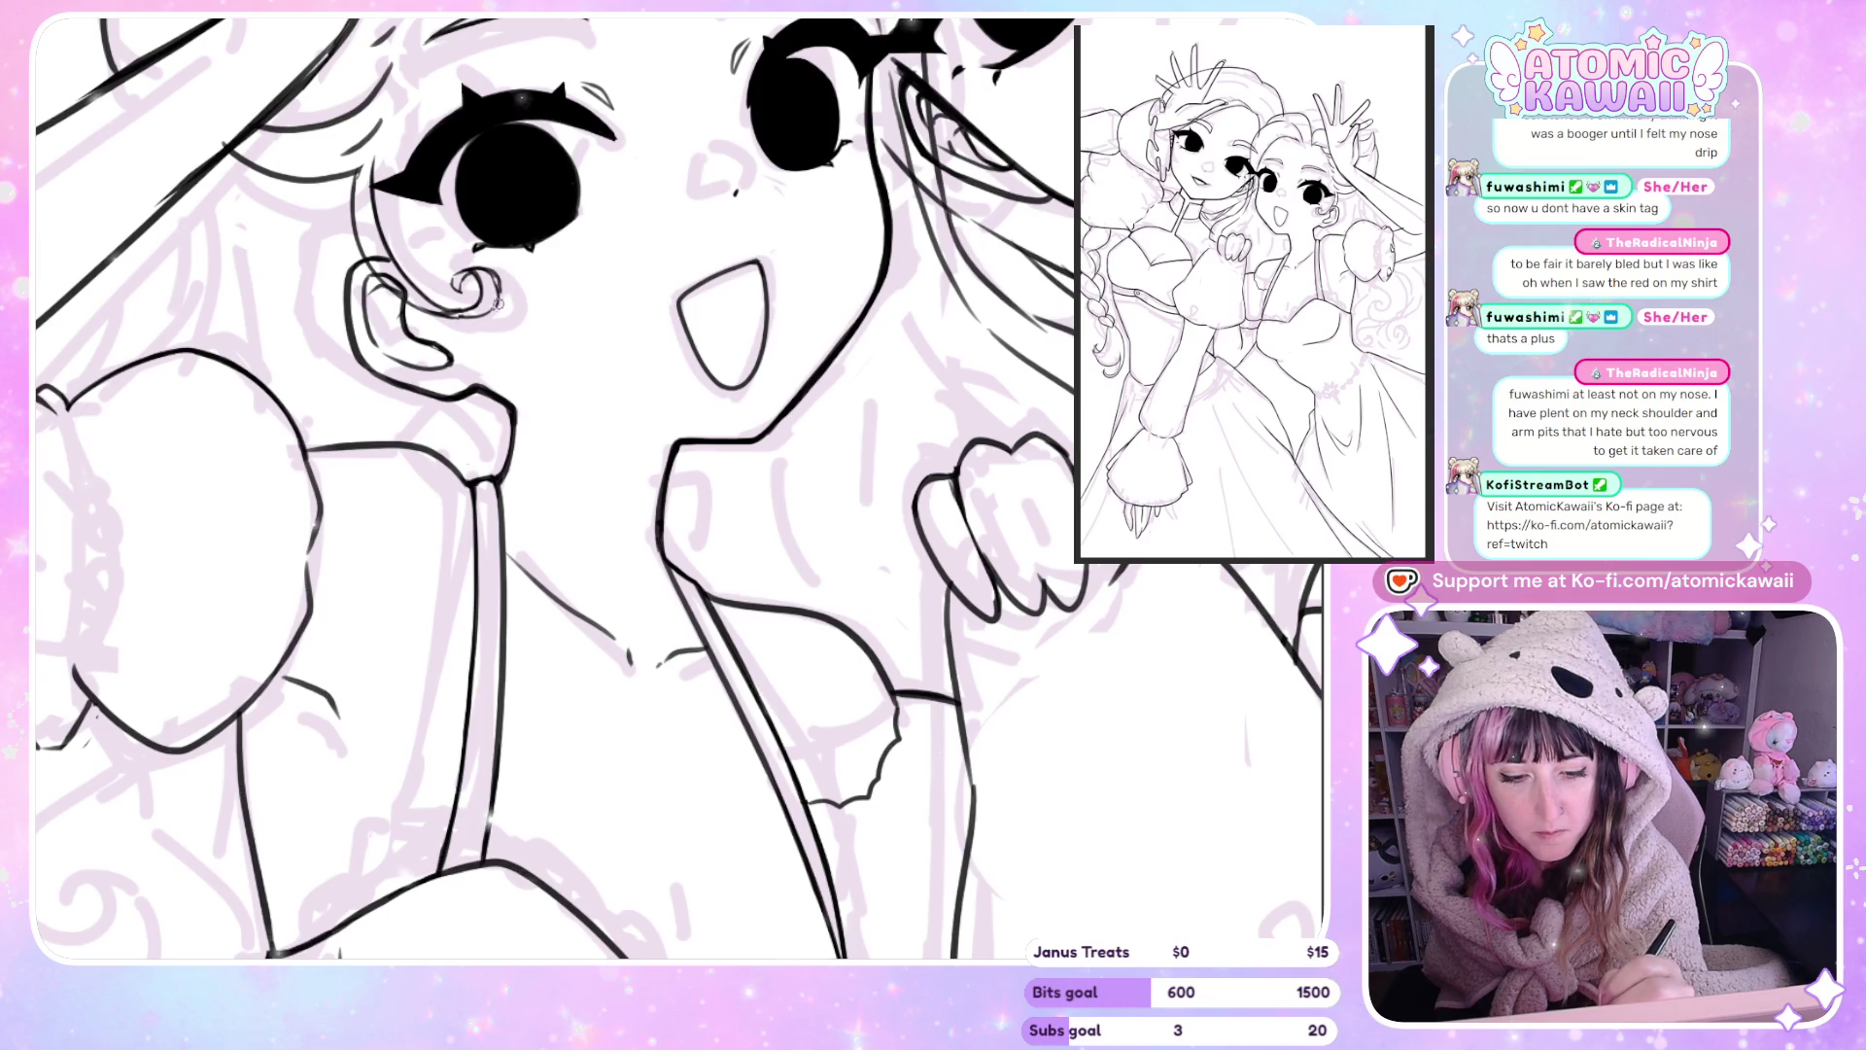
key(h)
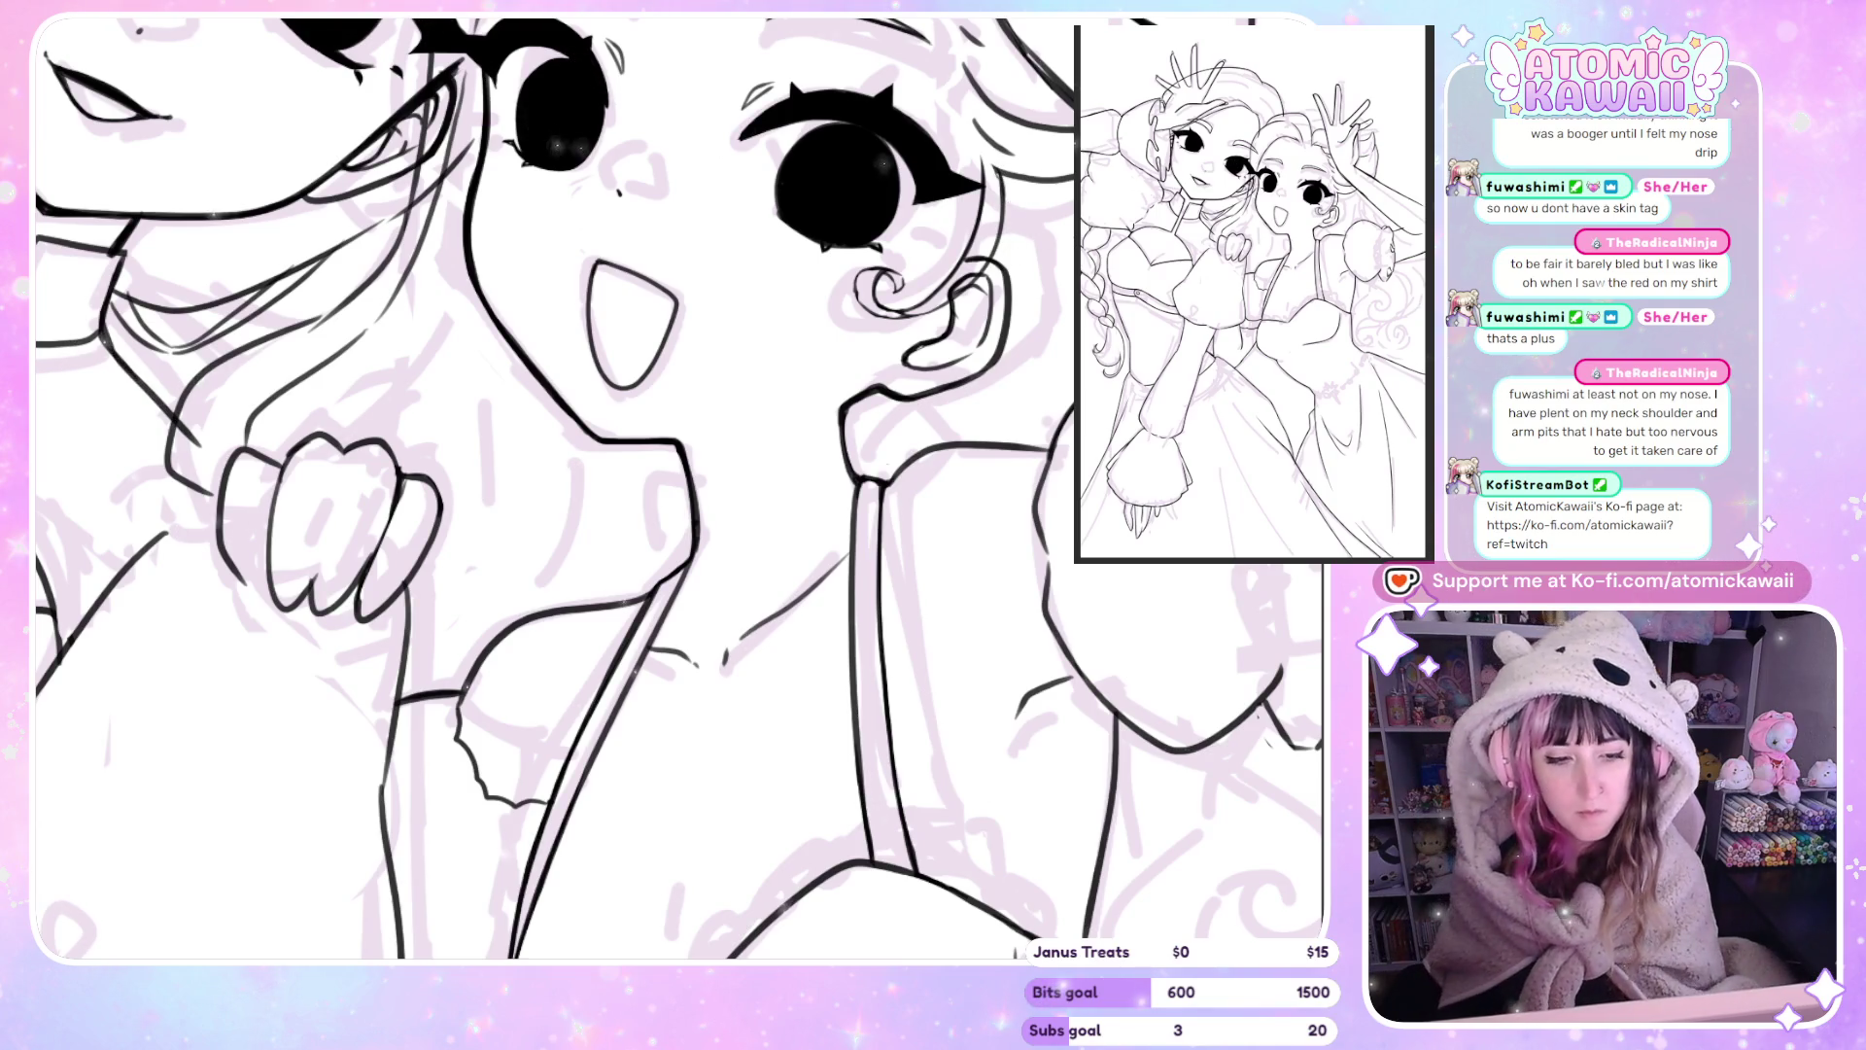
Zoom out and back in around the right princess's flowing hair.
scroll(793, 361, down, 2)
scroll(793, 361, down, 3)
scroll(861, 369, up, 4)
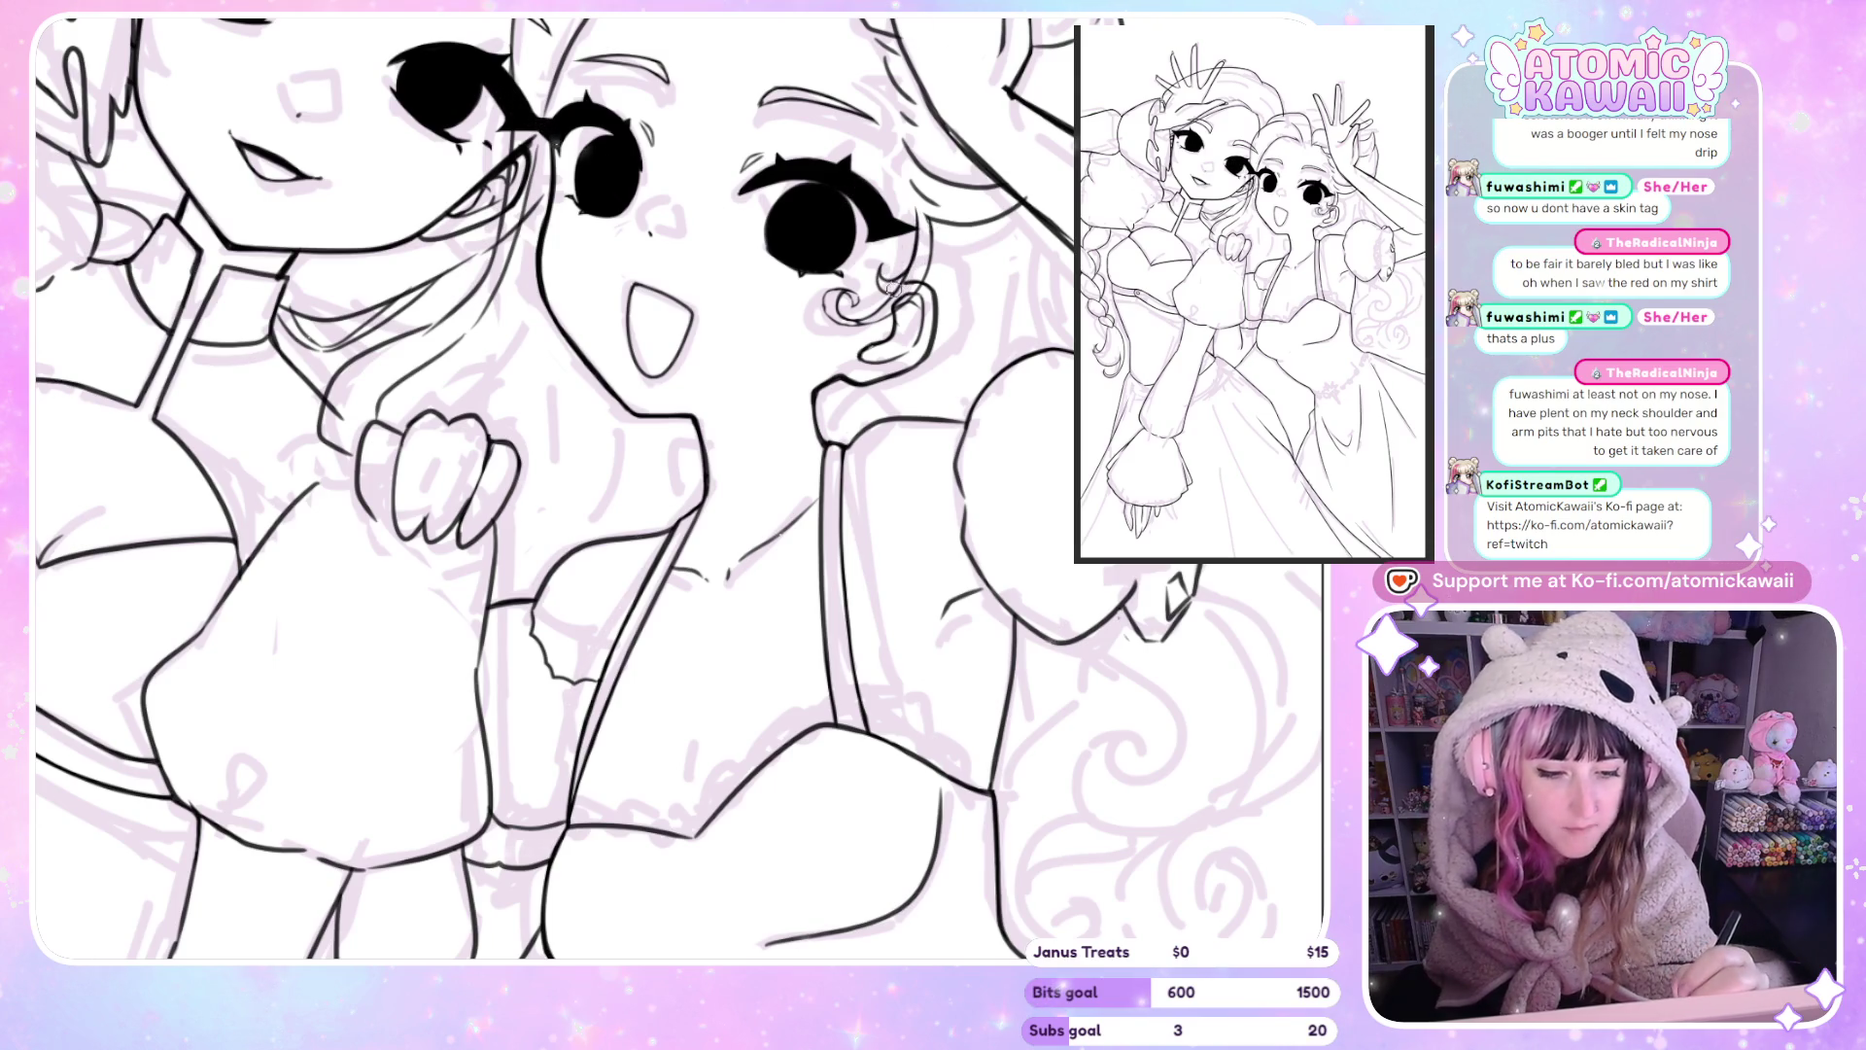
scroll(897, 287, down, 1)
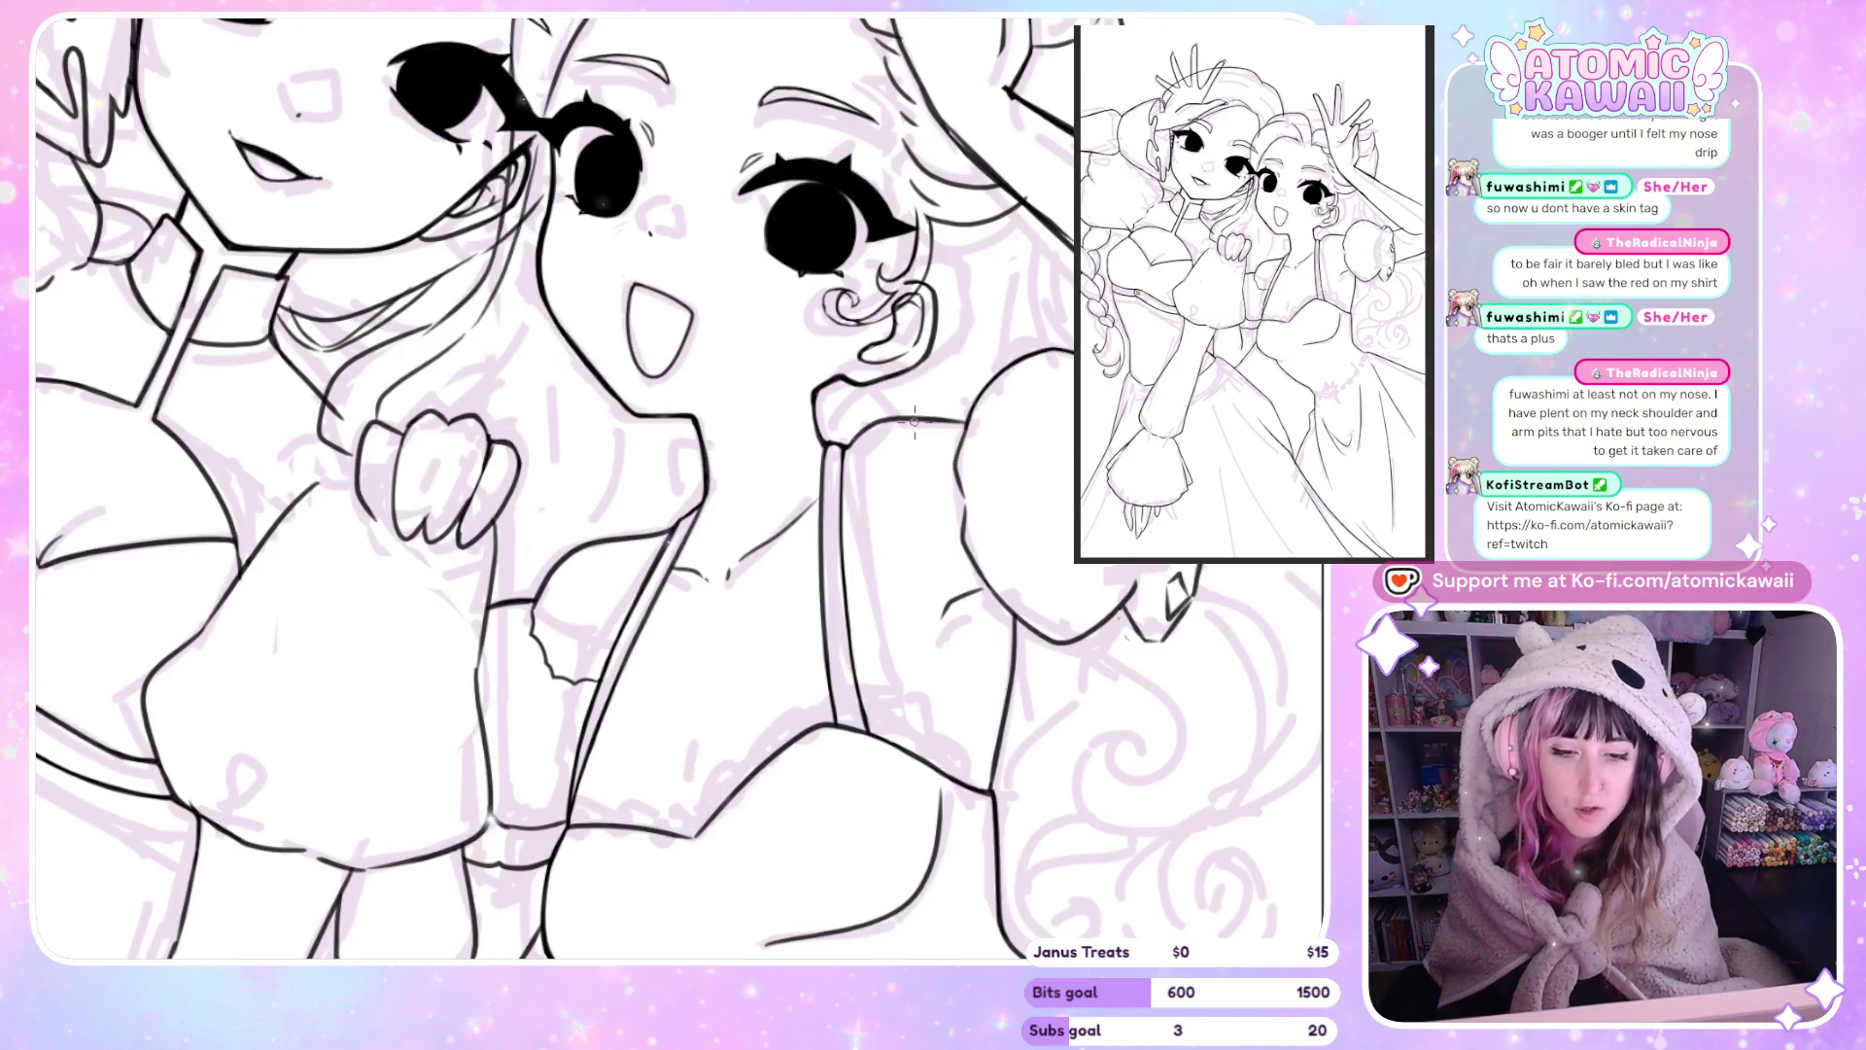
scroll(965, 371, down, 2)
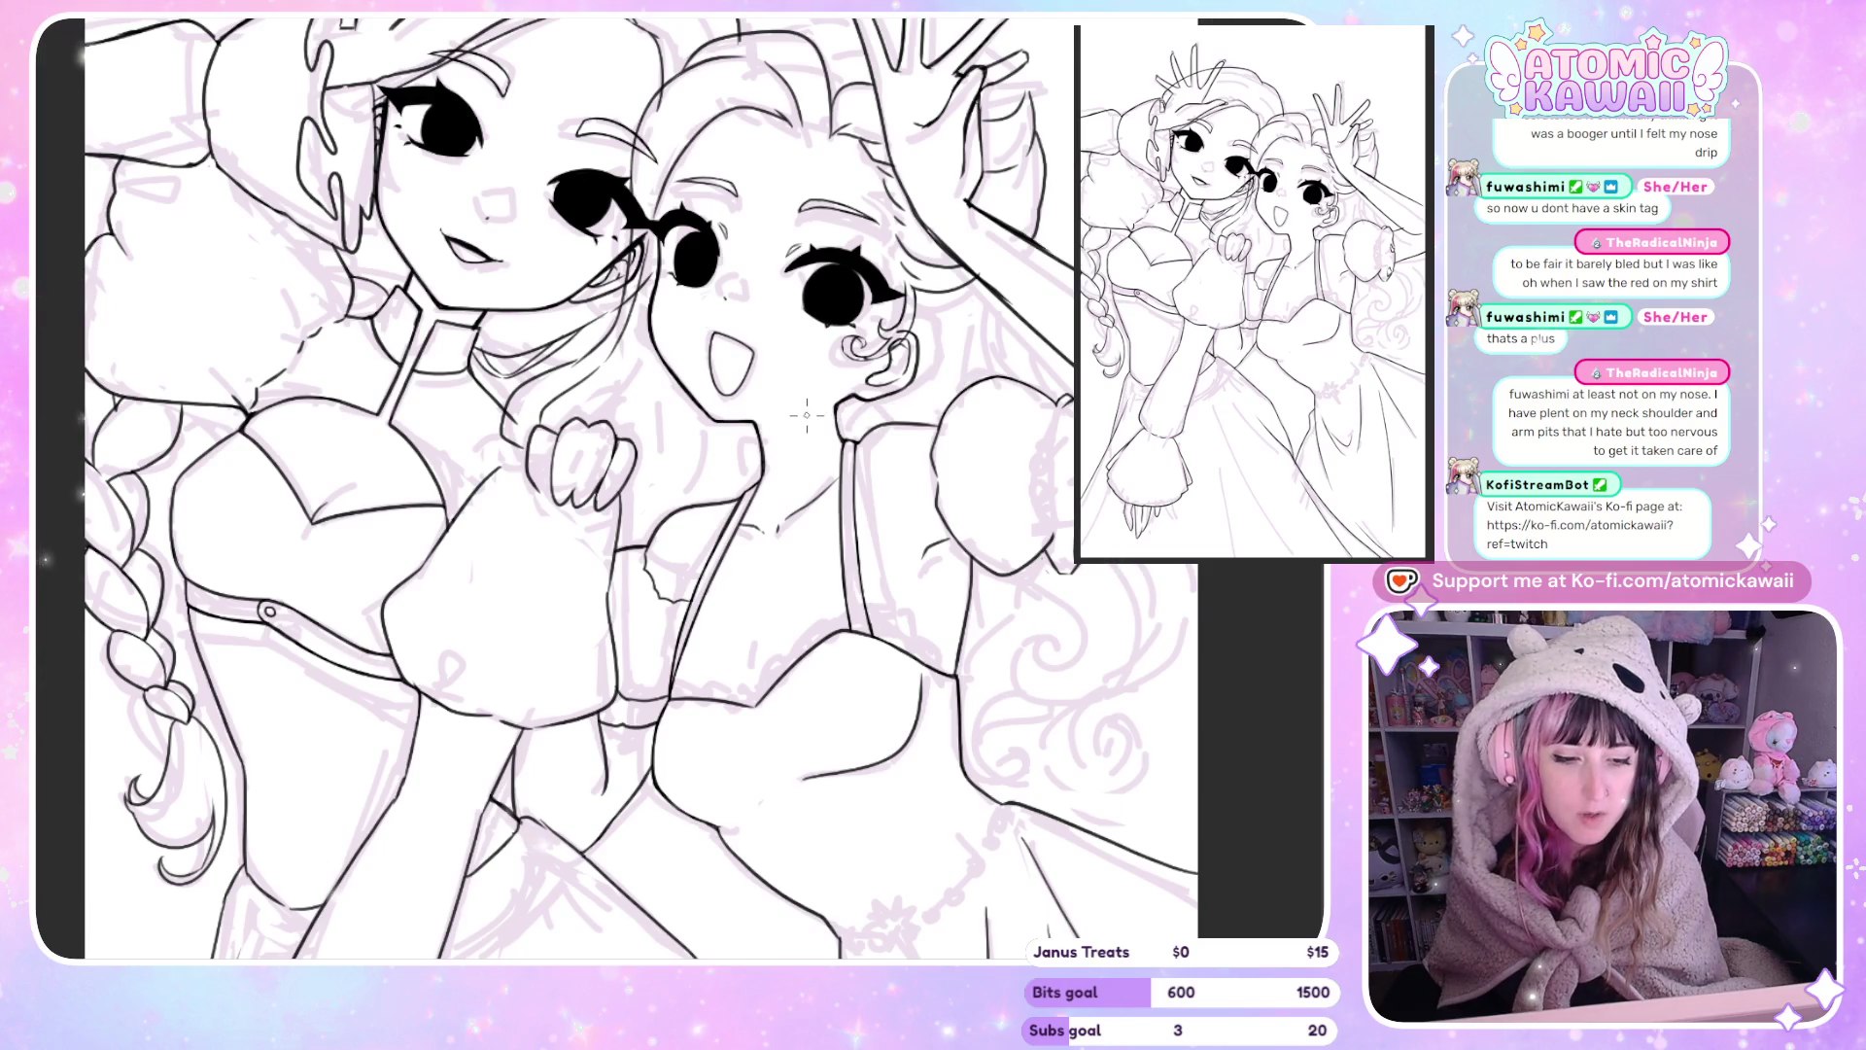
scroll(801, 418, down, 3)
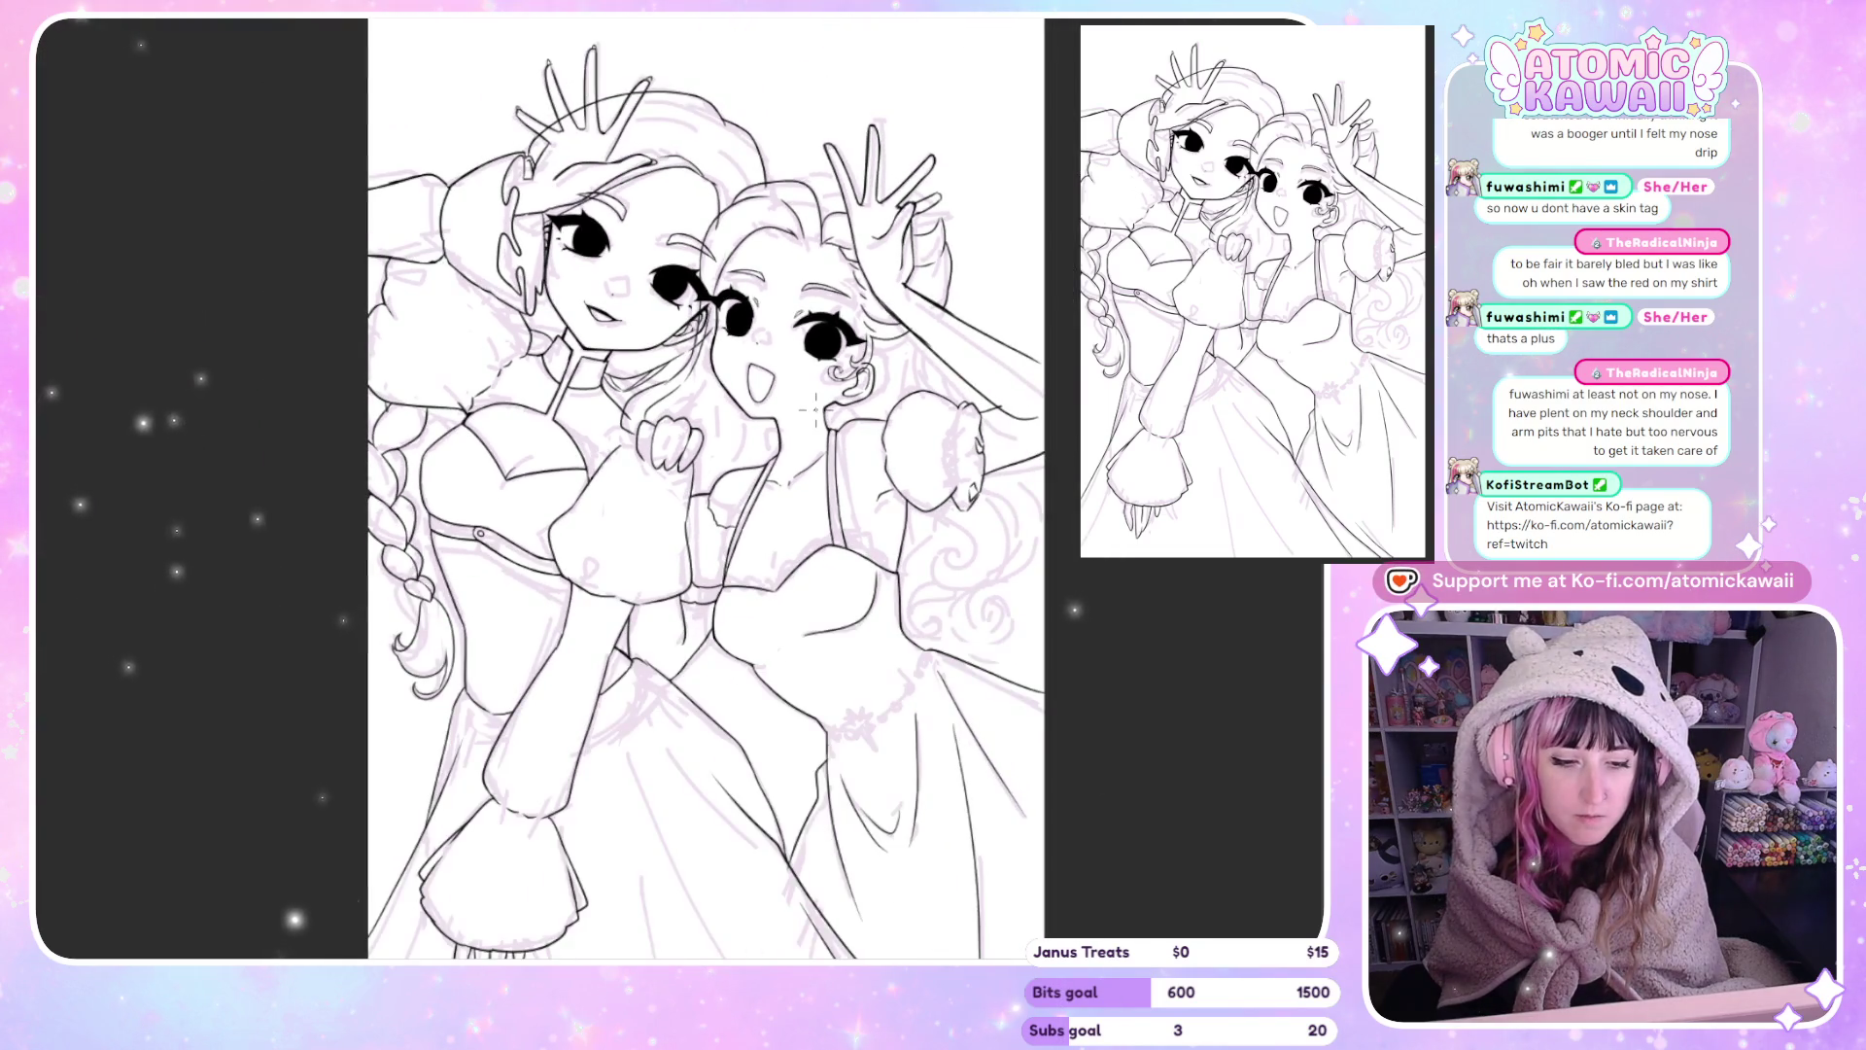
scroll(738, 447, up, 3)
scroll(729, 453, up, 1)
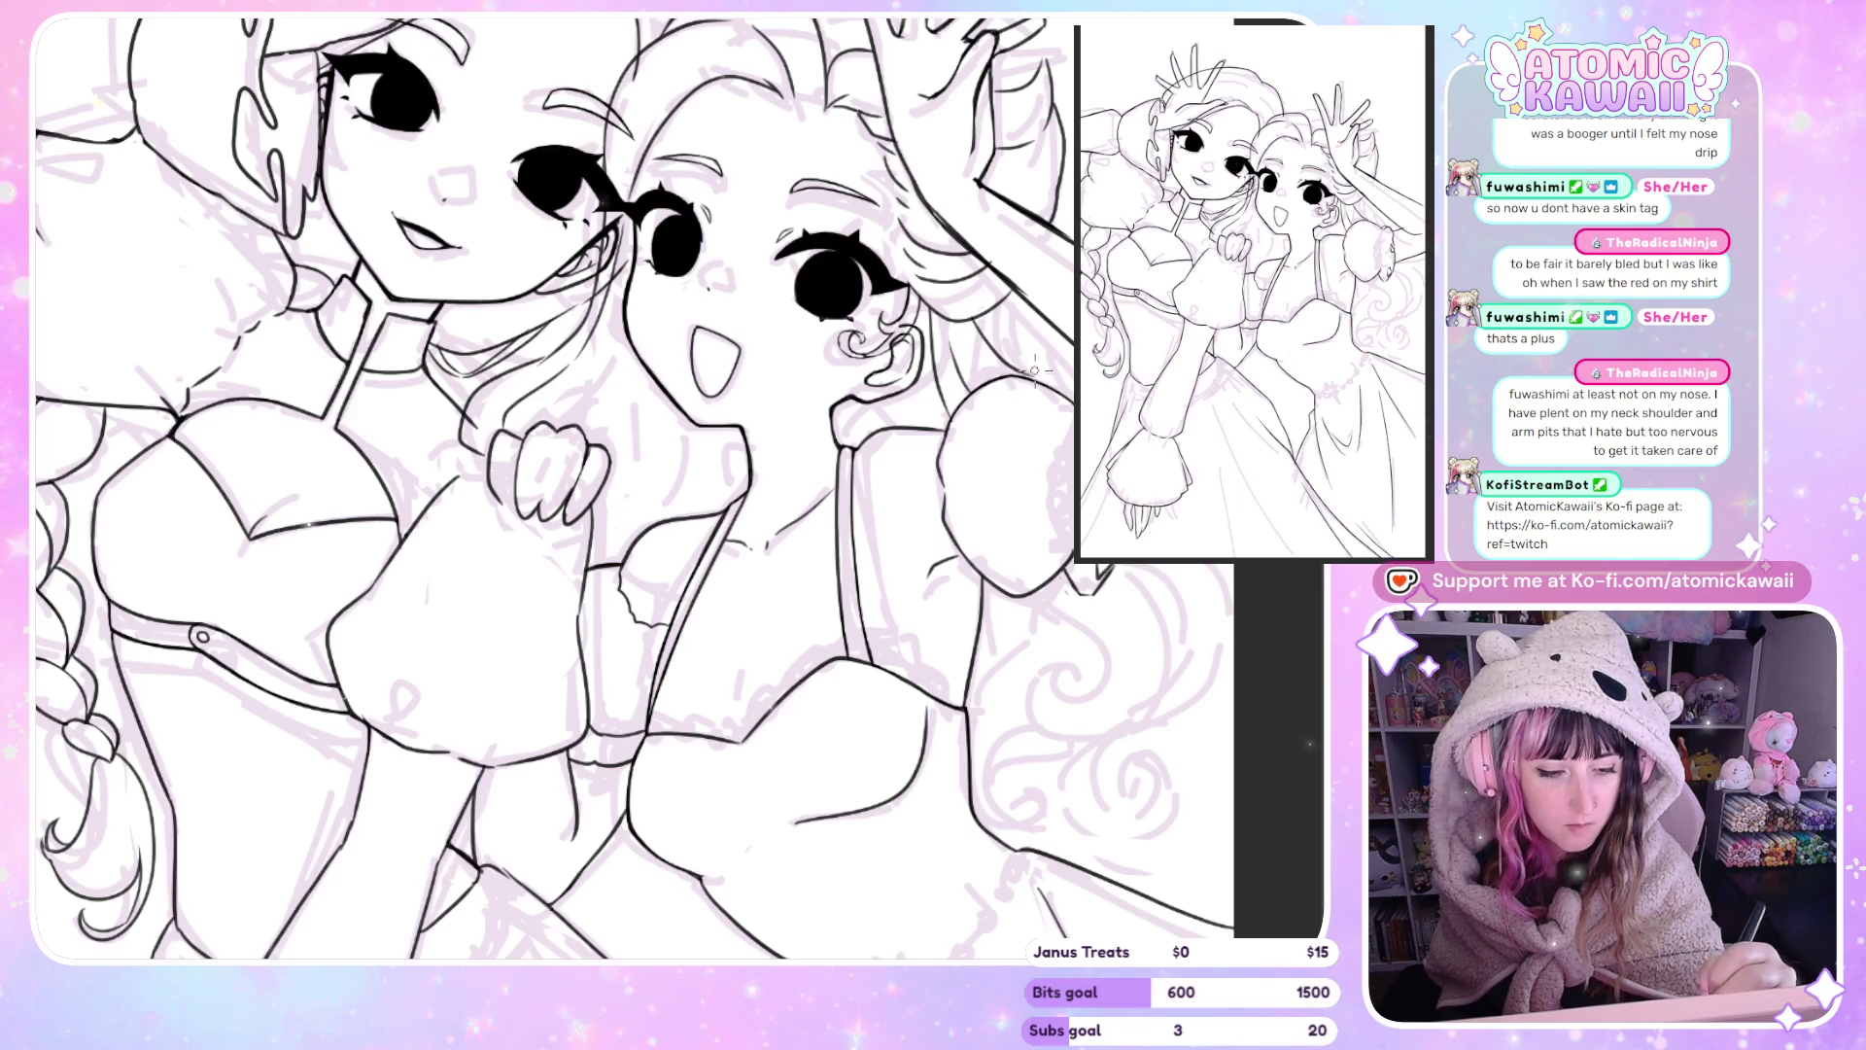
Mirror the canvas a few times to check the hair curl's proportions.
key(h)
key(ctrl+minus)
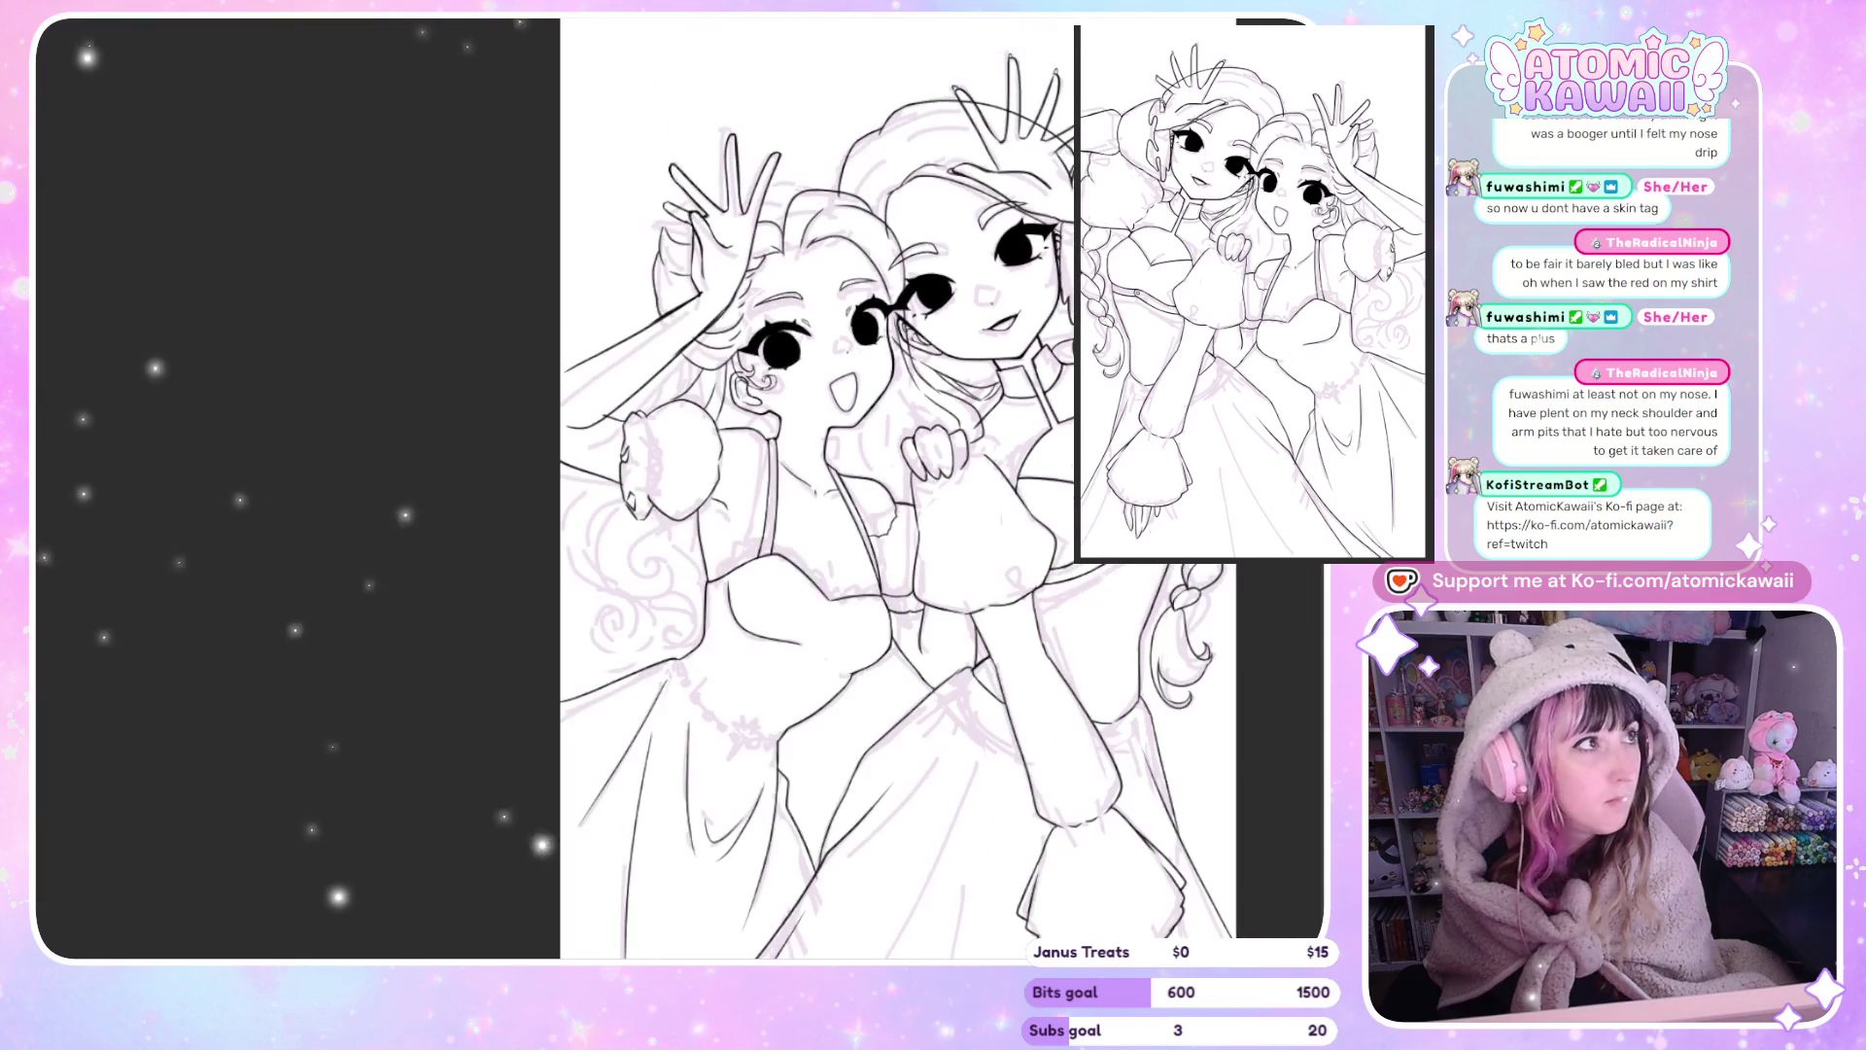
key(h)
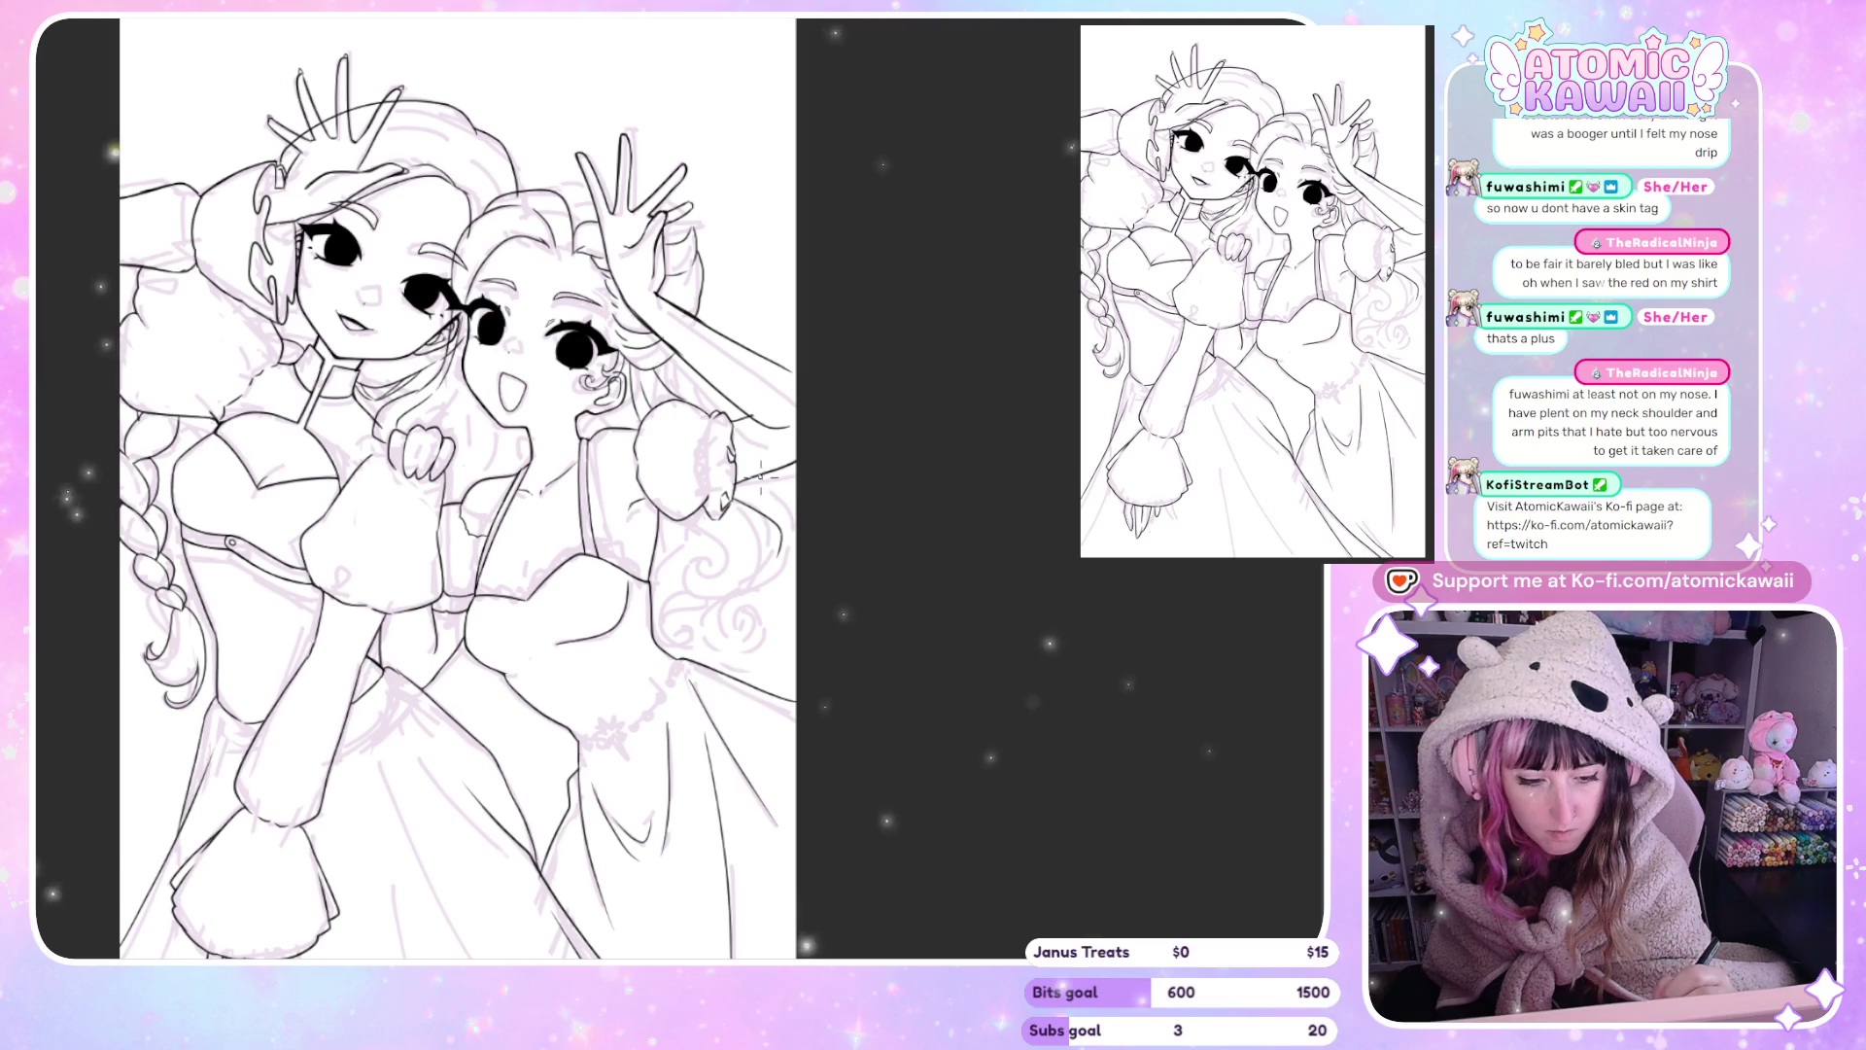
key(h)
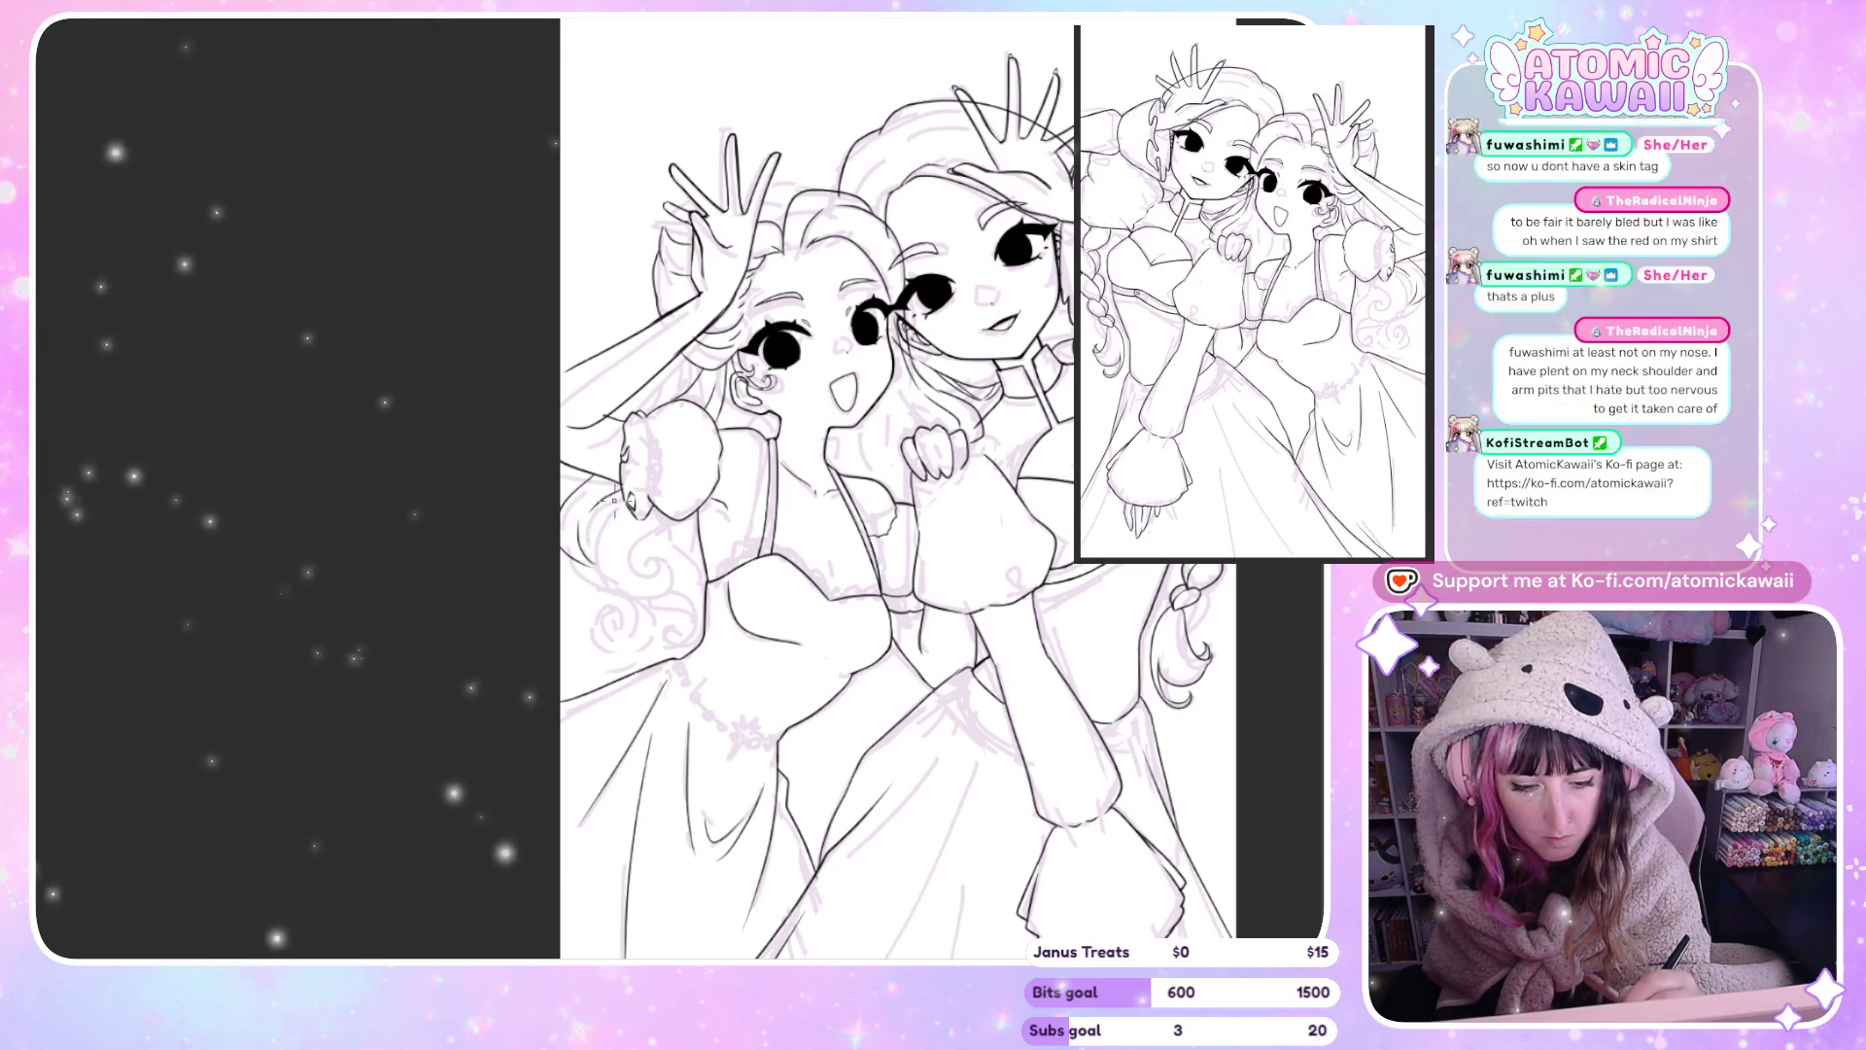
key(h)
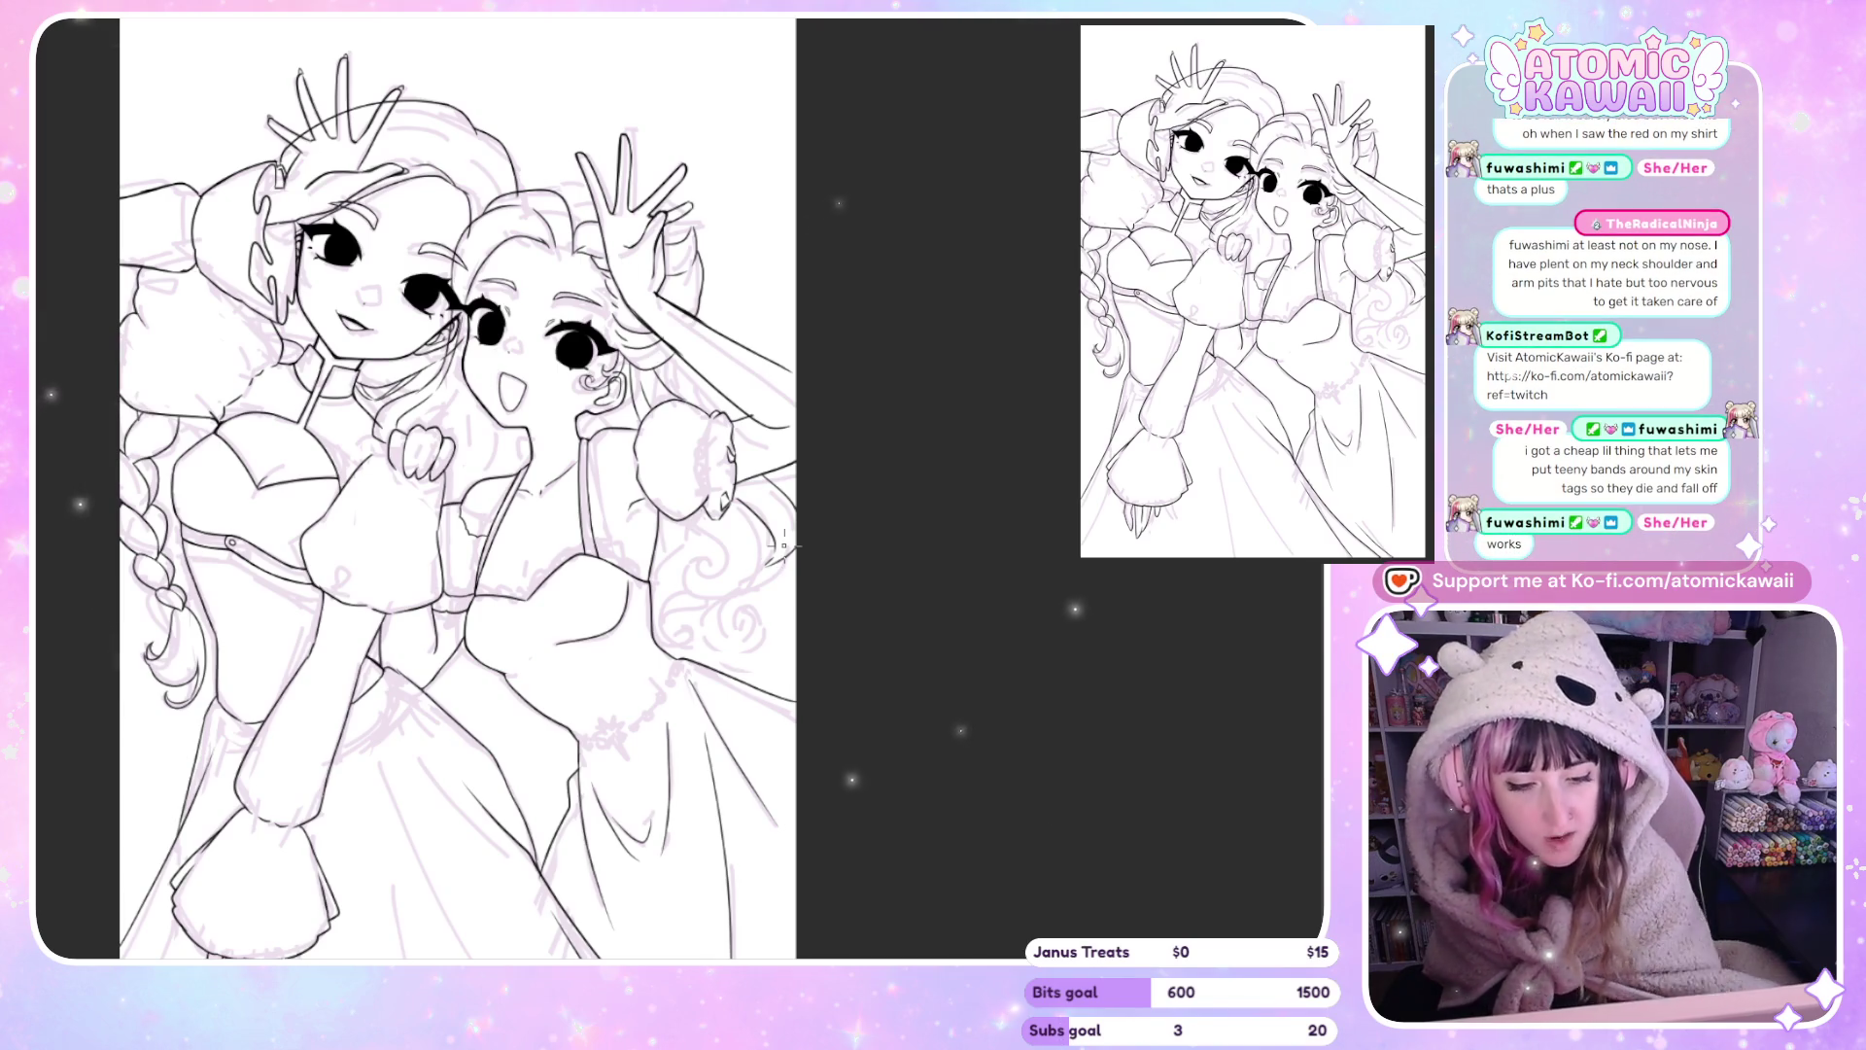
scroll(784, 546, up, 5)
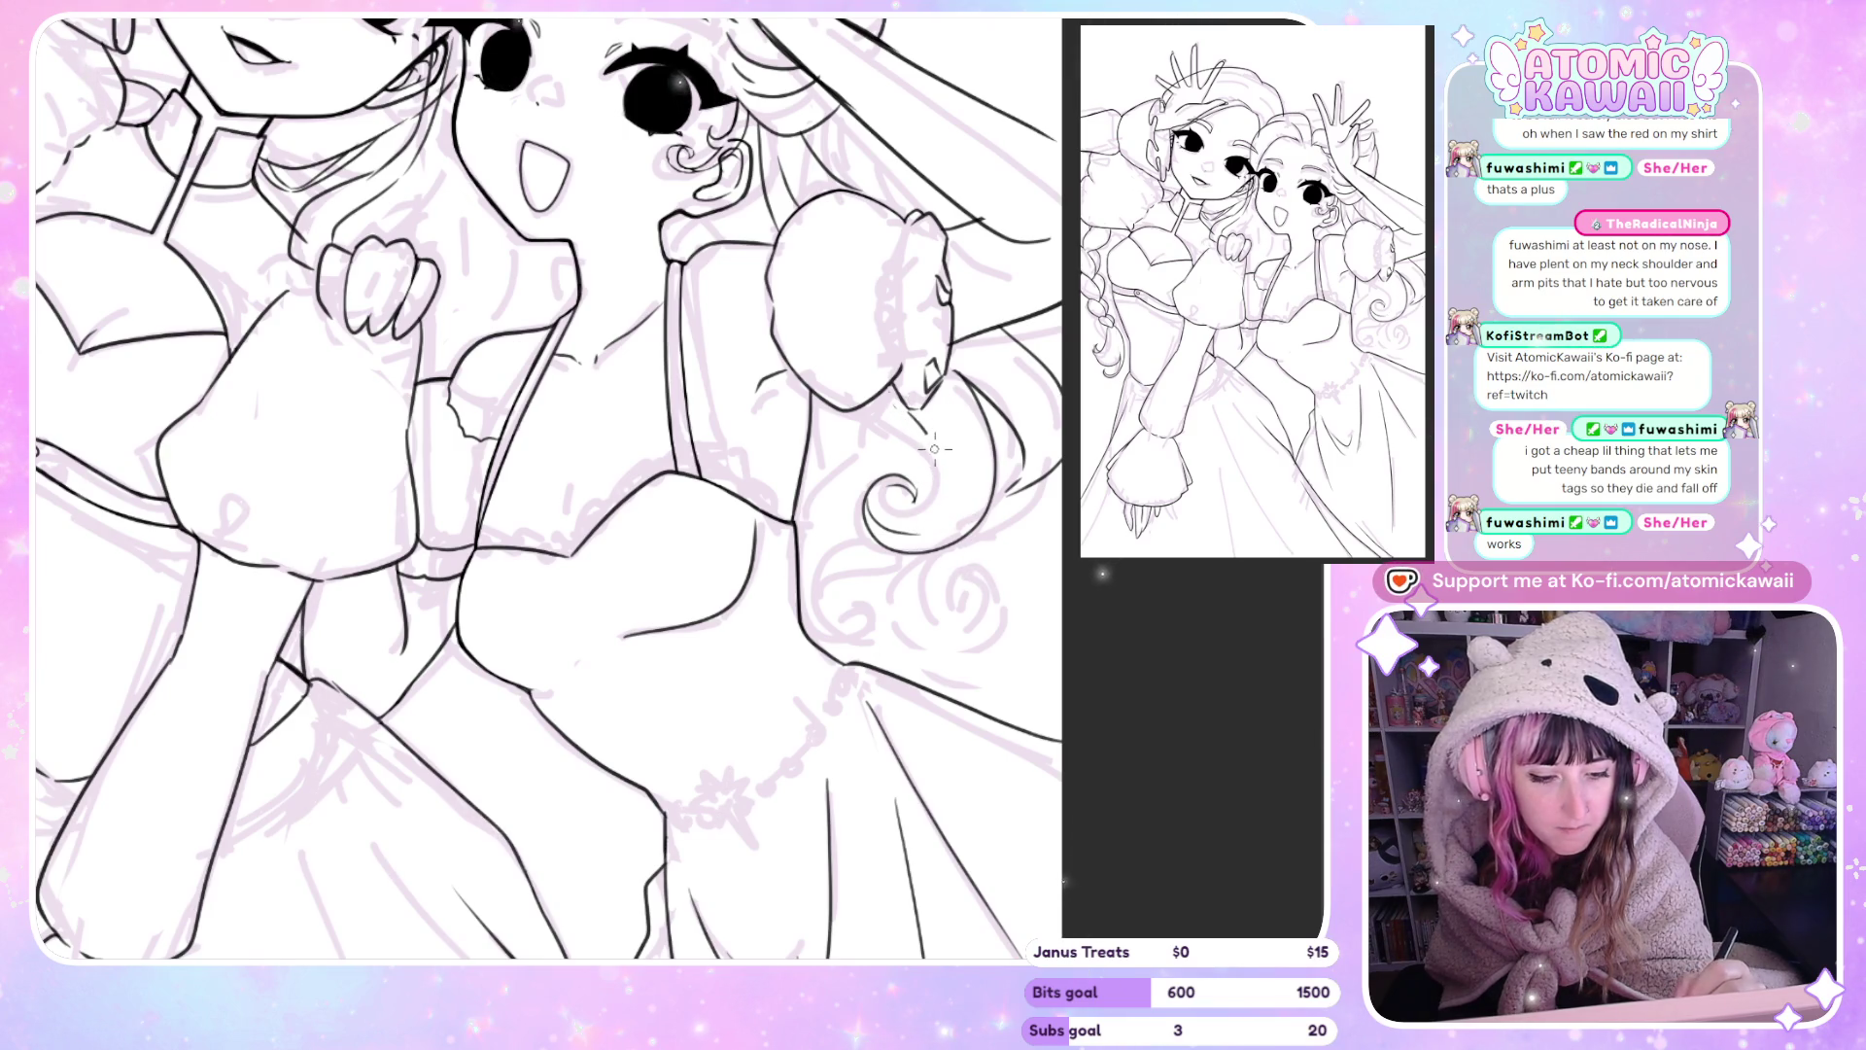
Undo the hair curl's outer loop, keeping only its inner spiral.
key(ctrl+z)
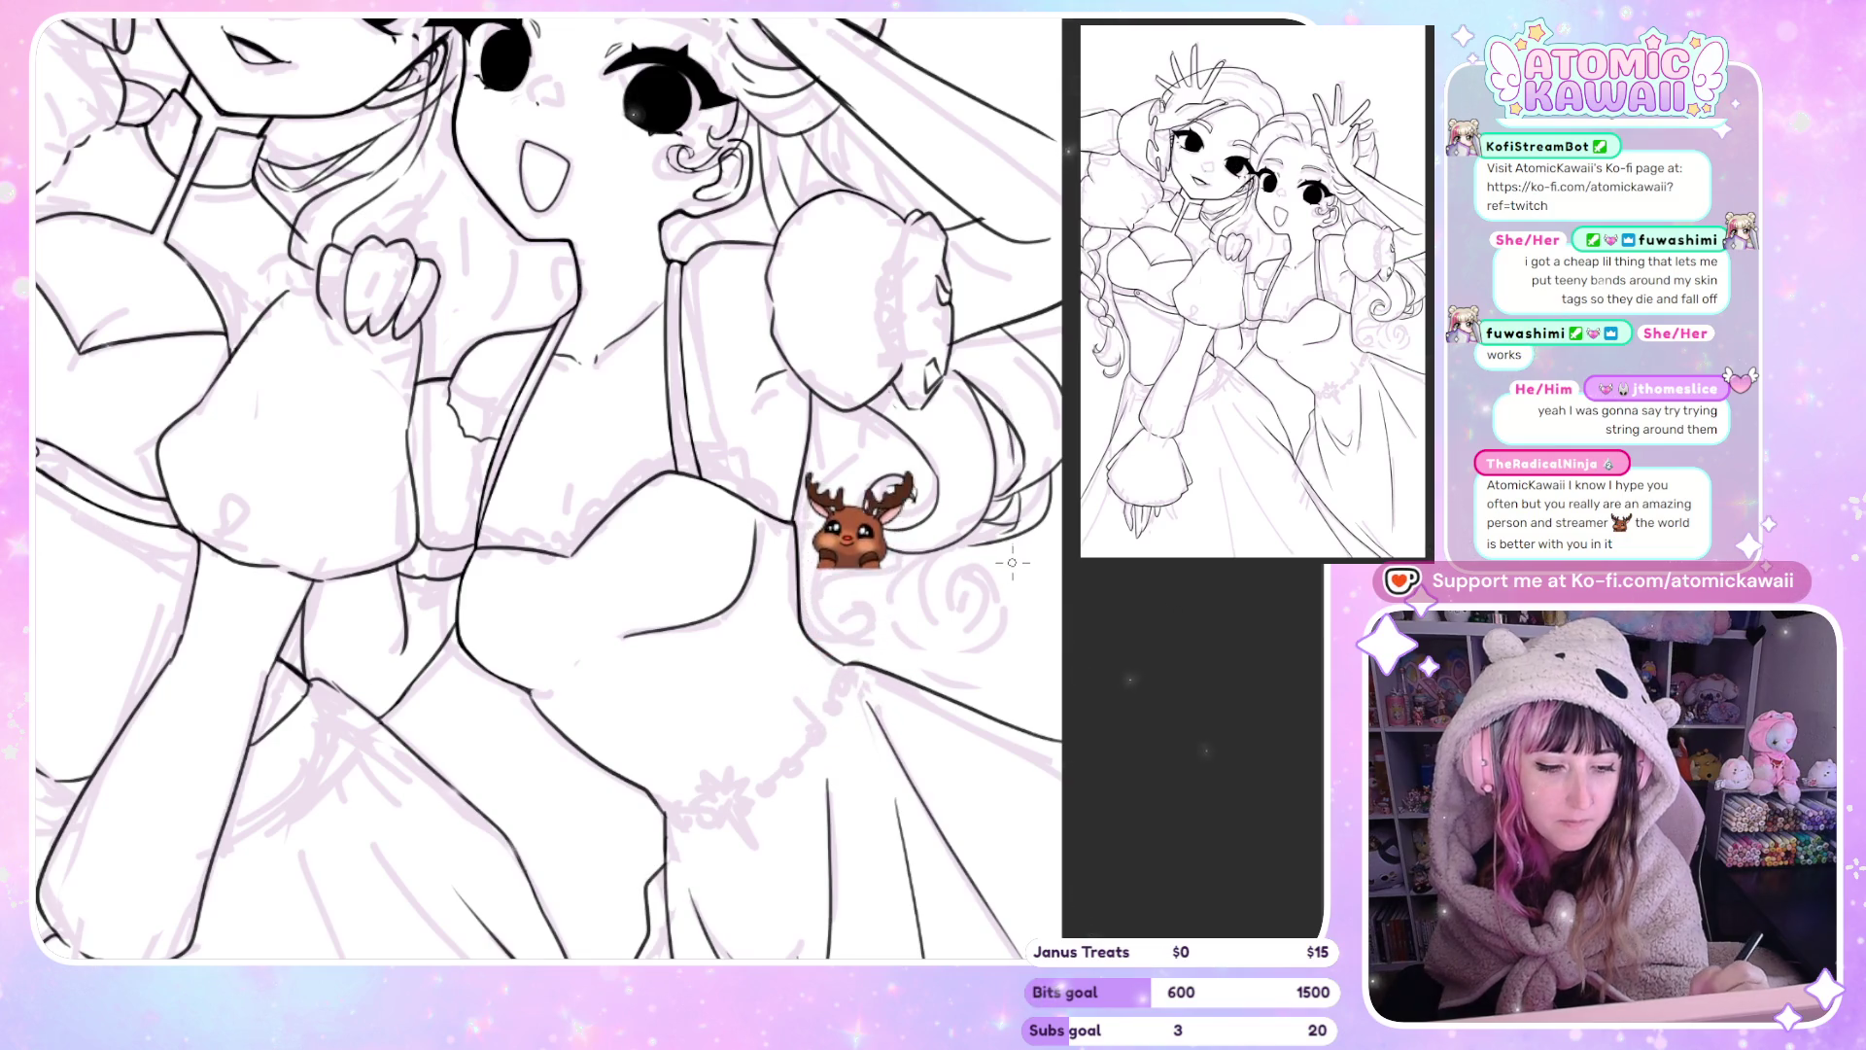
Briefly mirror the canvas to check the hair linework, then restore it.
key(h)
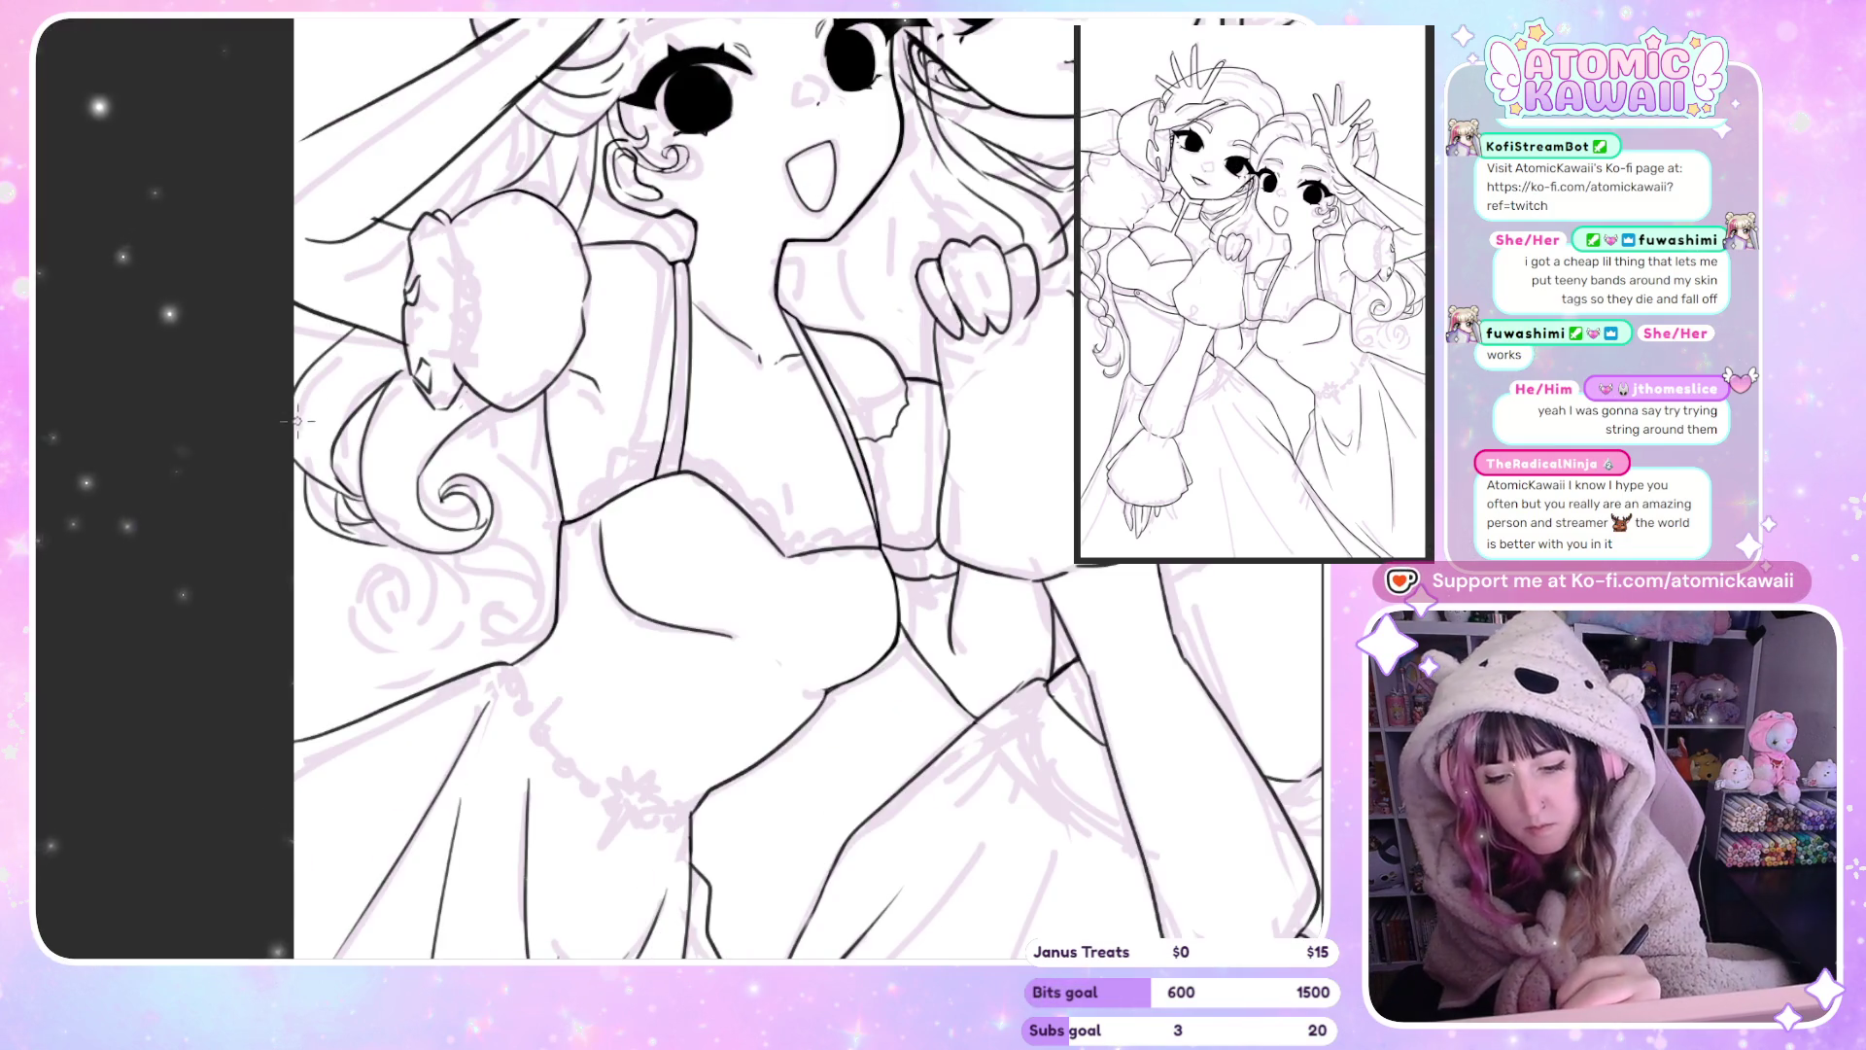
key(h)
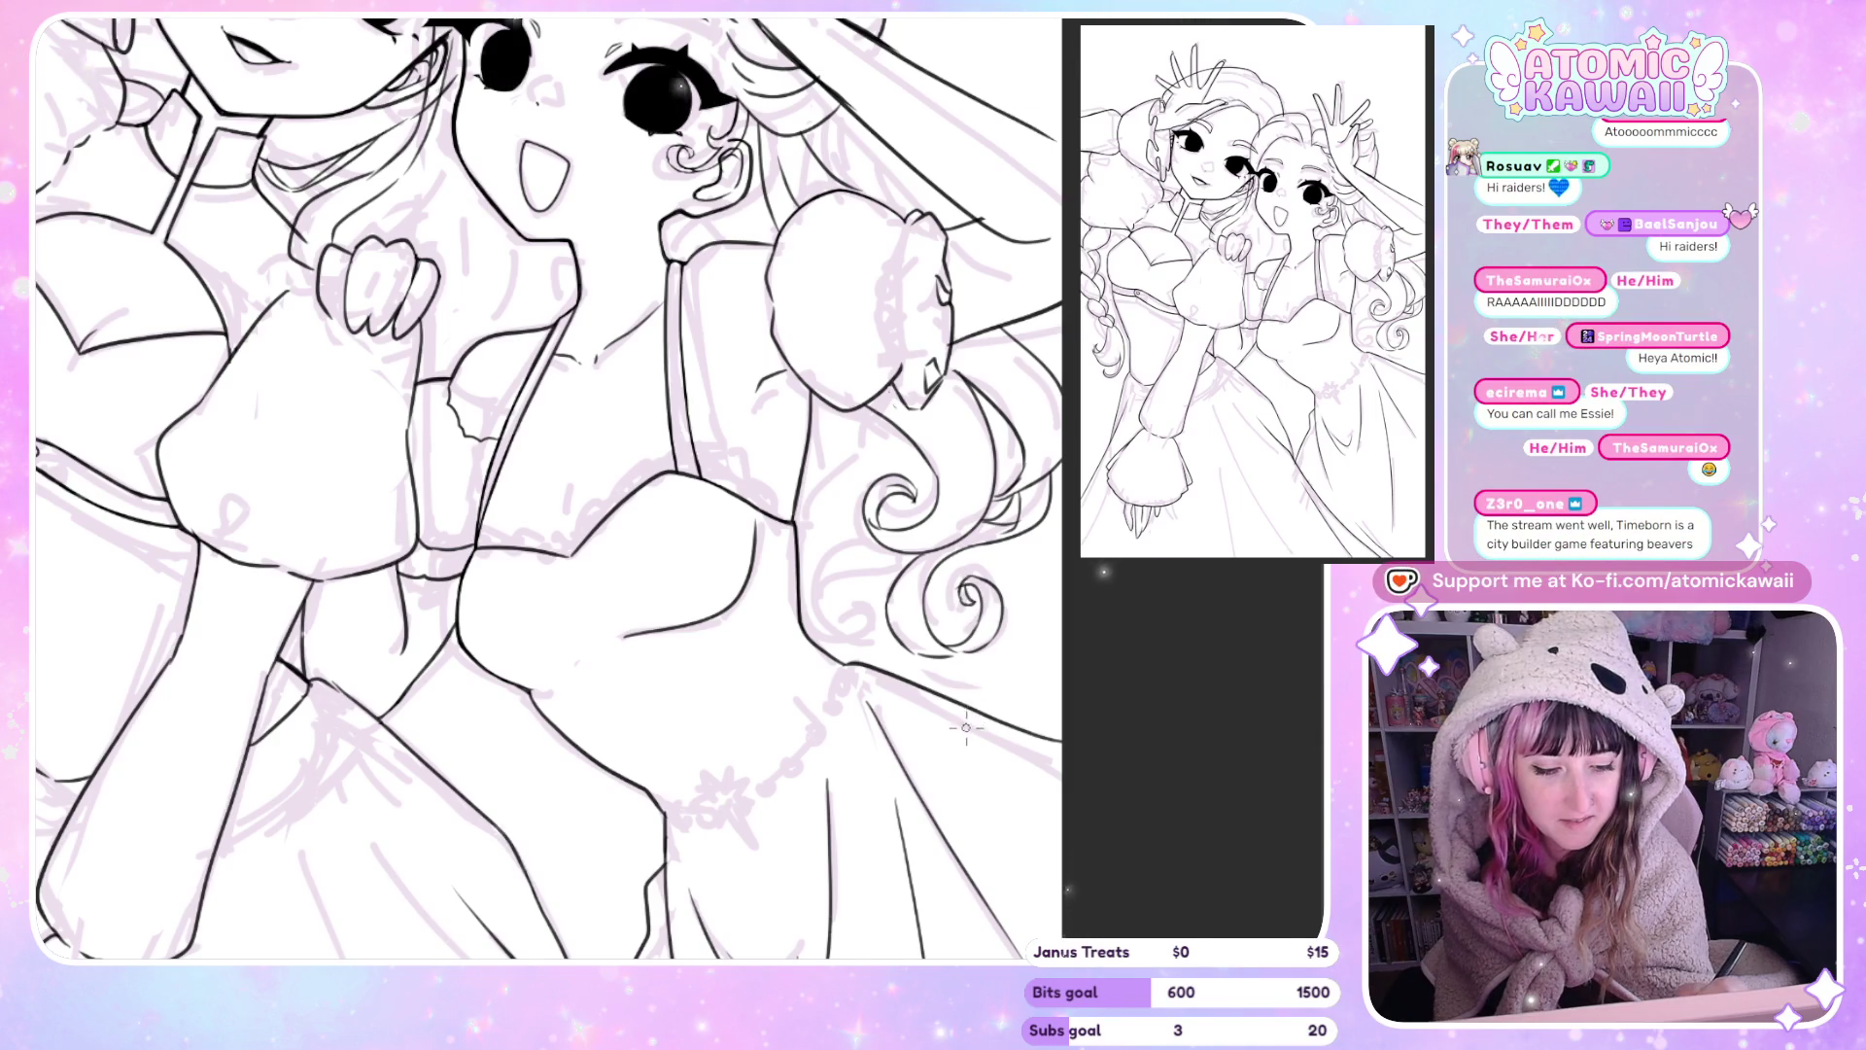
key(m)
key(m)
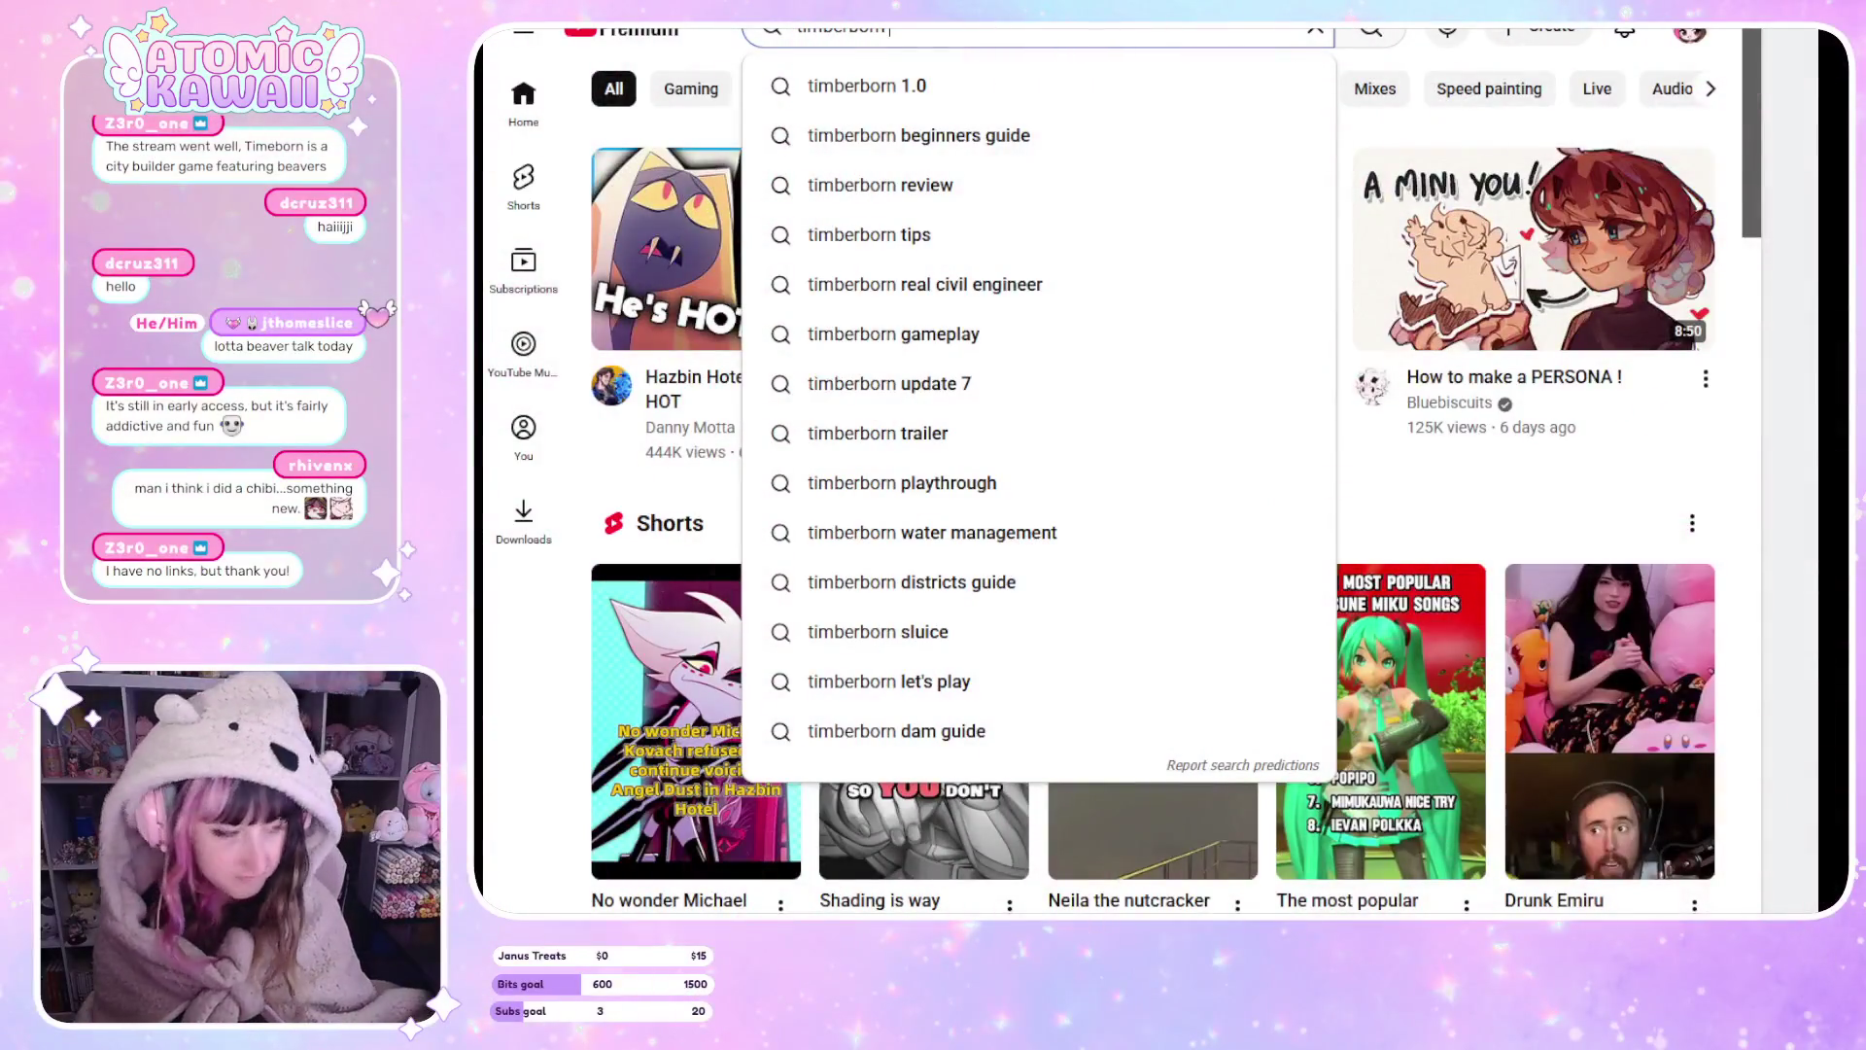
Search YouTube for 'timberborn trailer' and open the Version 1.0 Teaser Trailer.
text(train)
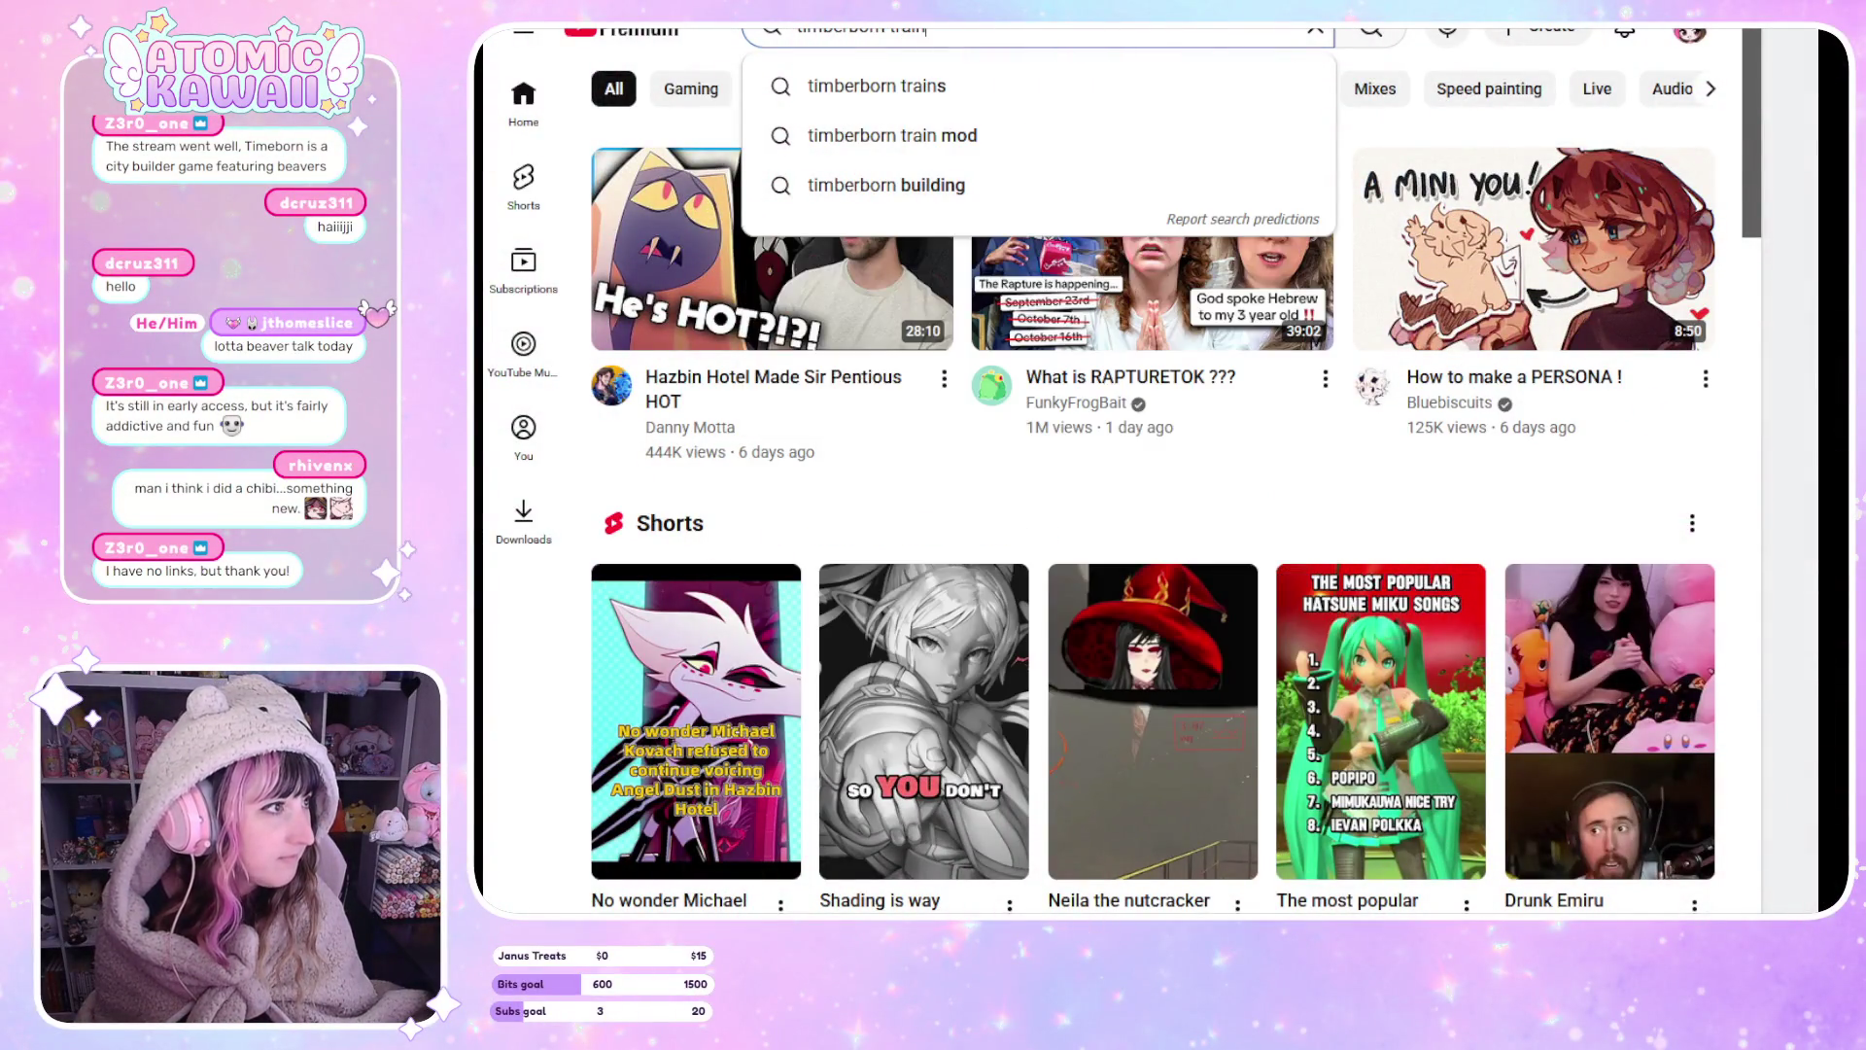
key(BackSpace)
text(ler)
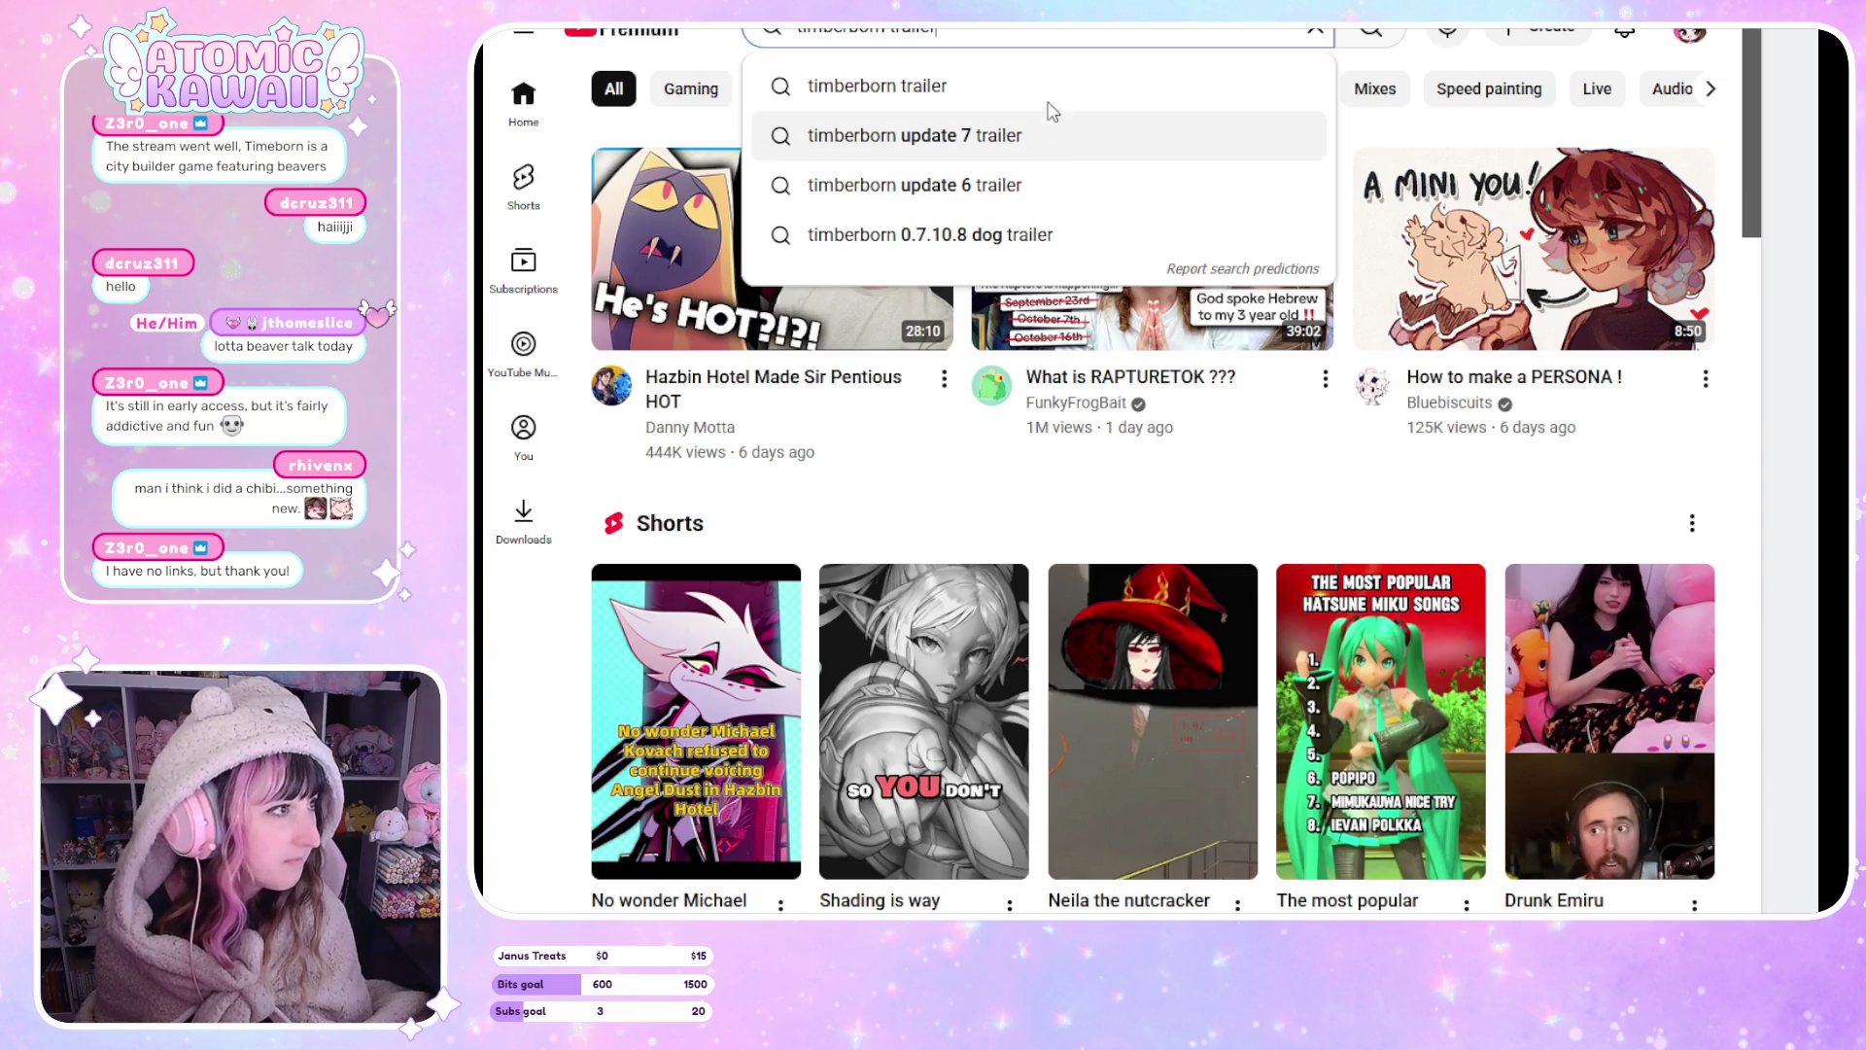
key(Return)
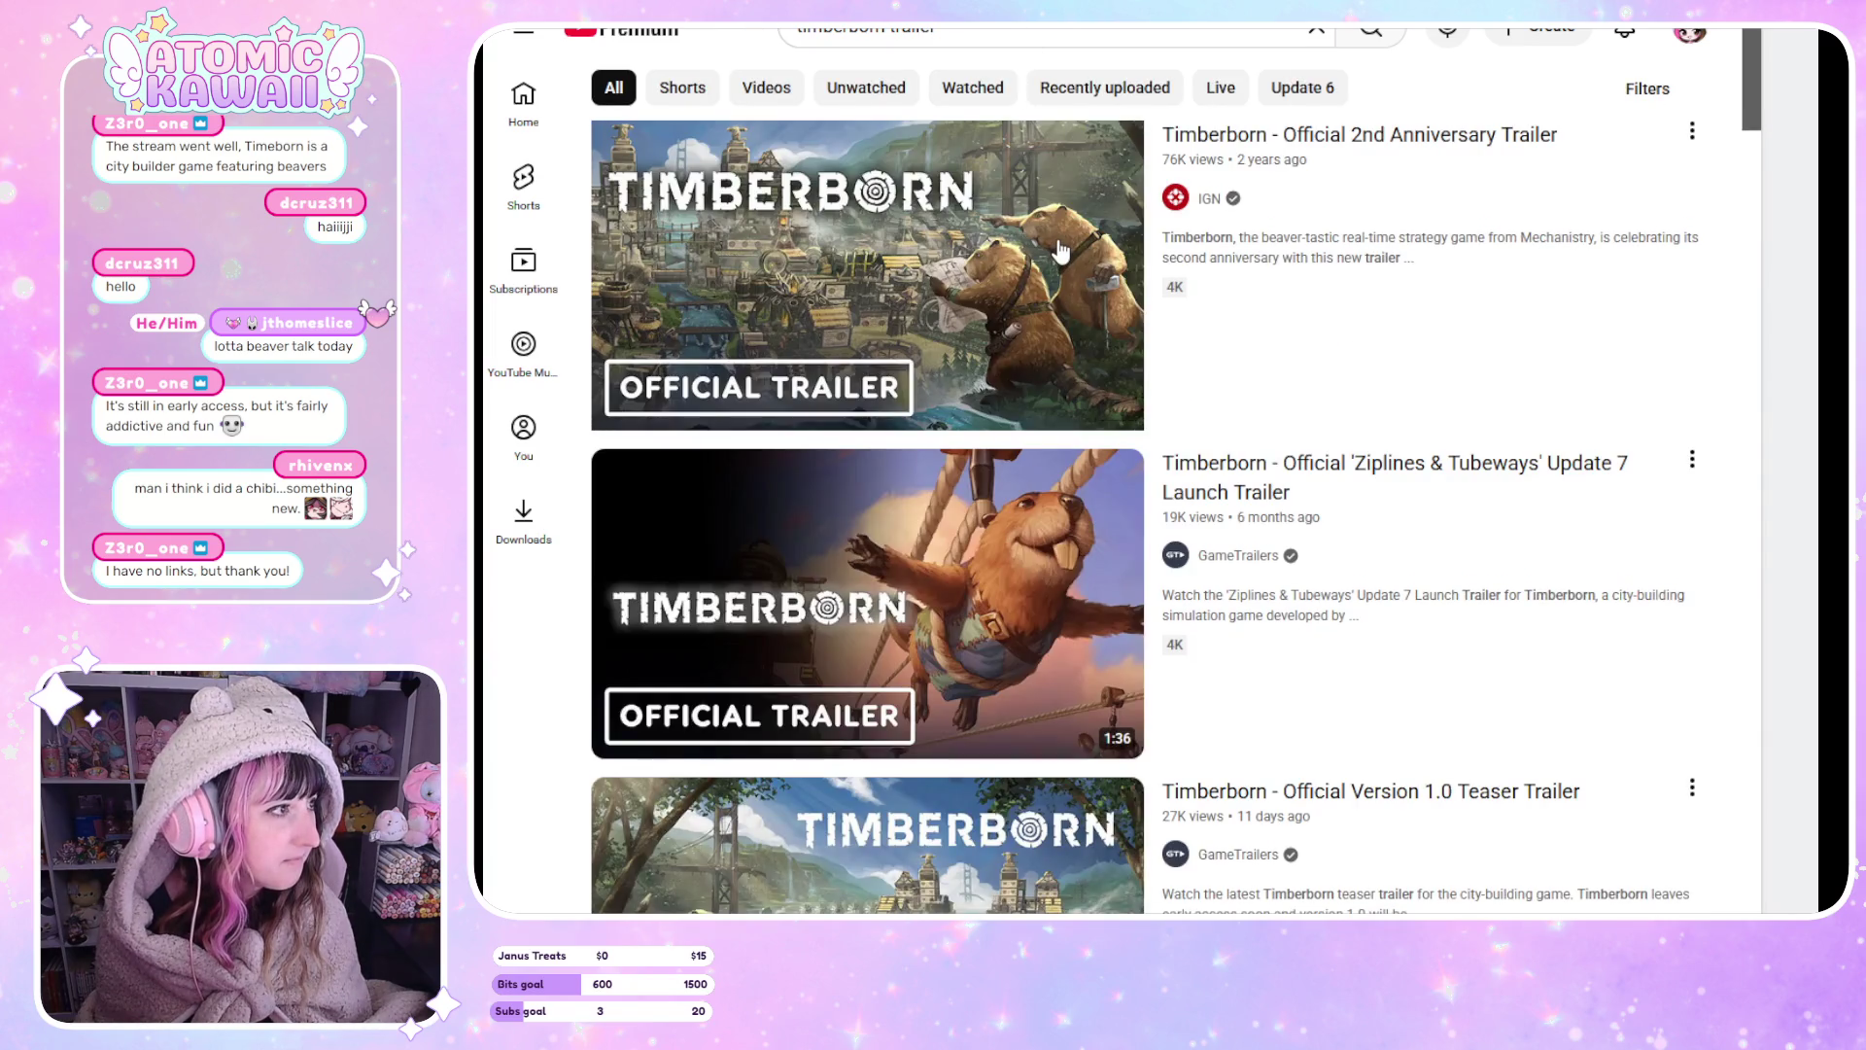
mouse_move(1061, 252)
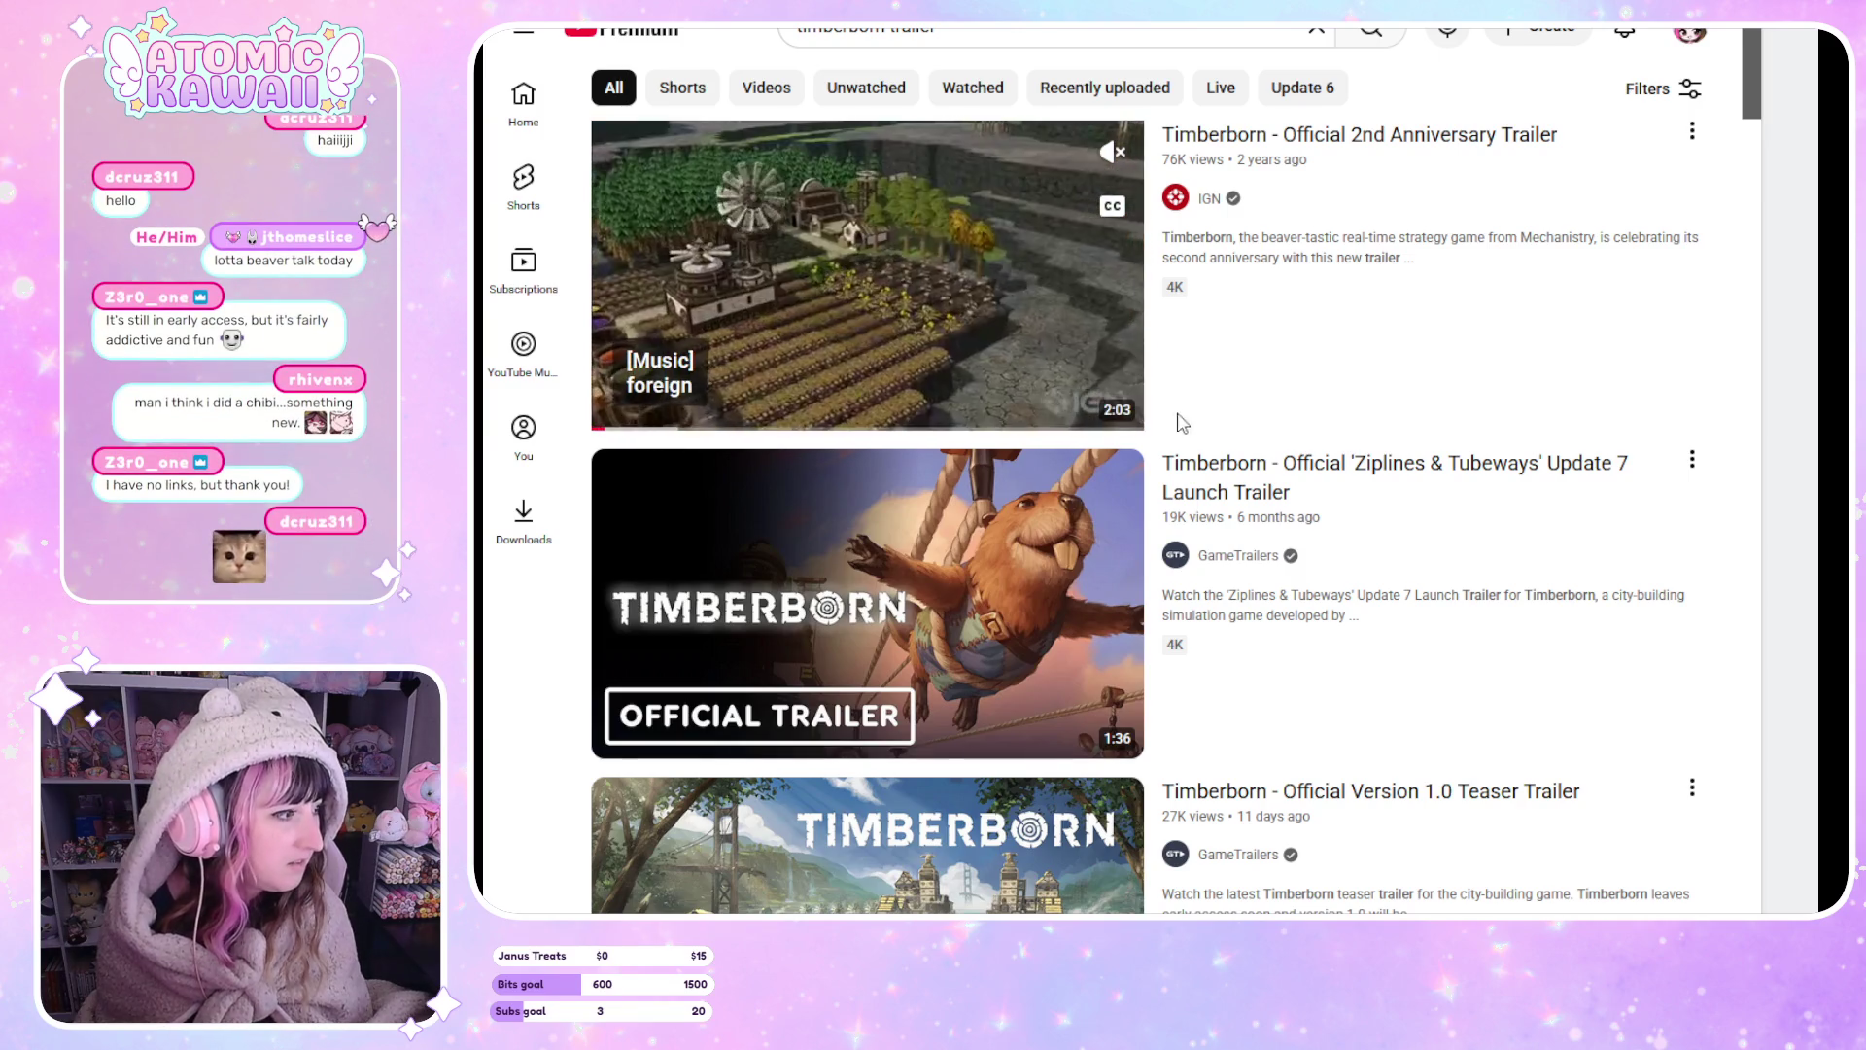
scroll(1089, 687, down, 3)
click(986, 702)
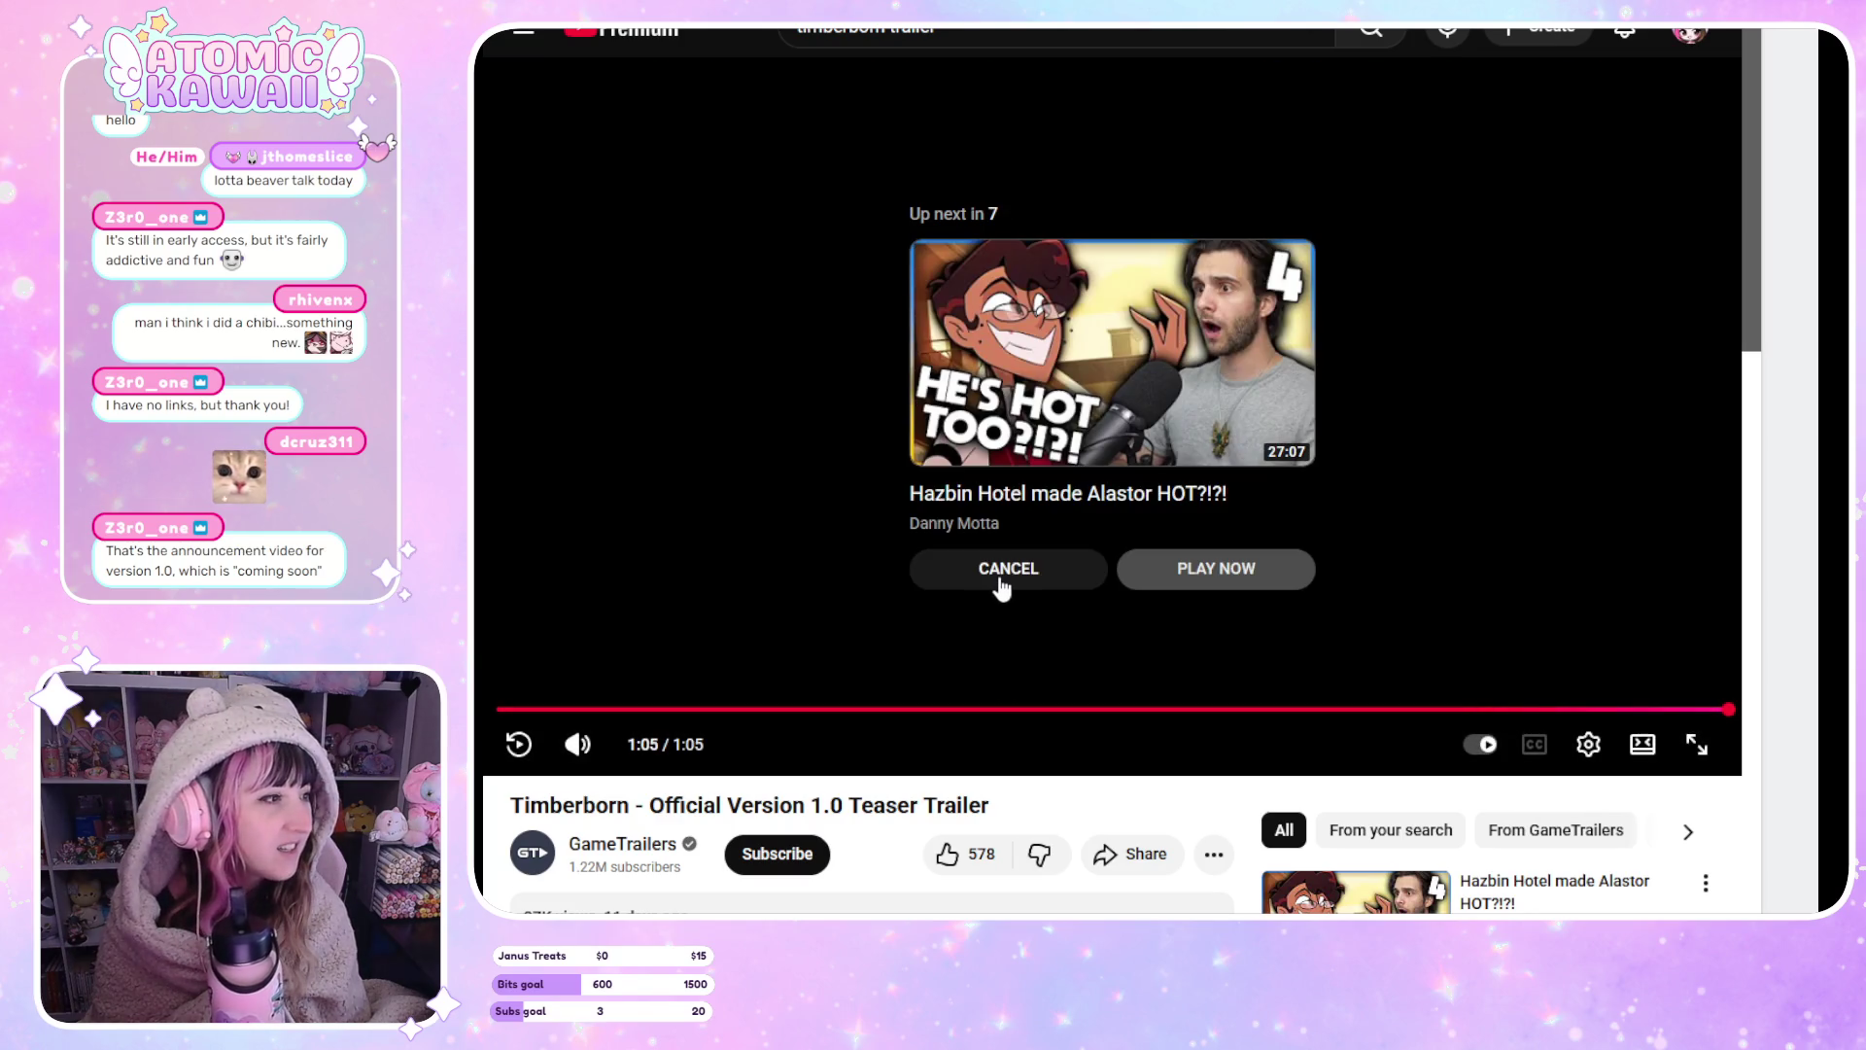
Cancel the Up next autoplay after the Timberborn teaser finishes.
click(1008, 575)
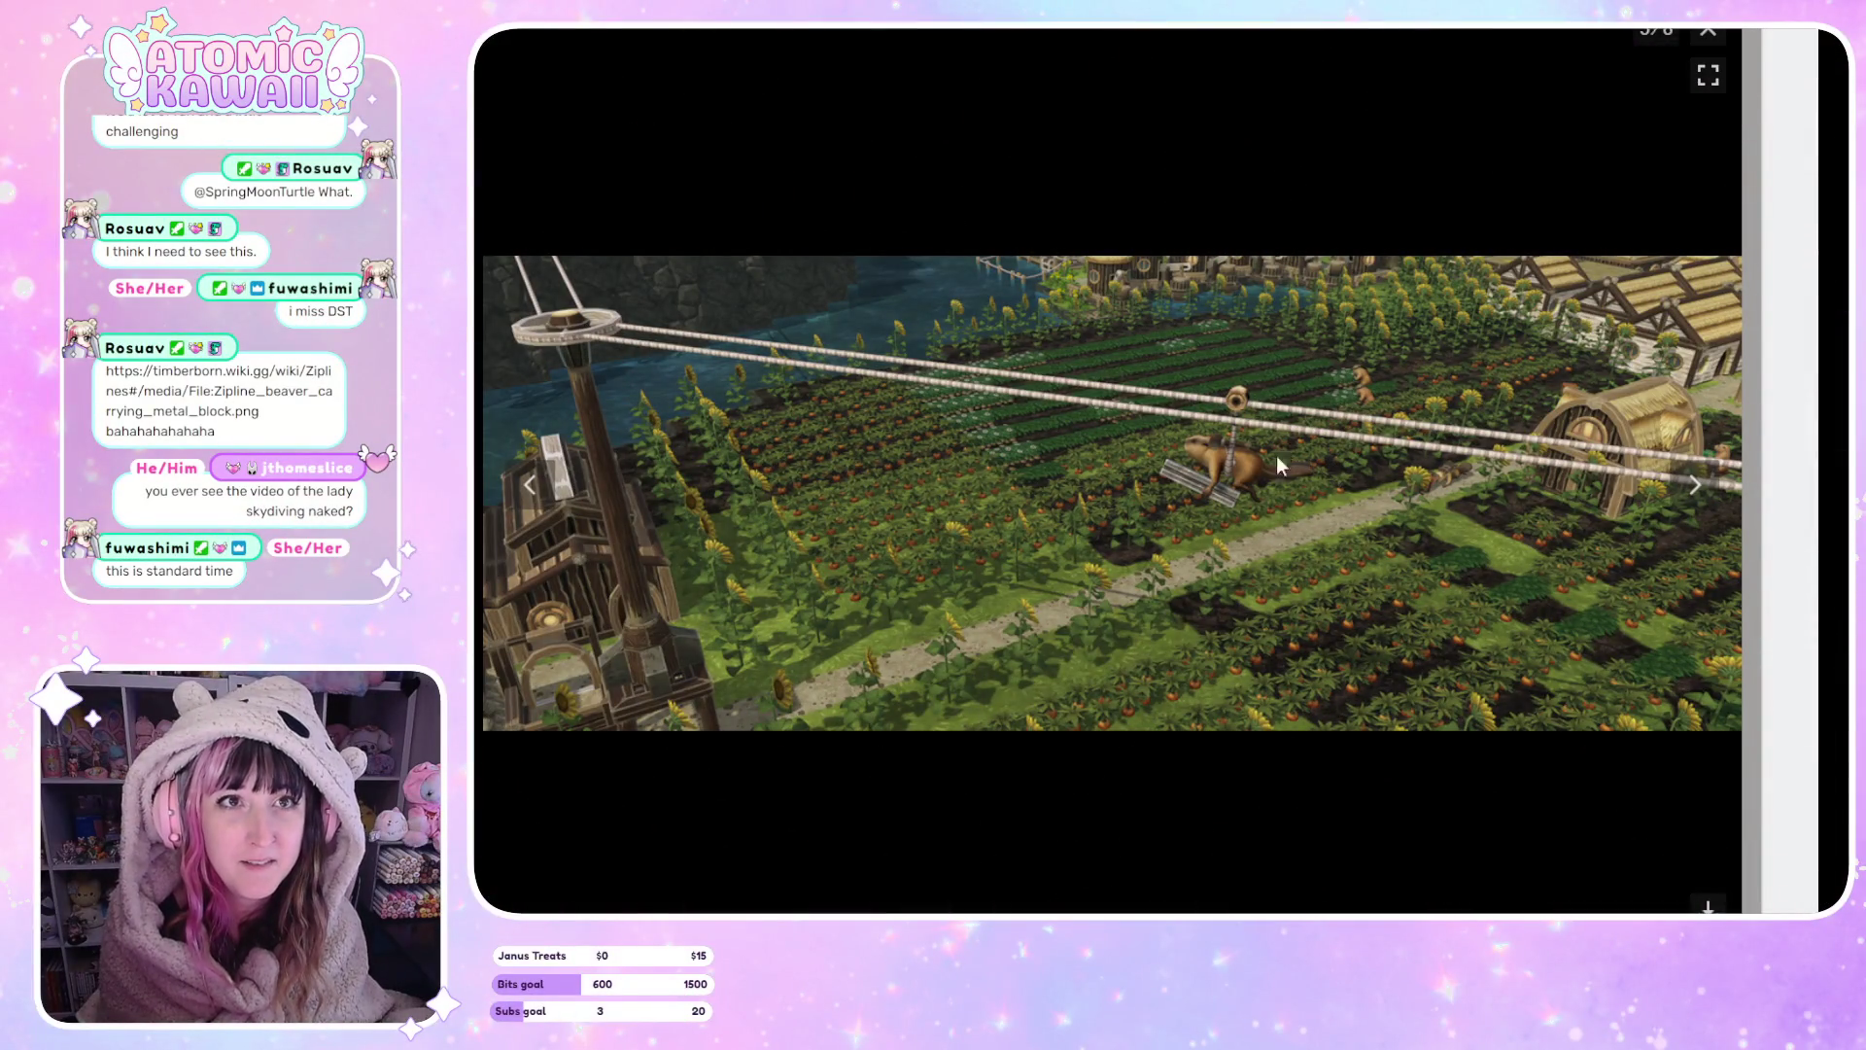
View the zipline beaver image full size and zoom in on the beaver.
click(1216, 480)
click(1213, 523)
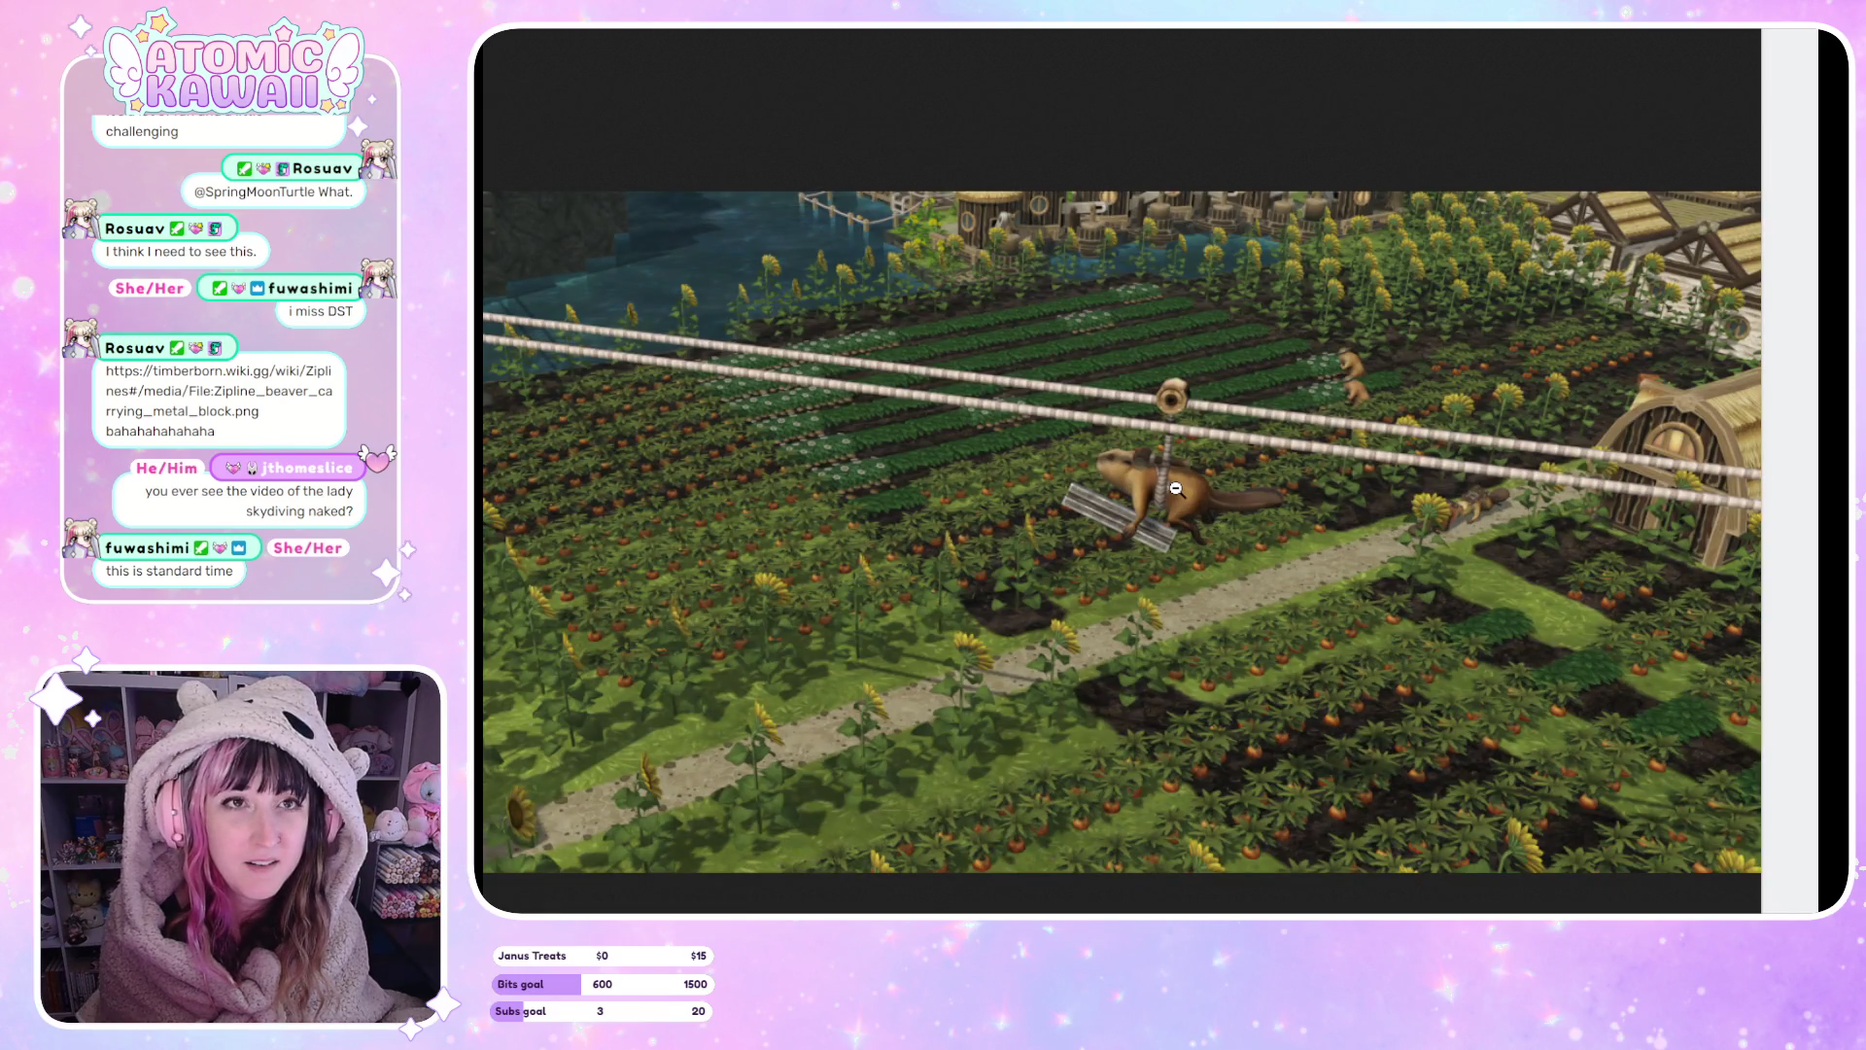
click(1210, 521)
click(1189, 492)
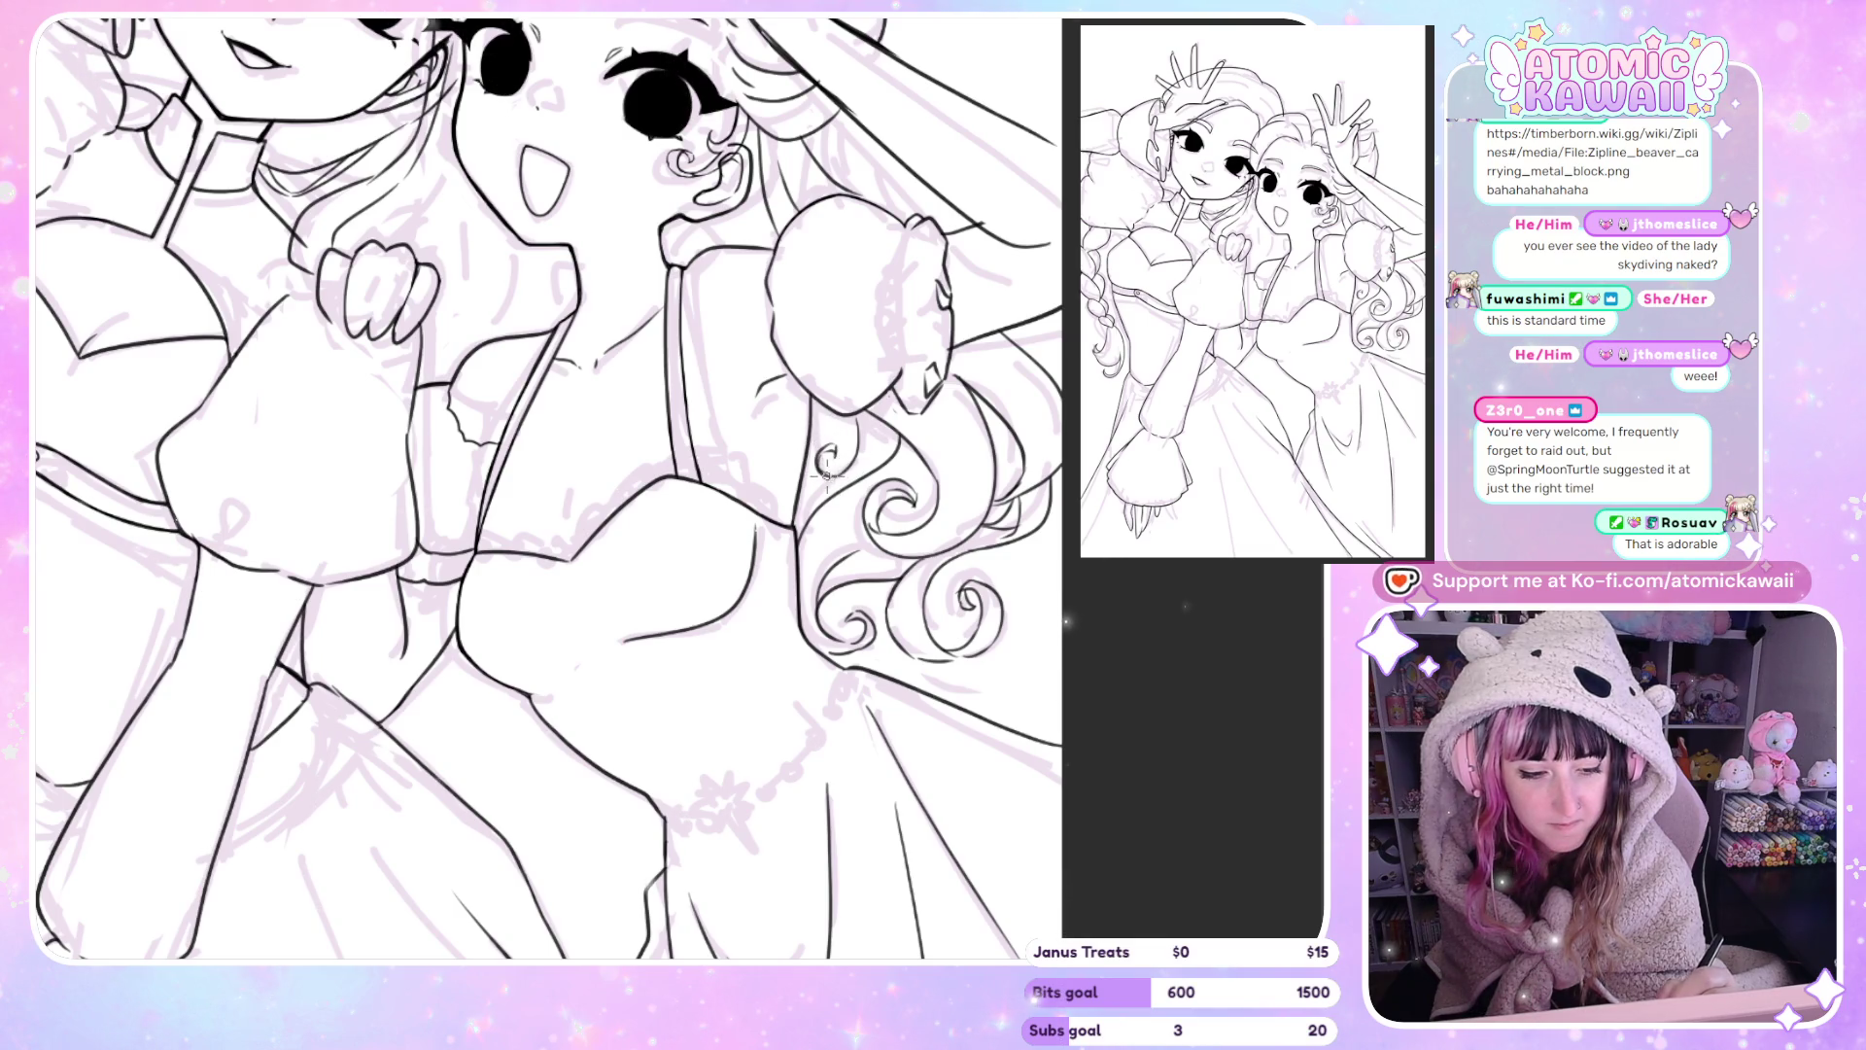
Mirror the line art several times to check it, then fit the whole page to the window.
key(h)
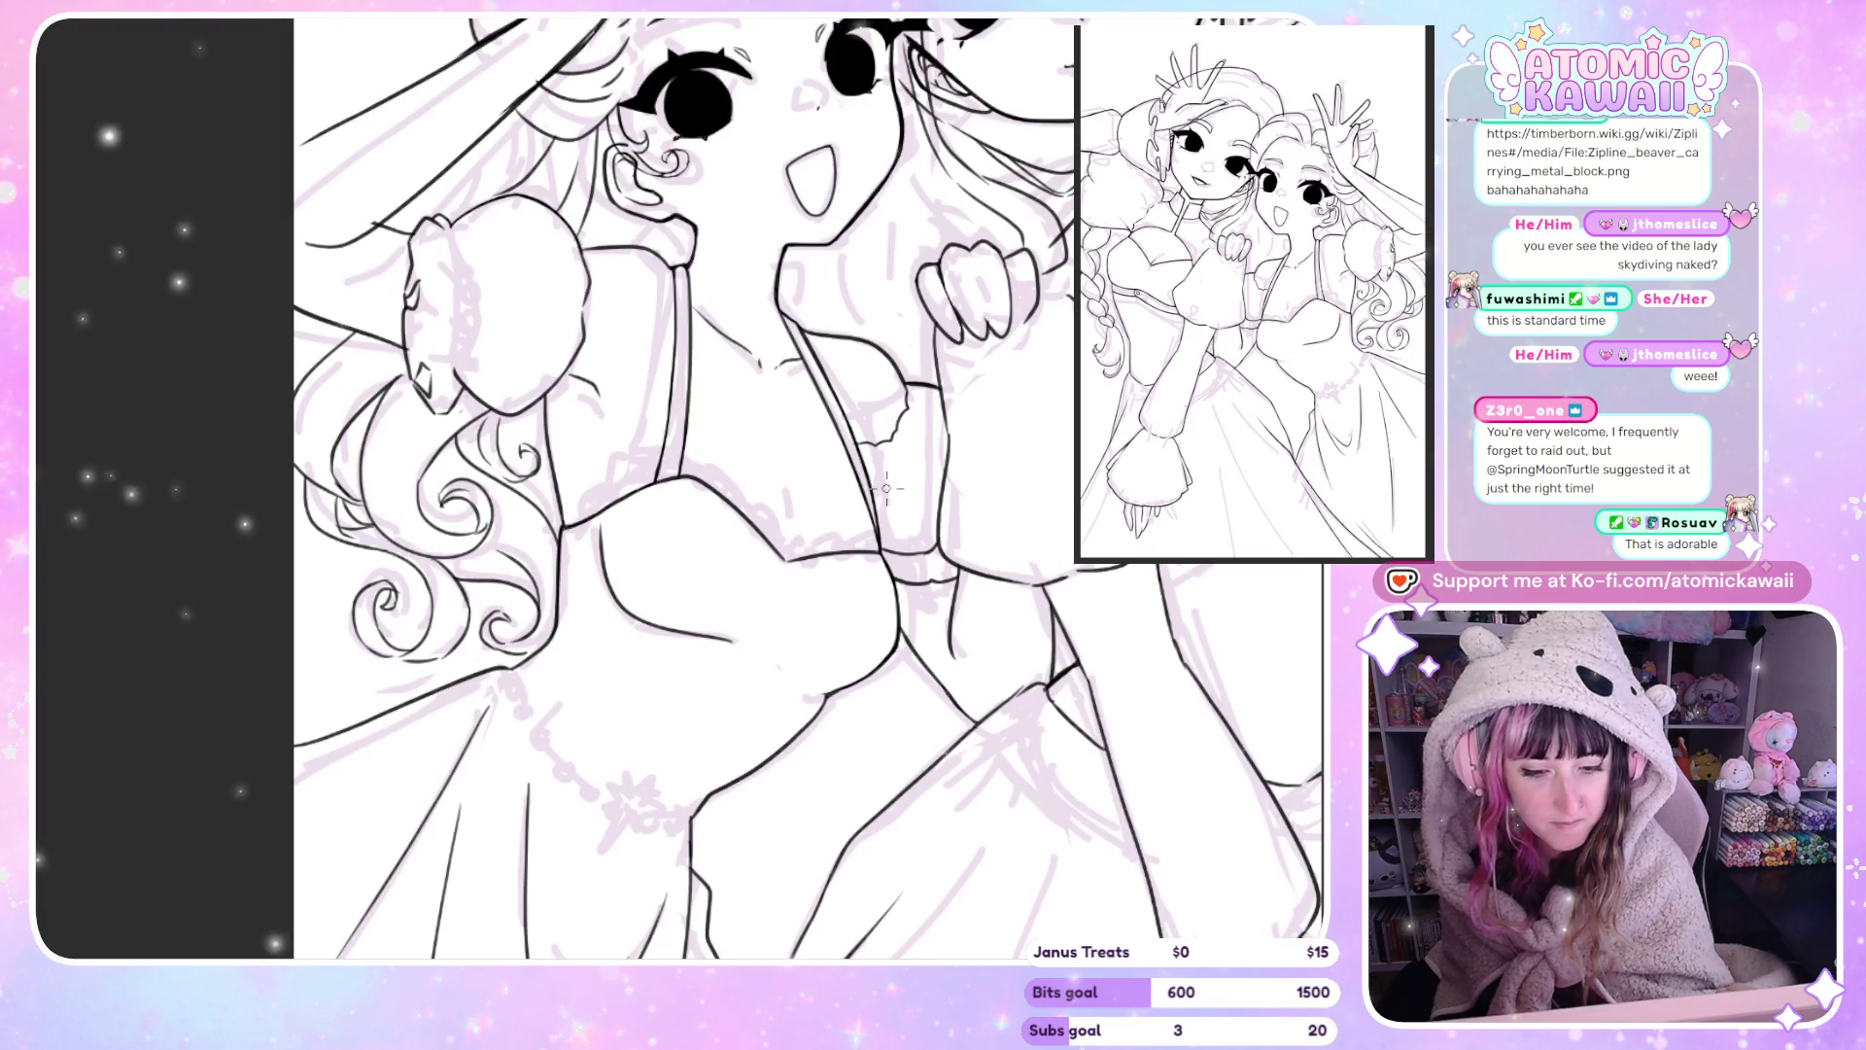
key(h)
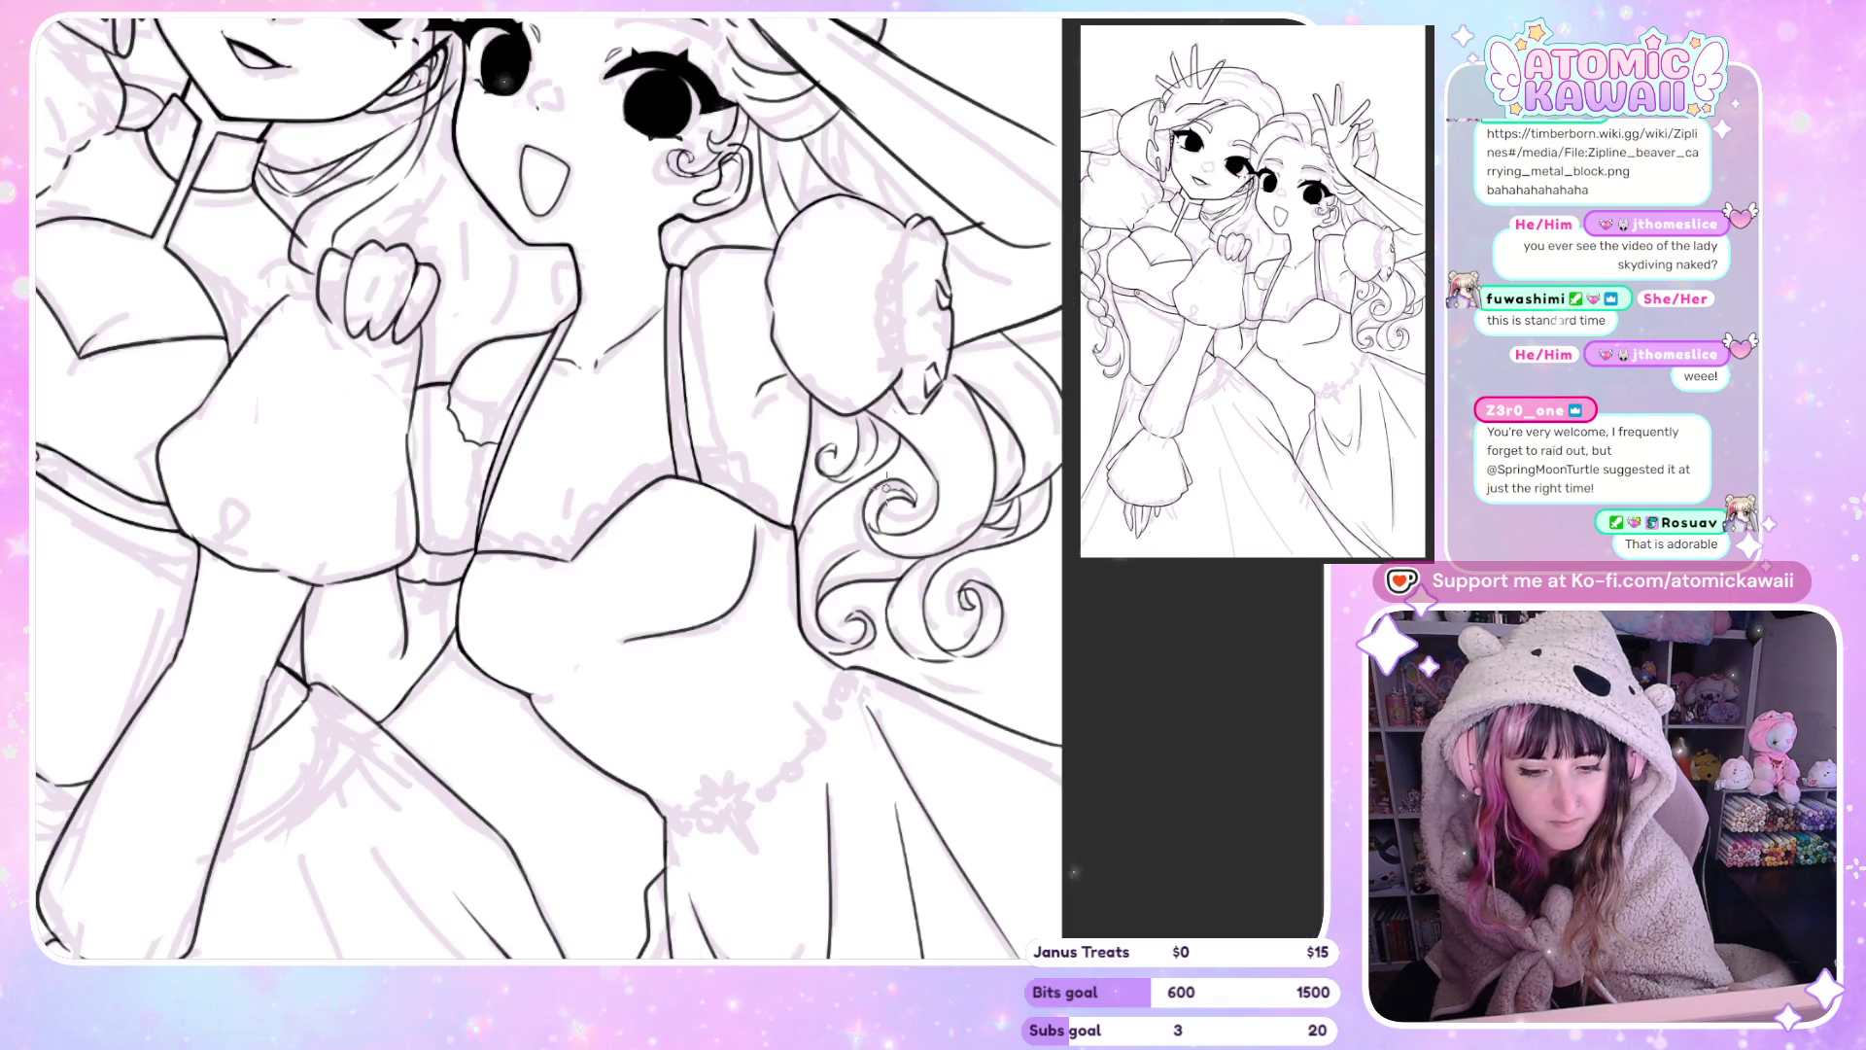
key(h)
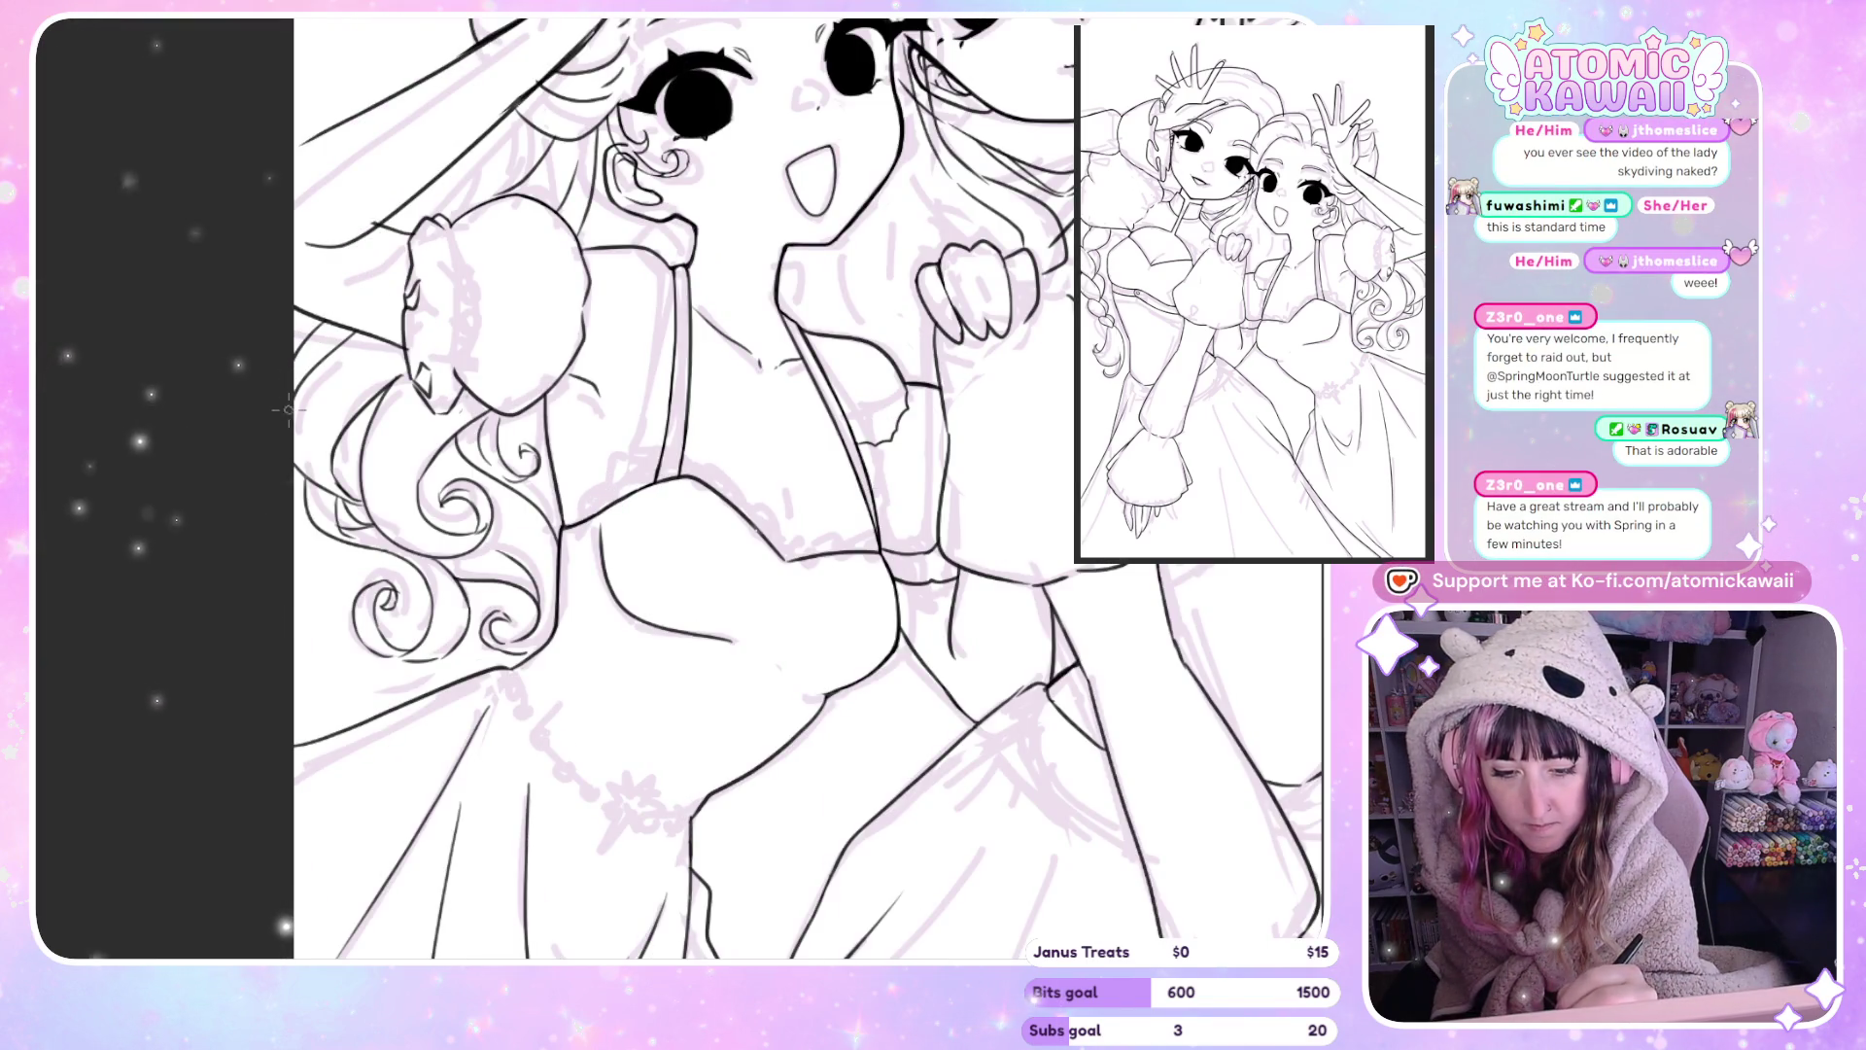
key(h)
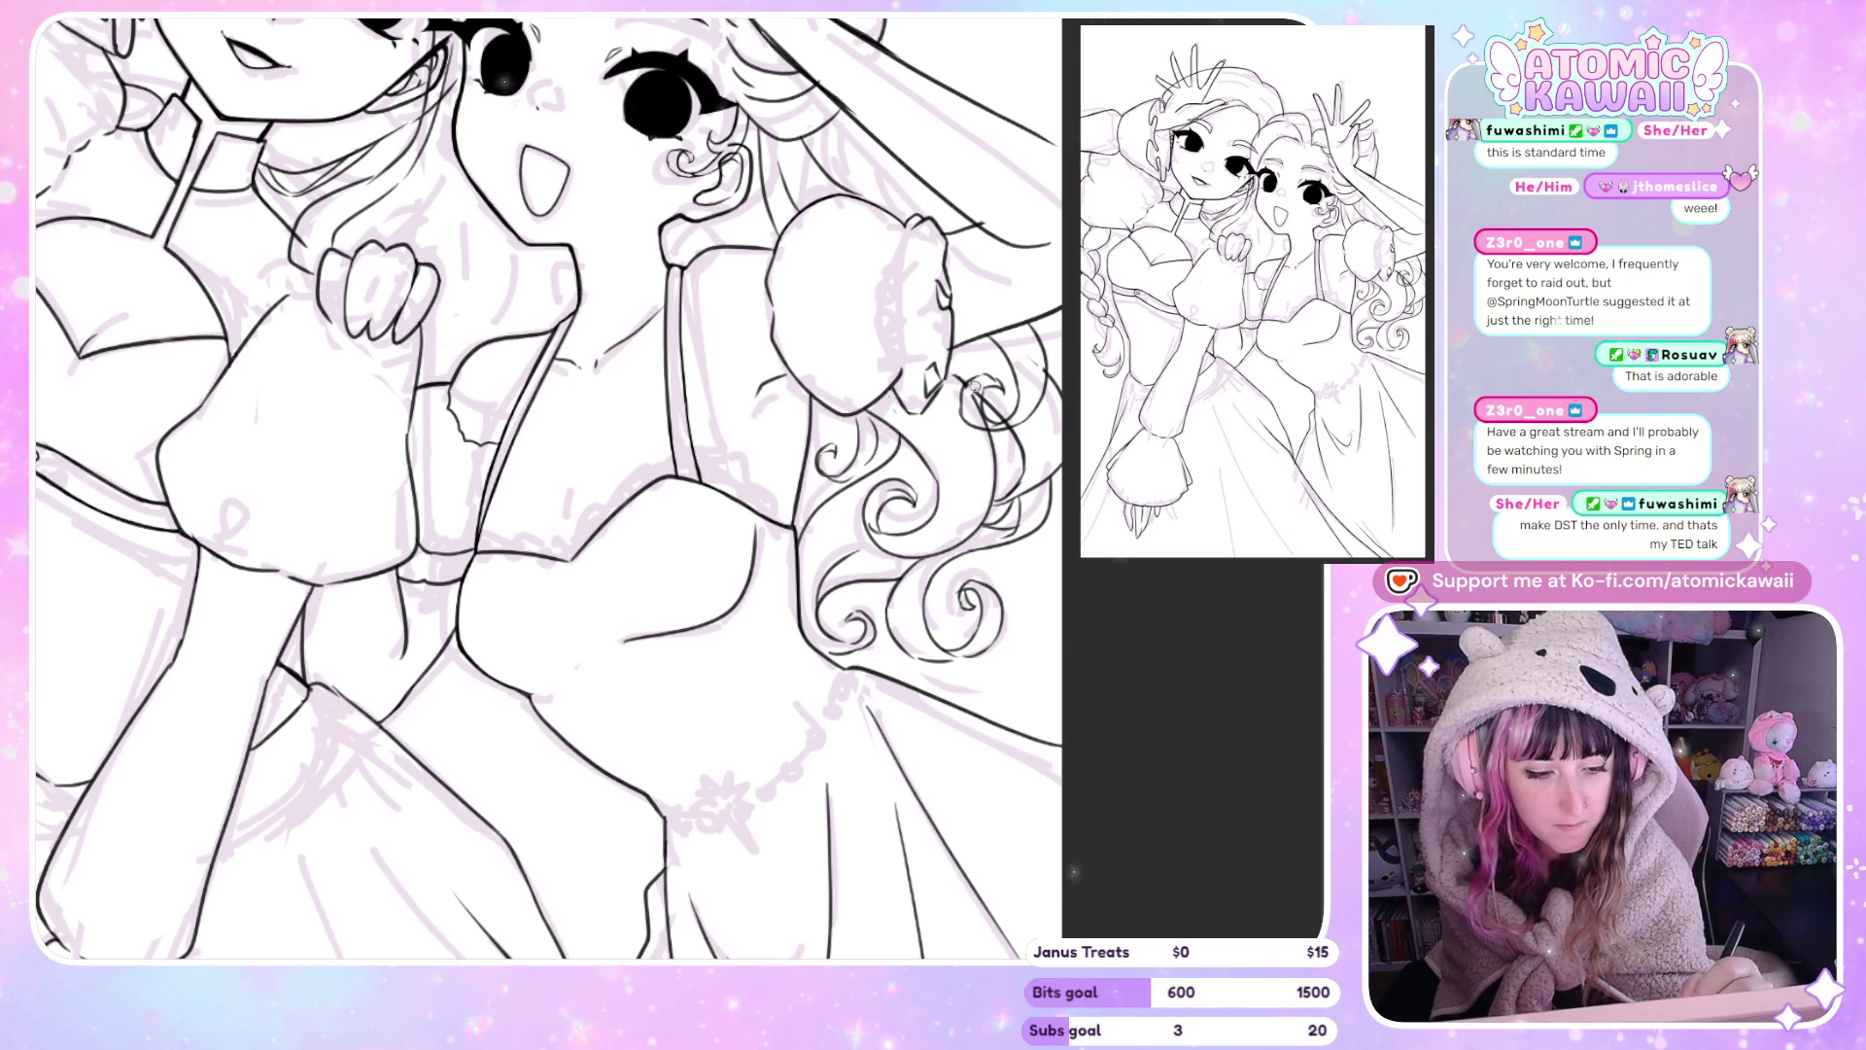
key(m)
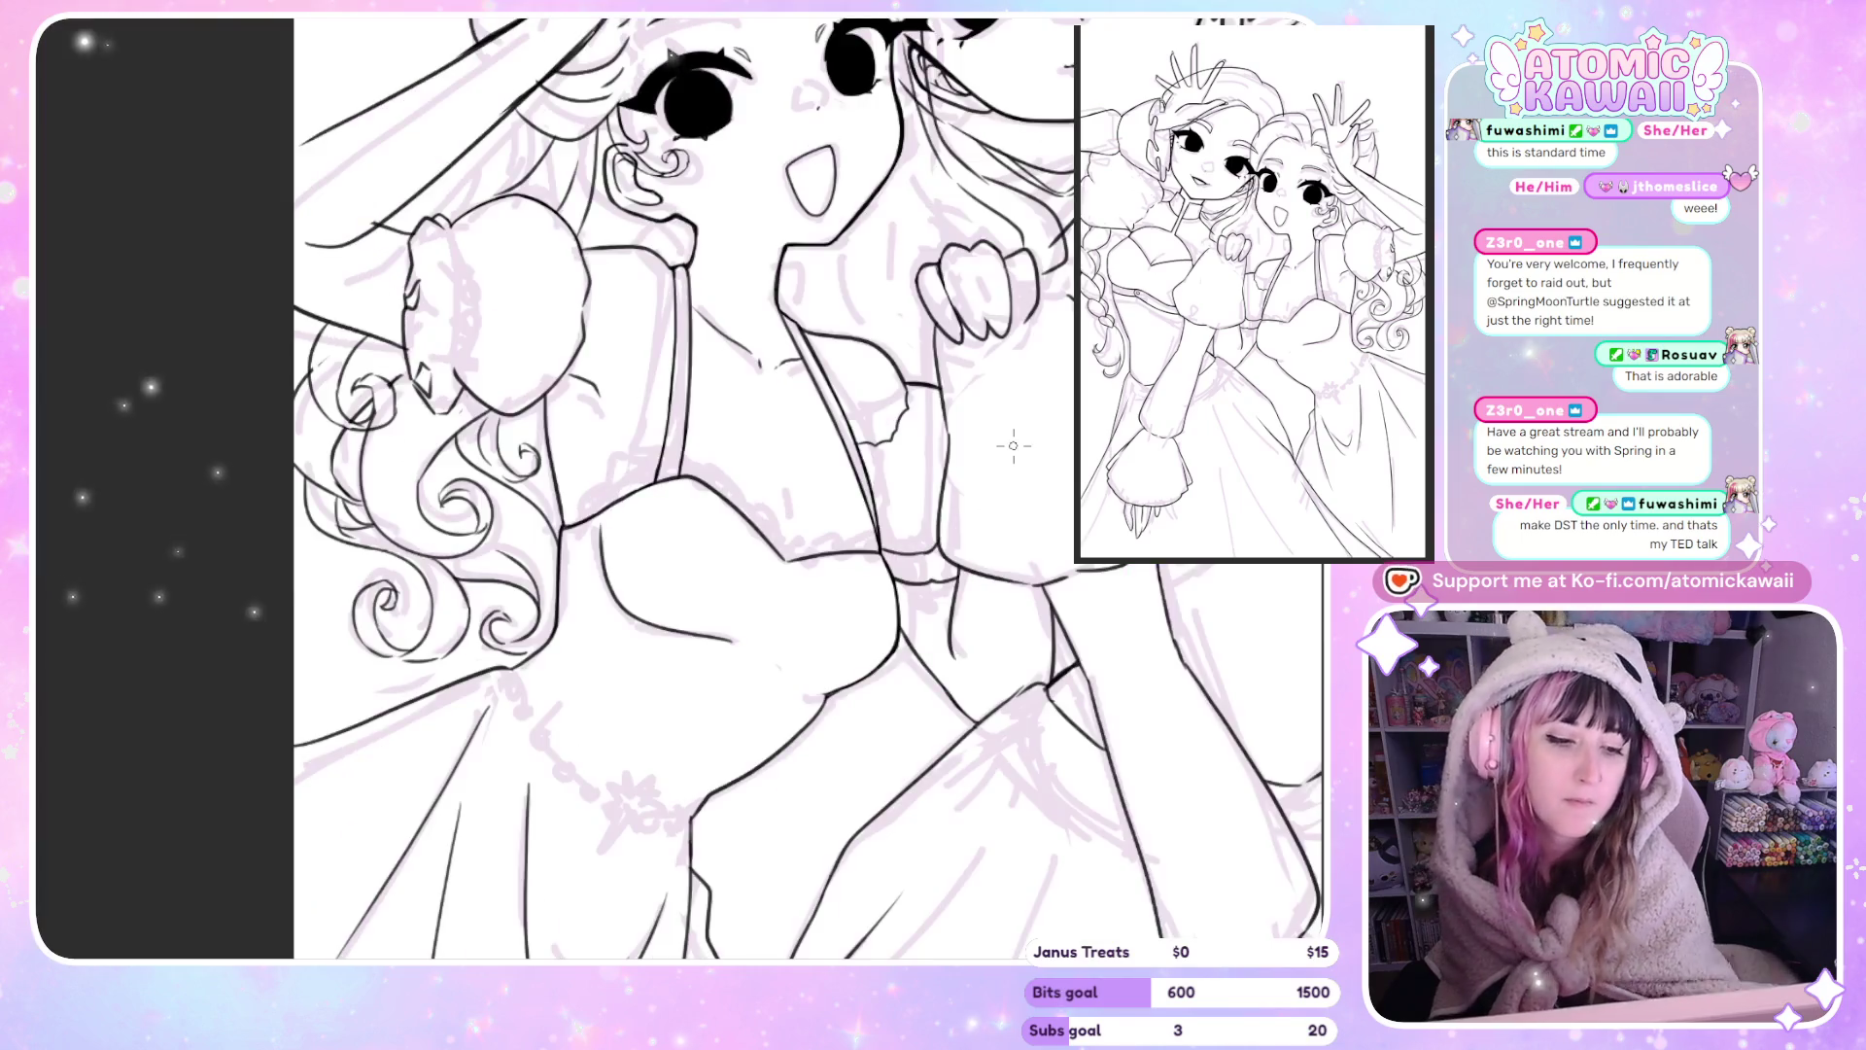
key(m)
key(ctrl+0)
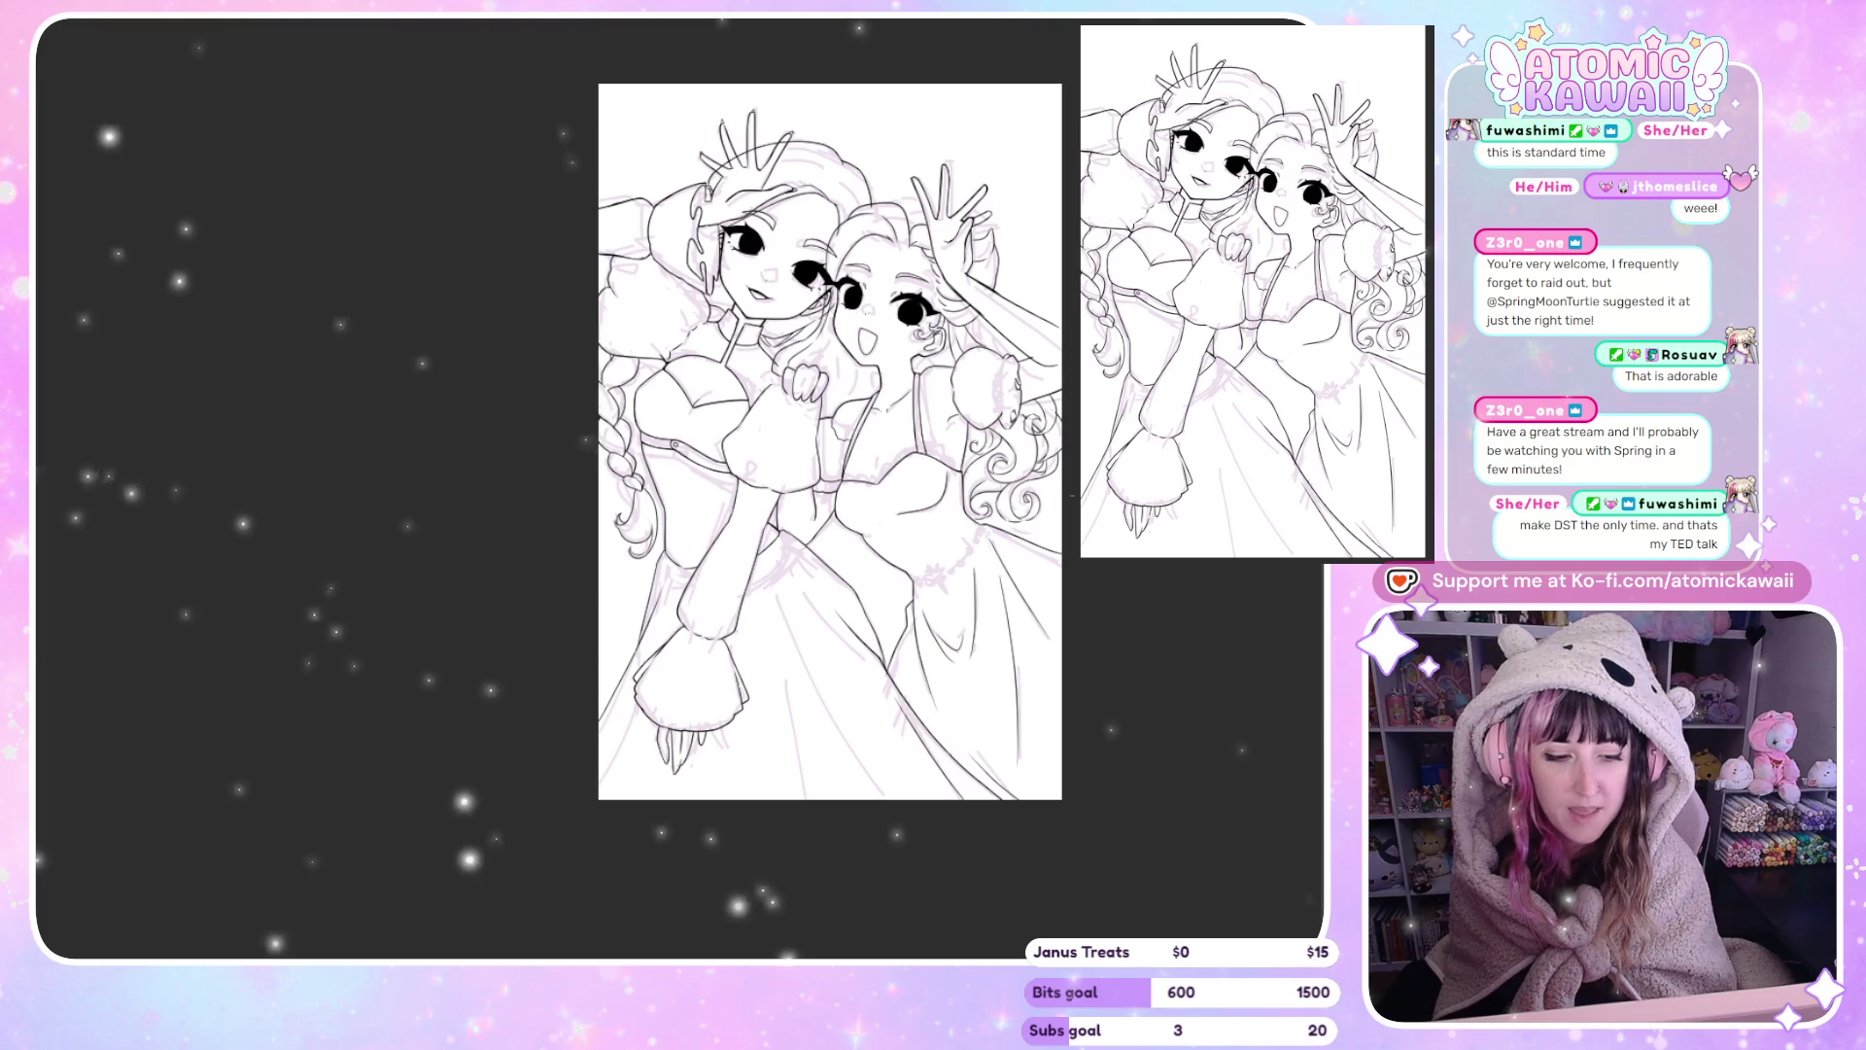
Zoom in on the two girls' torsos and mirror-check the dress linework repeatedly.
key(ctrl+plus)
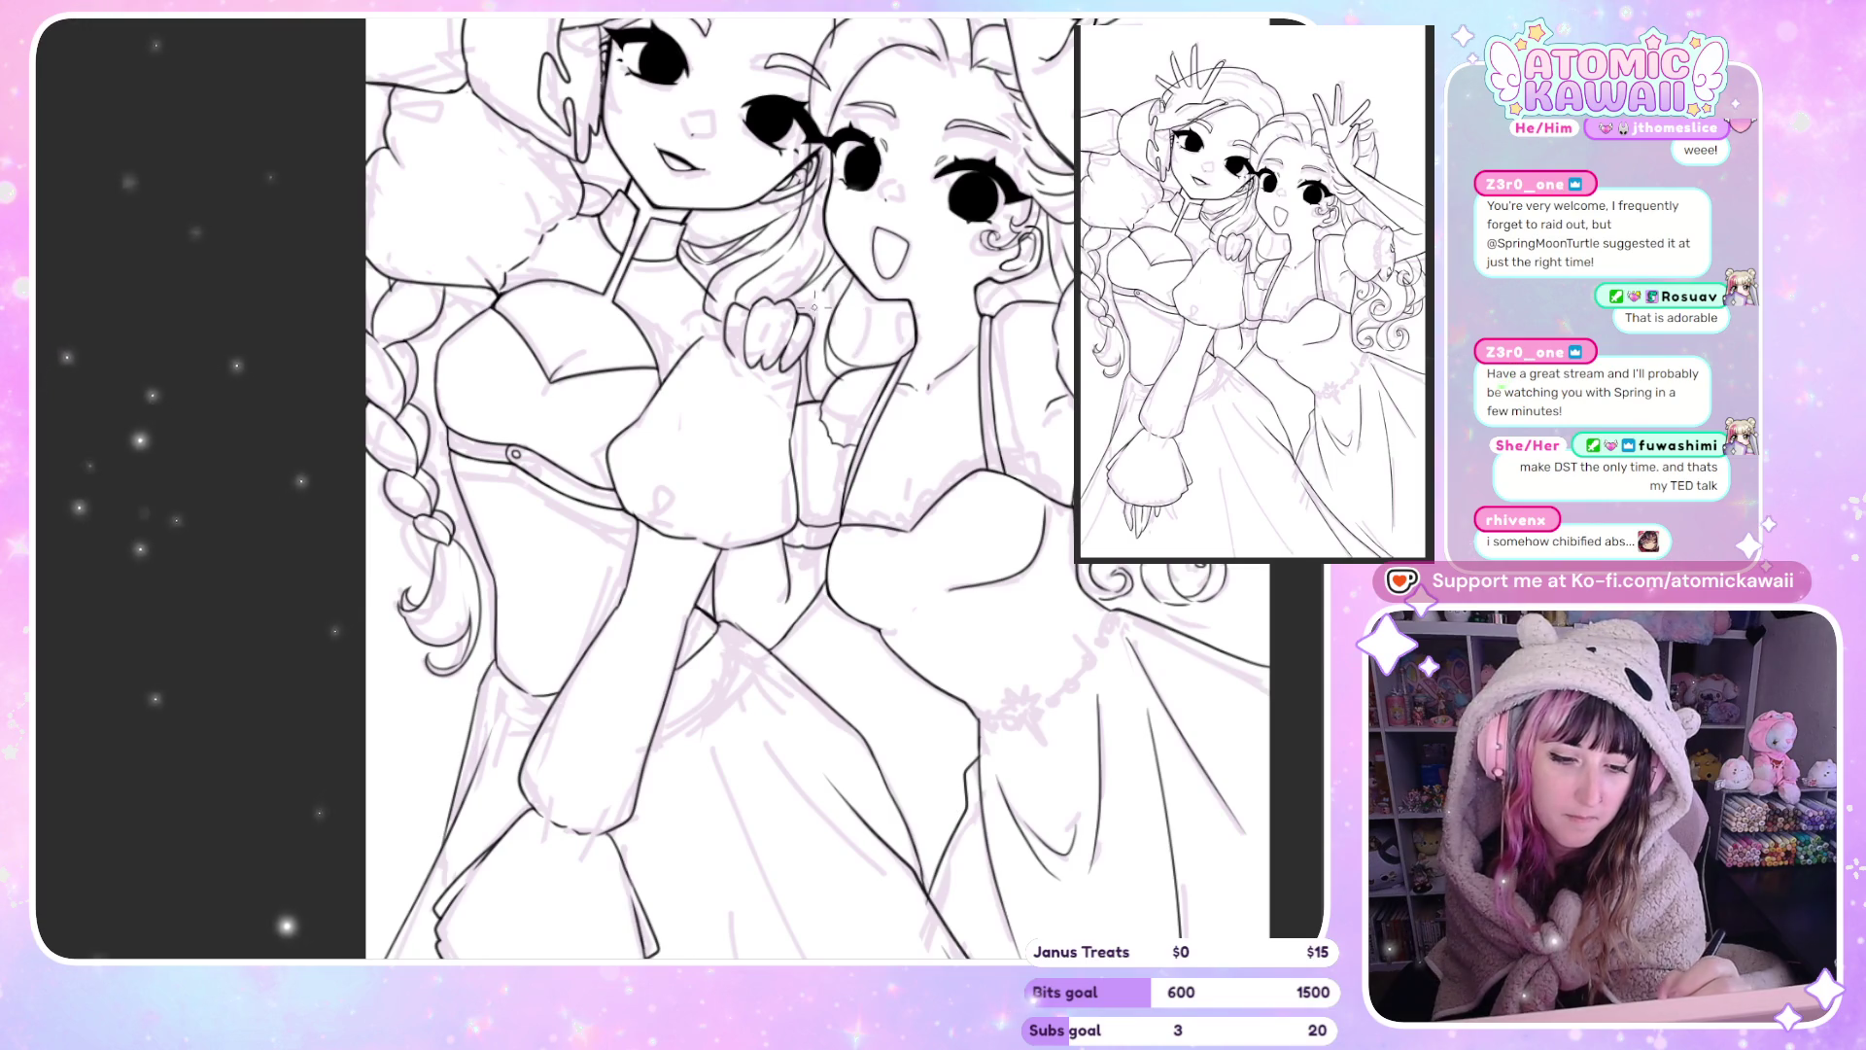
key(h)
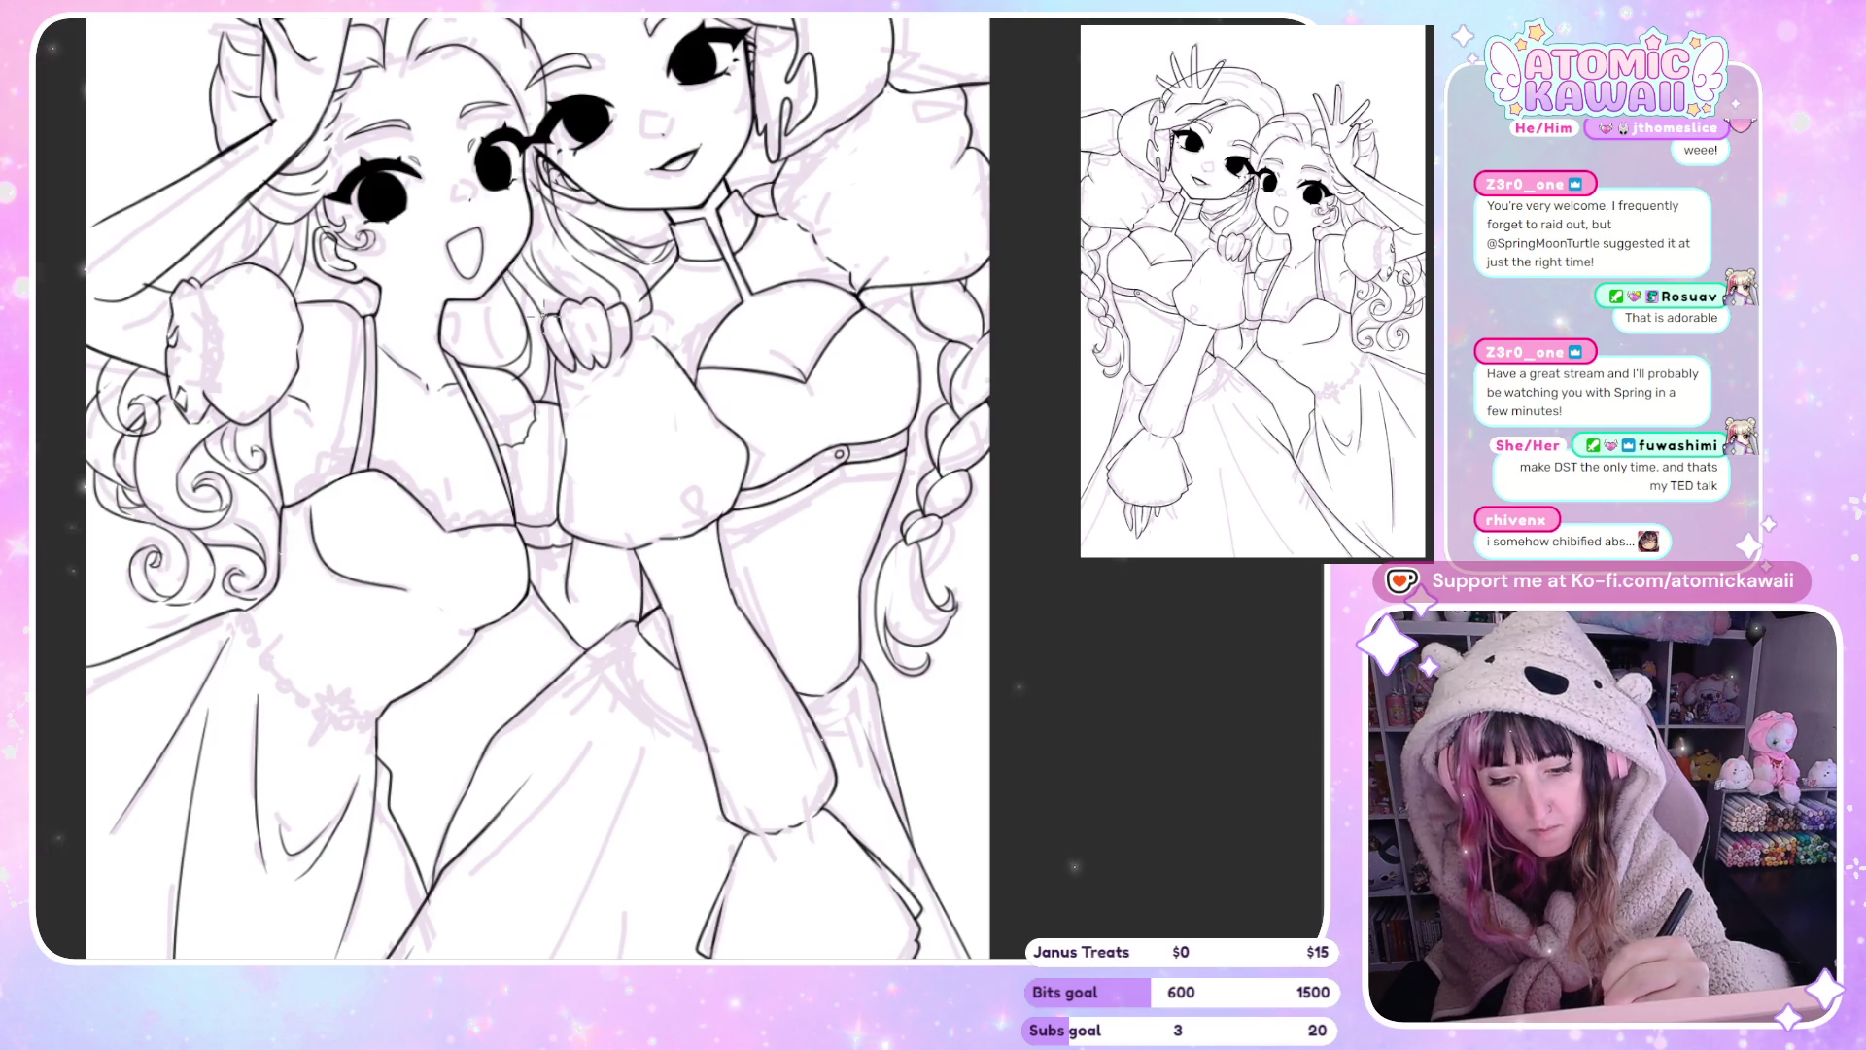
key(h)
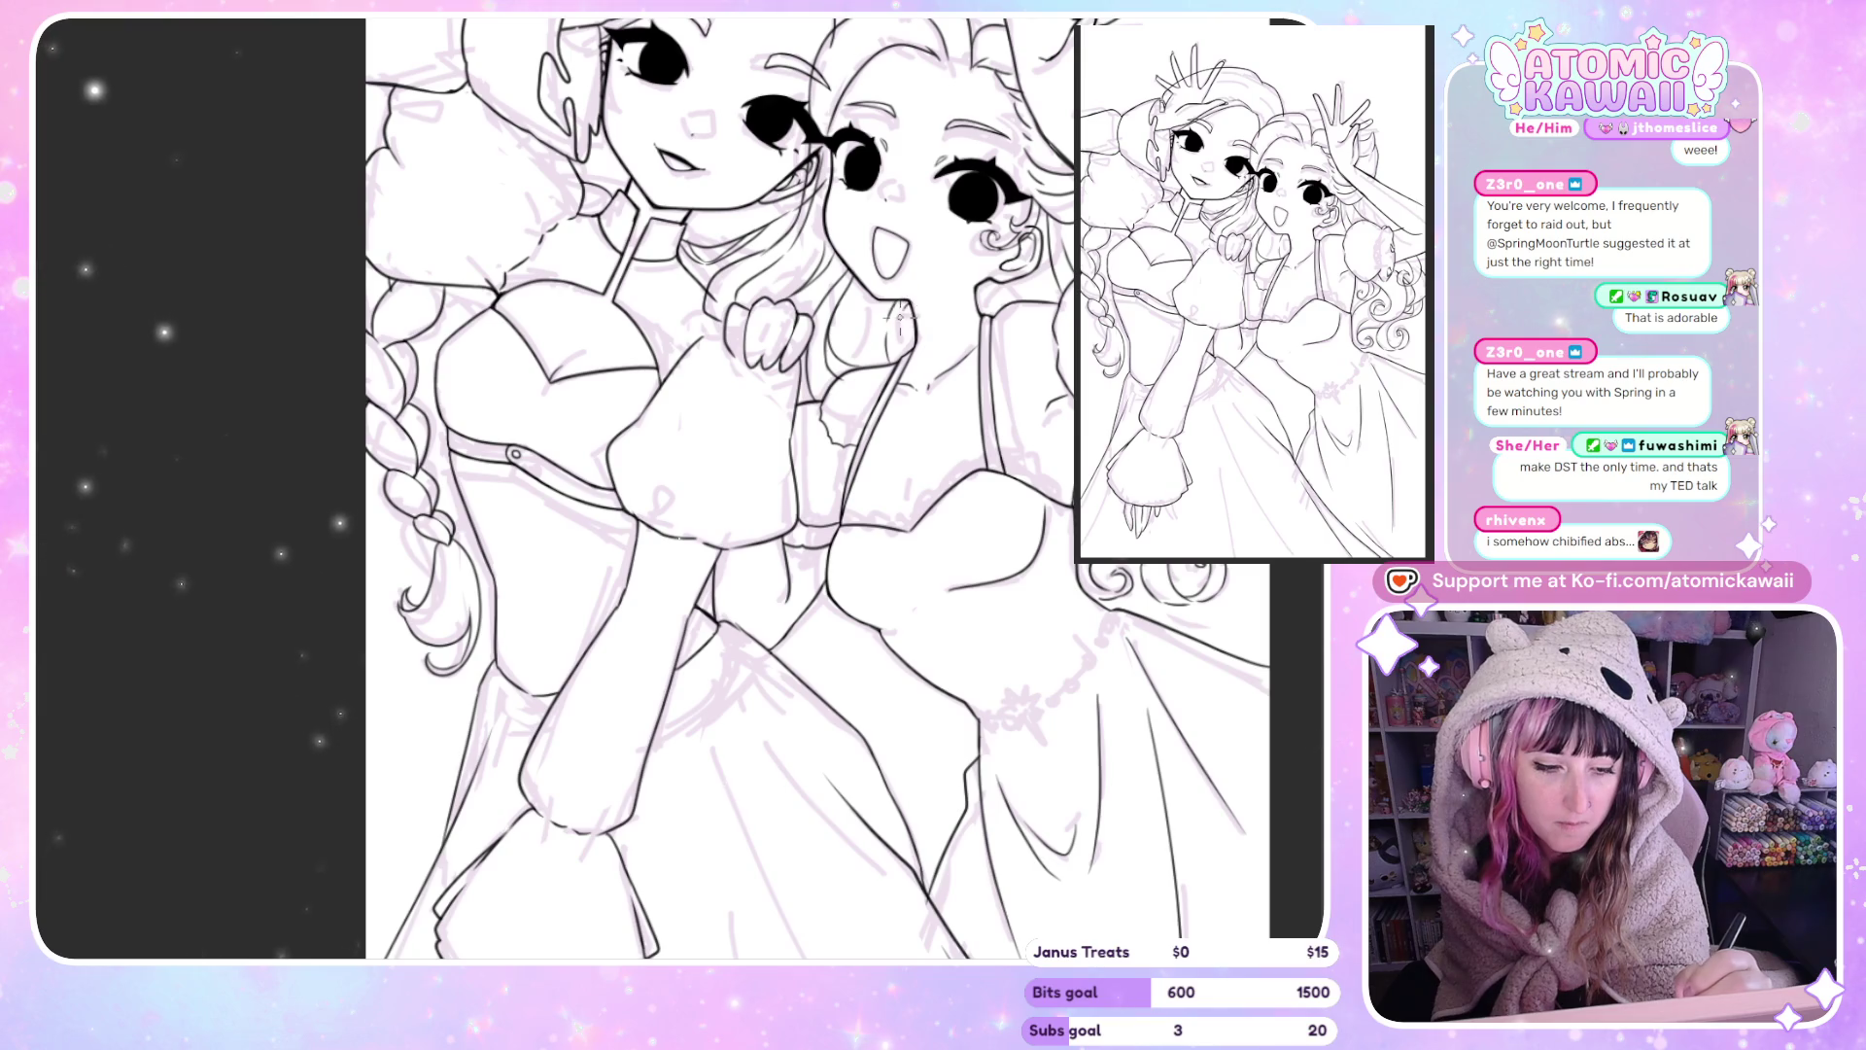
key(m)
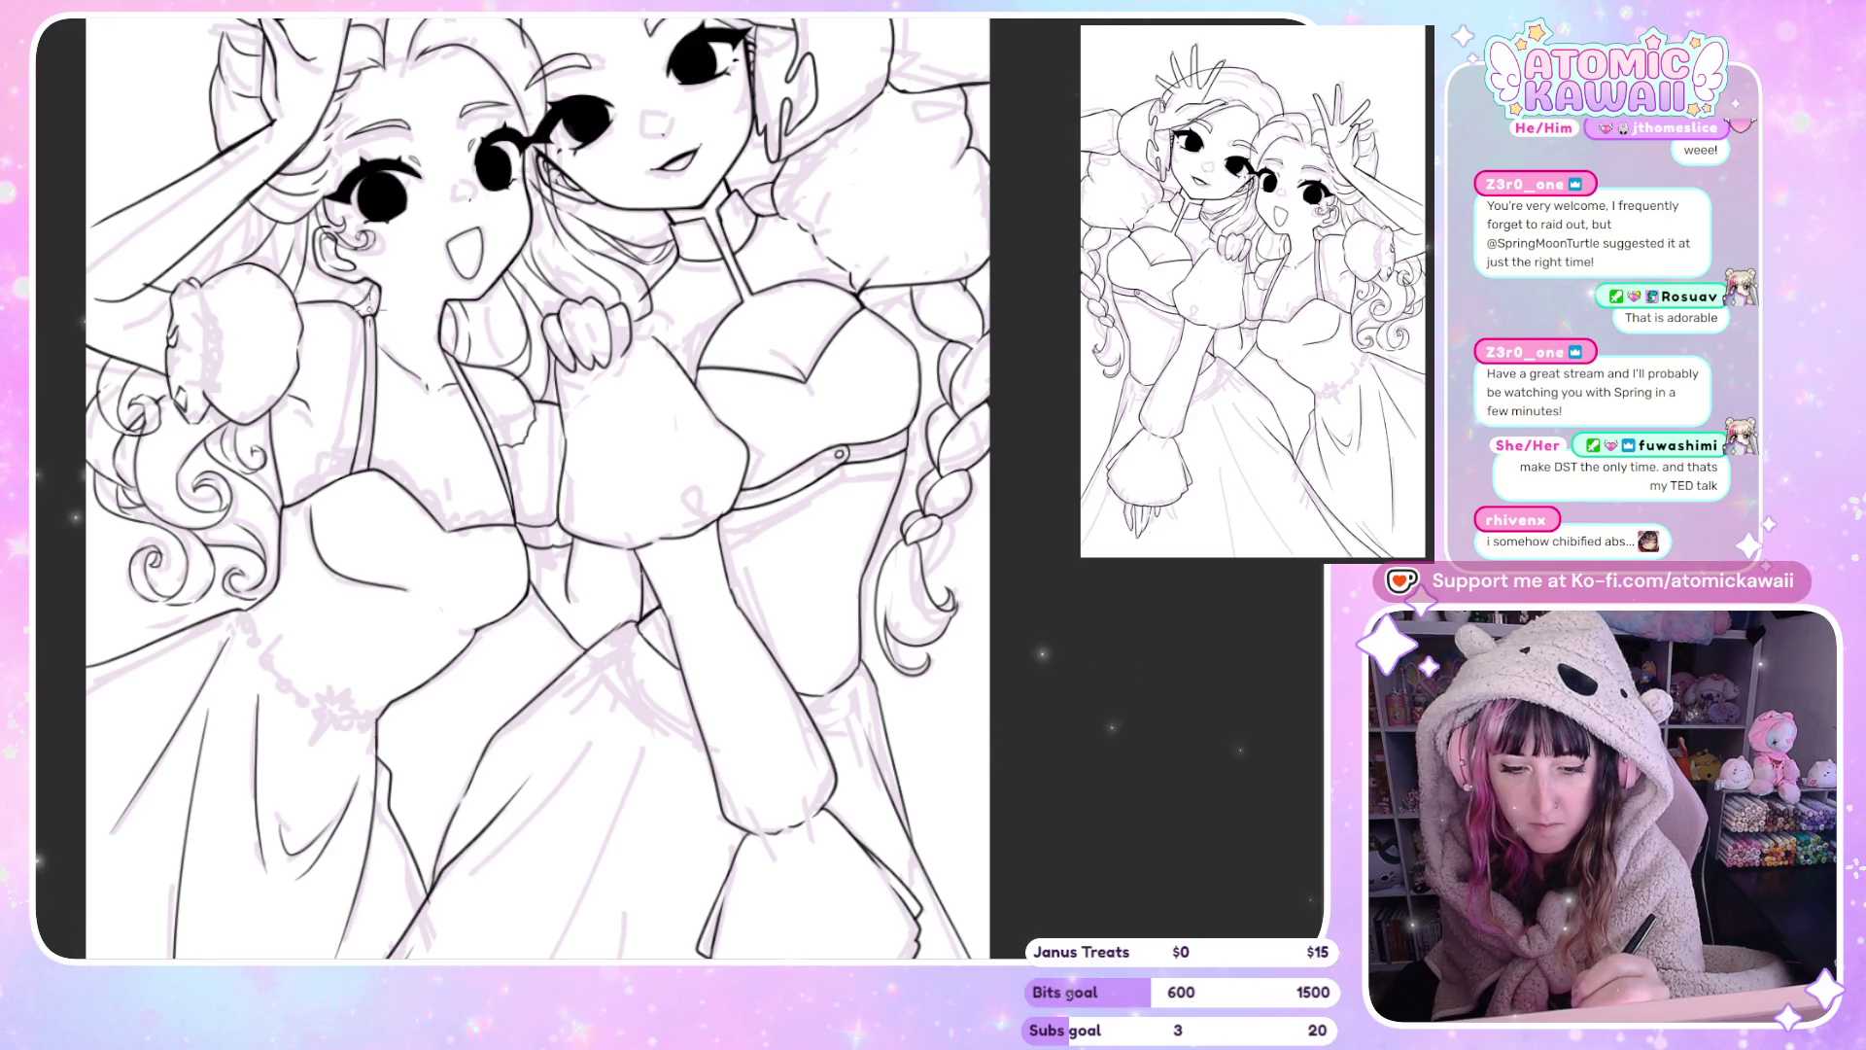
key(m)
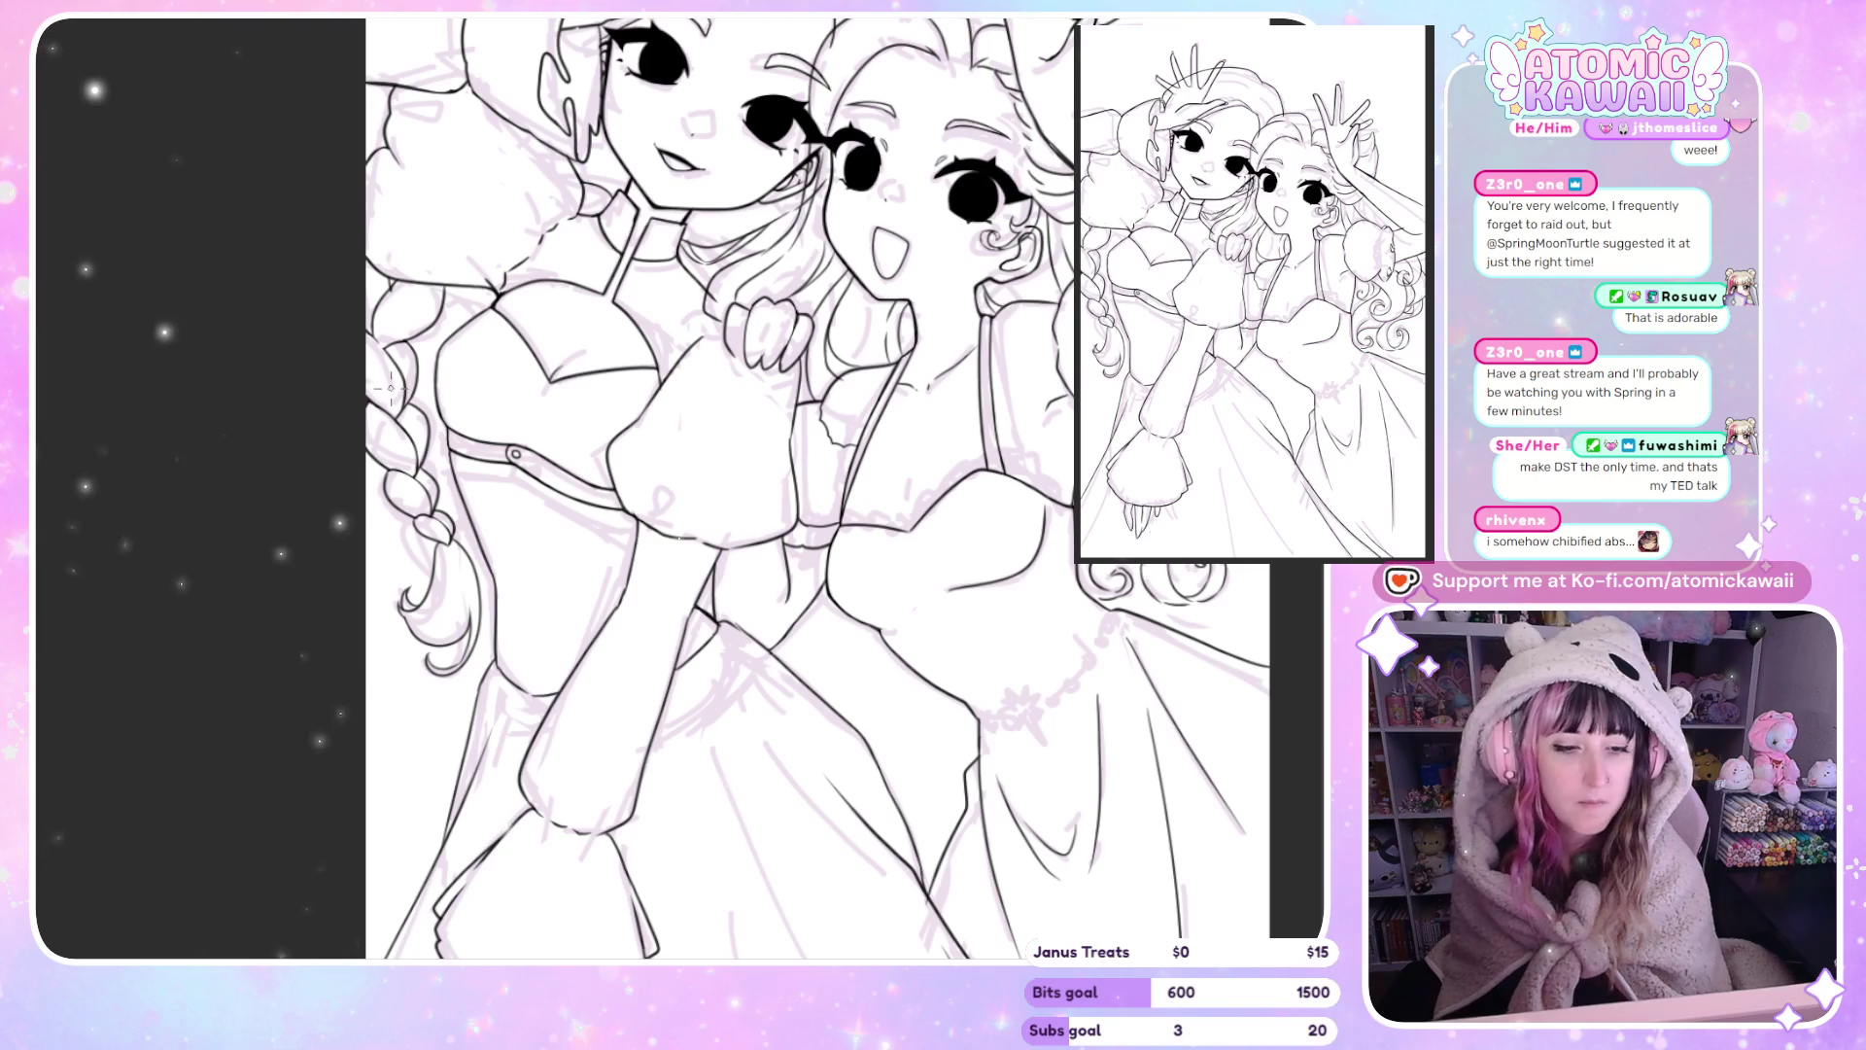
key(m)
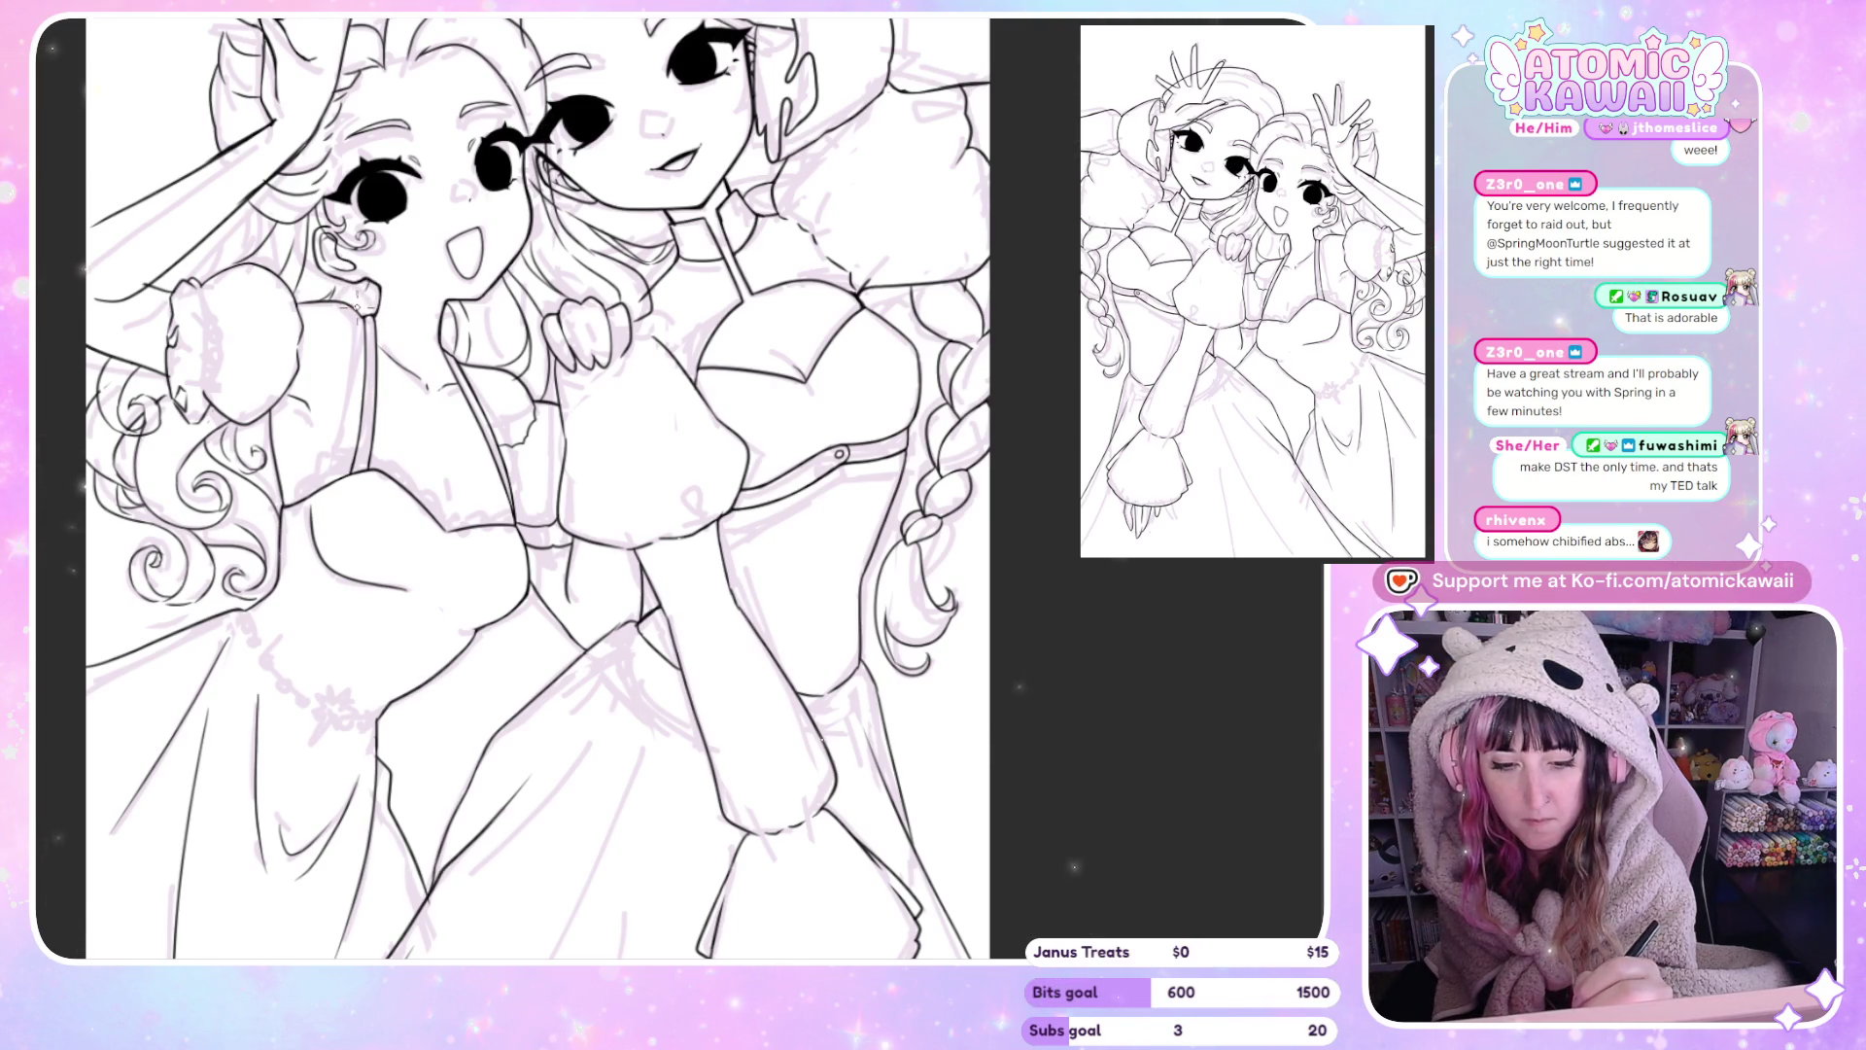
key(m)
Undo a short stray curved stroke on the dresses.
scroll(364, 355, down, 3)
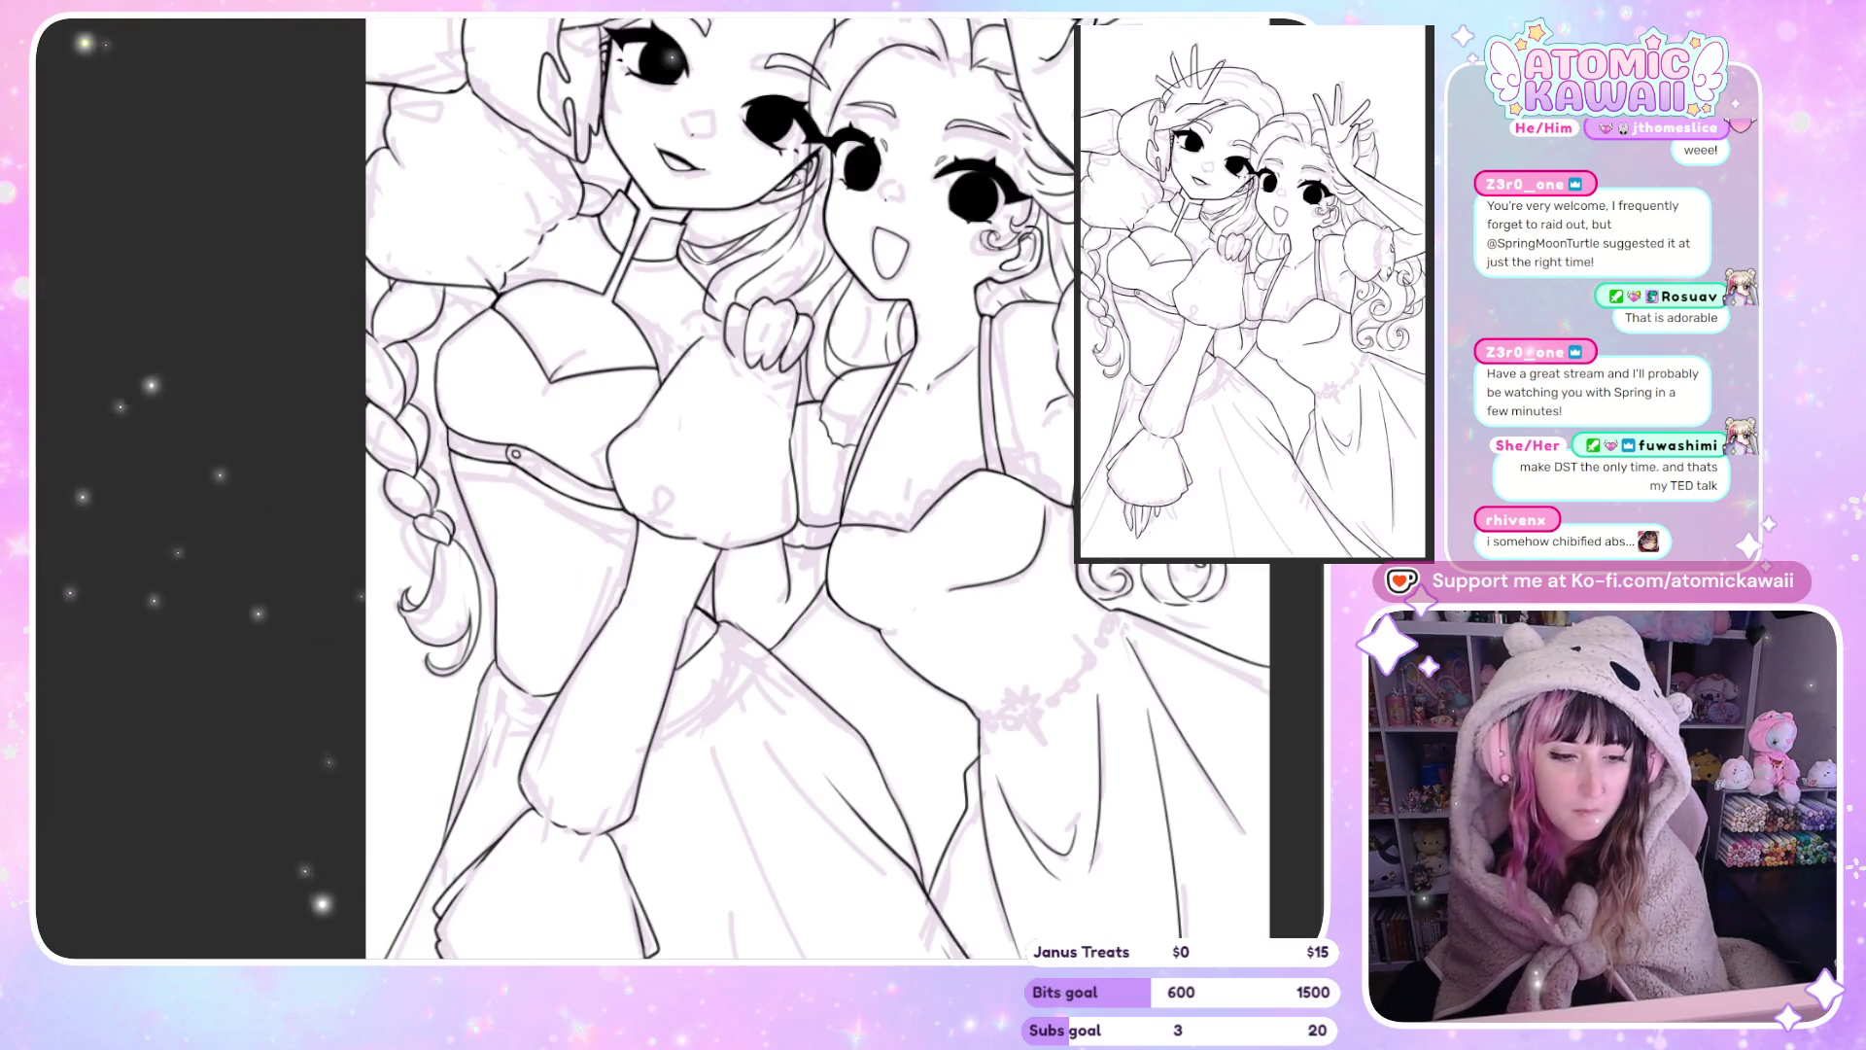
scroll(751, 407, down, 1)
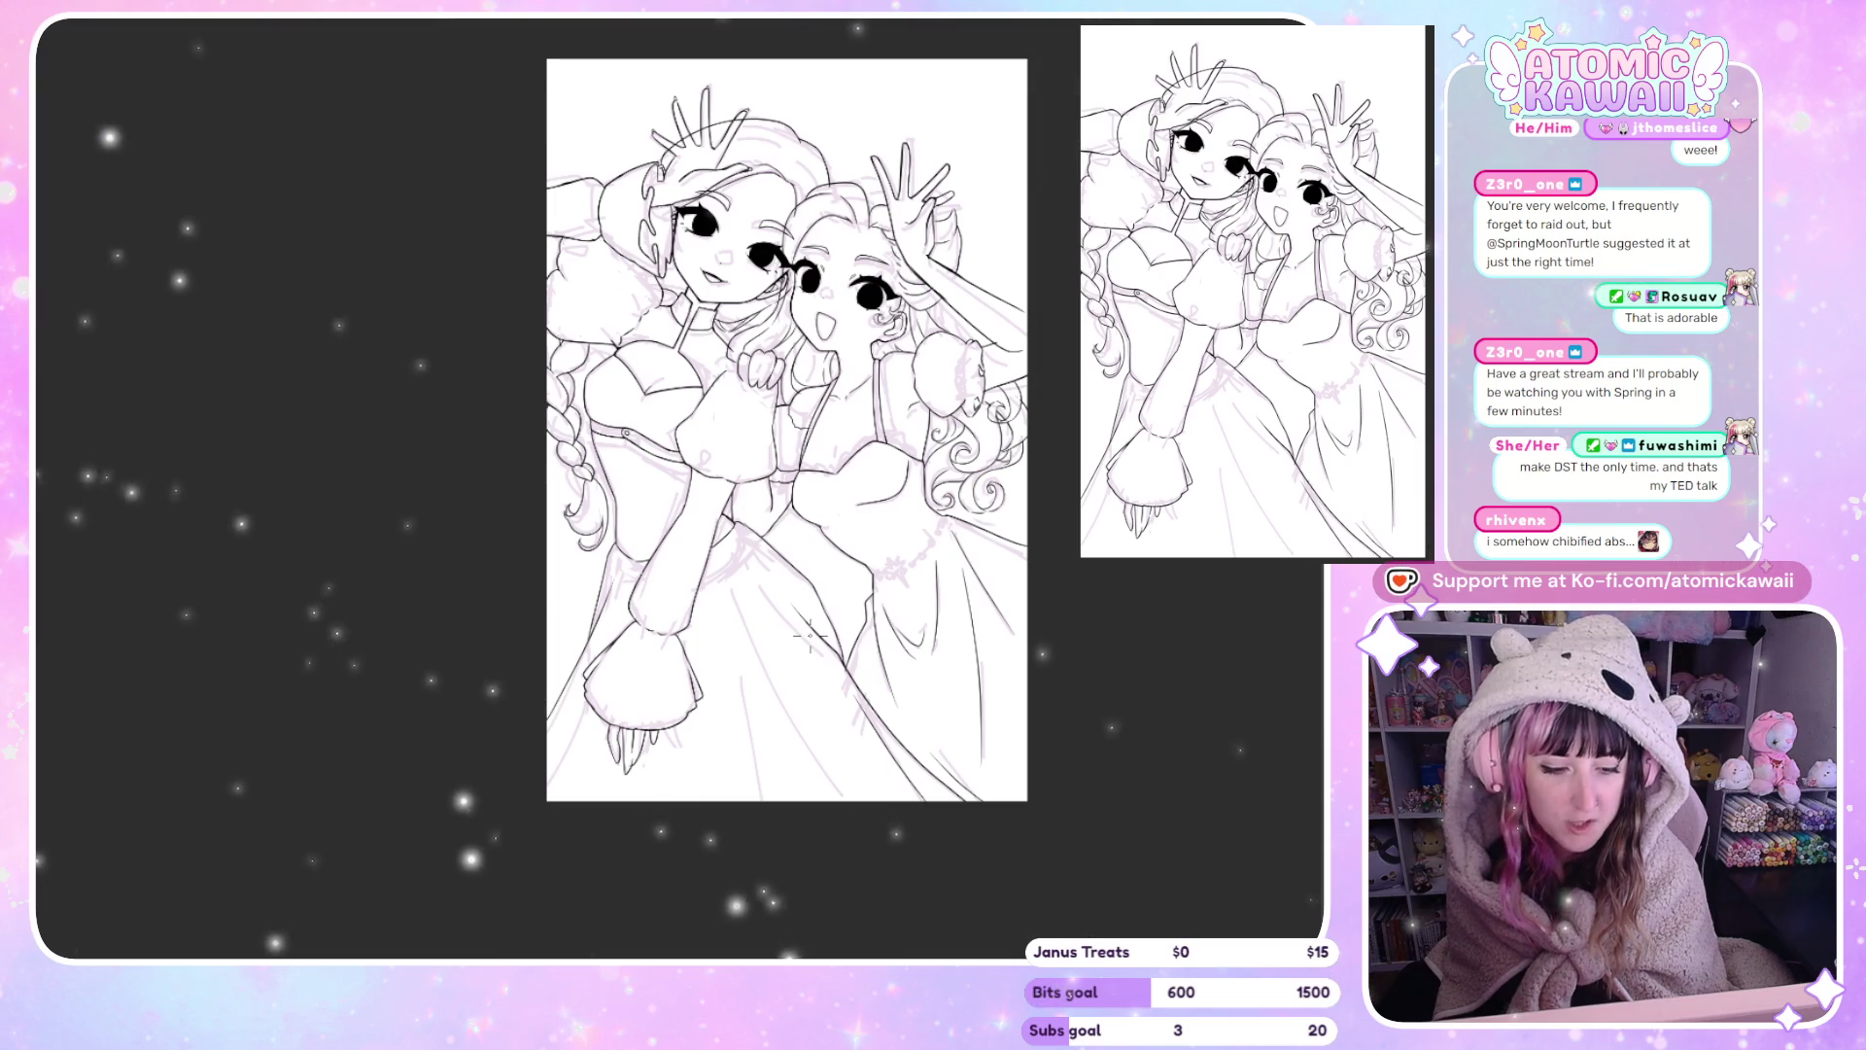
scroll(844, 543, up, 1)
scroll(817, 546, up, 2)
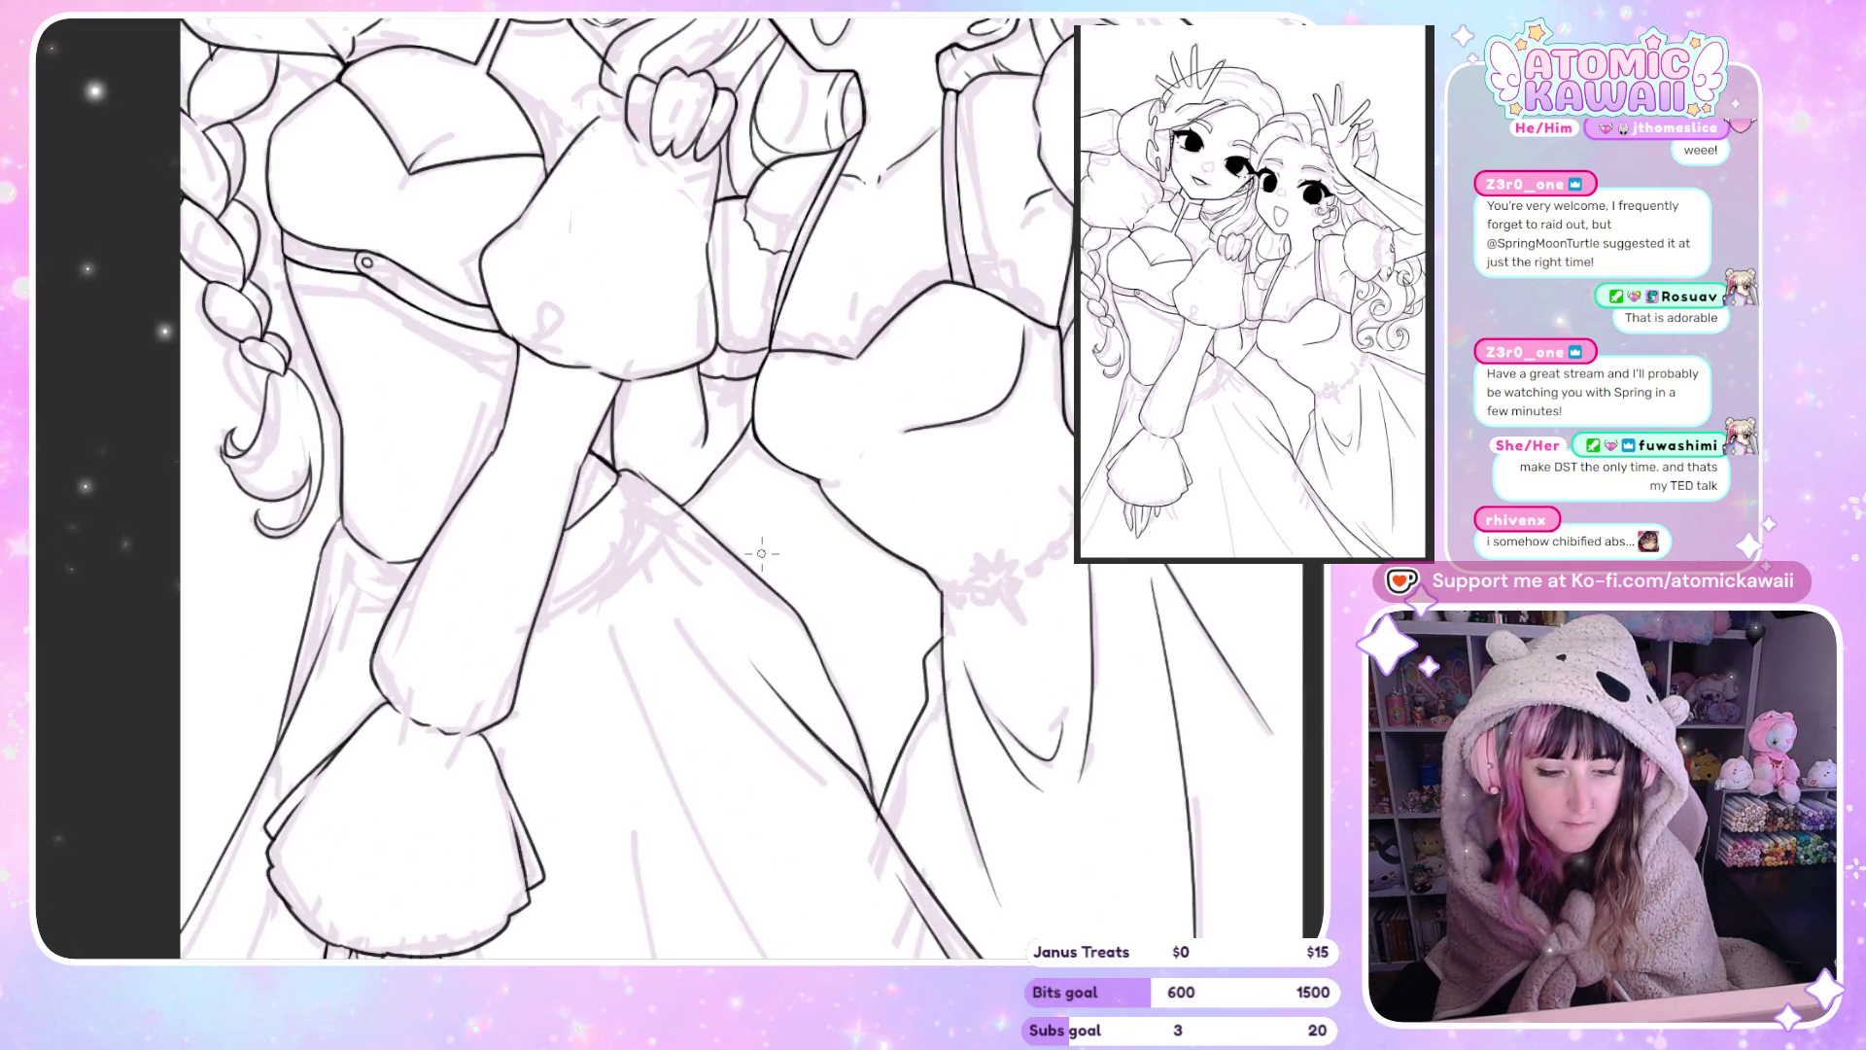
scroll(763, 555, up, 1)
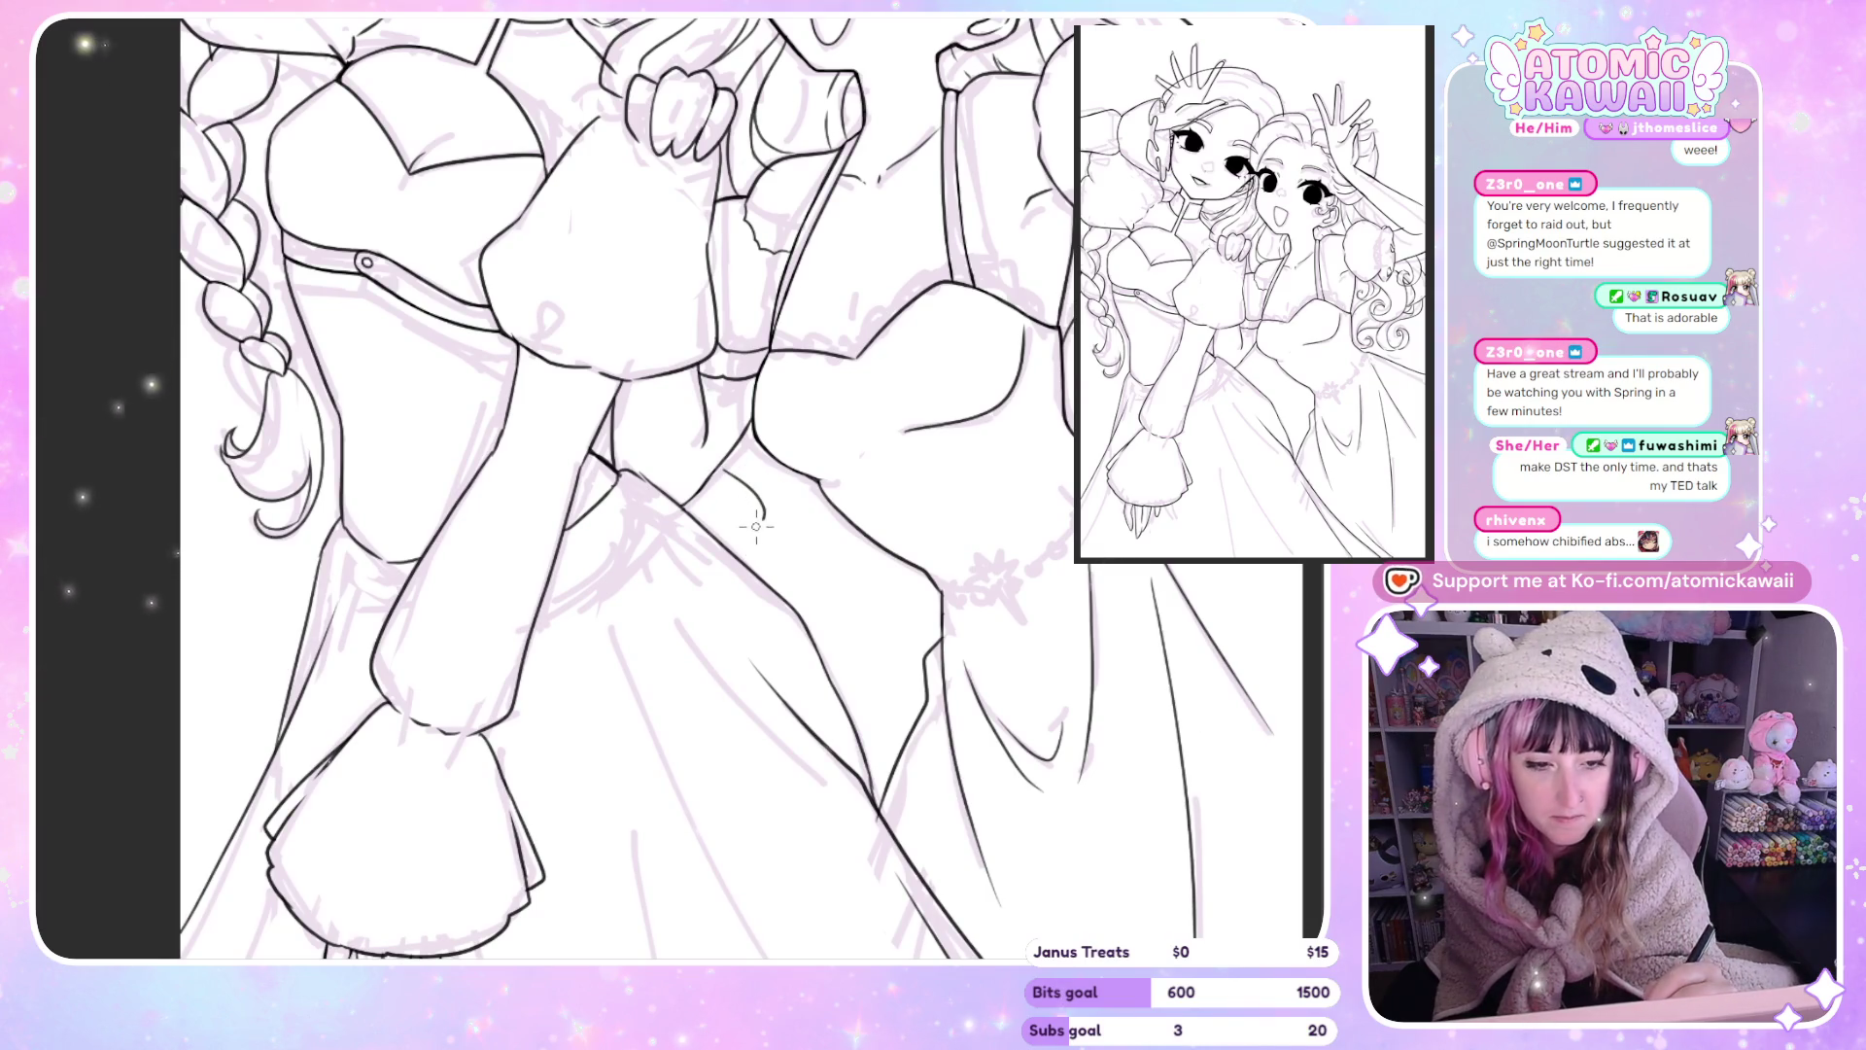
key(ctrl+z)
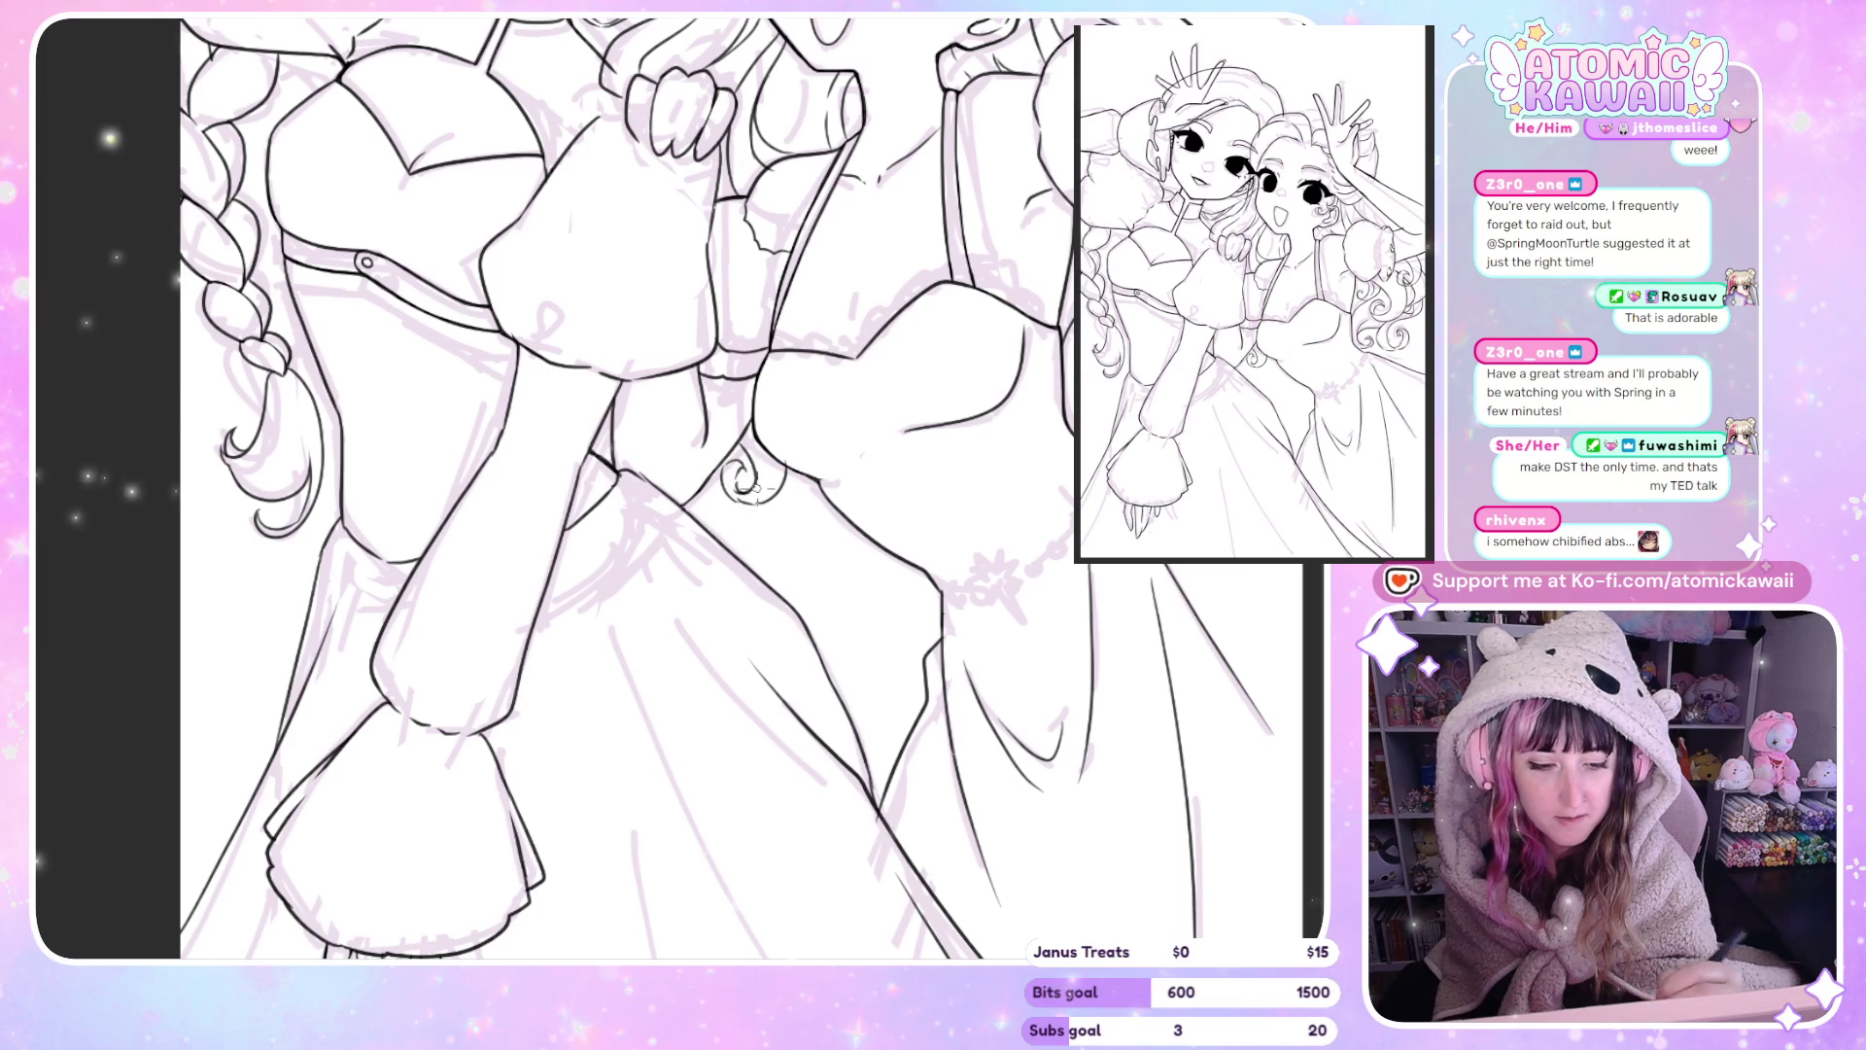
Mirror-check the inked bodices, puffy sleeves and skirts in close-up.
scroll(756, 486, down, 3)
scroll(761, 583, down, 5)
scroll(761, 681, down, 2)
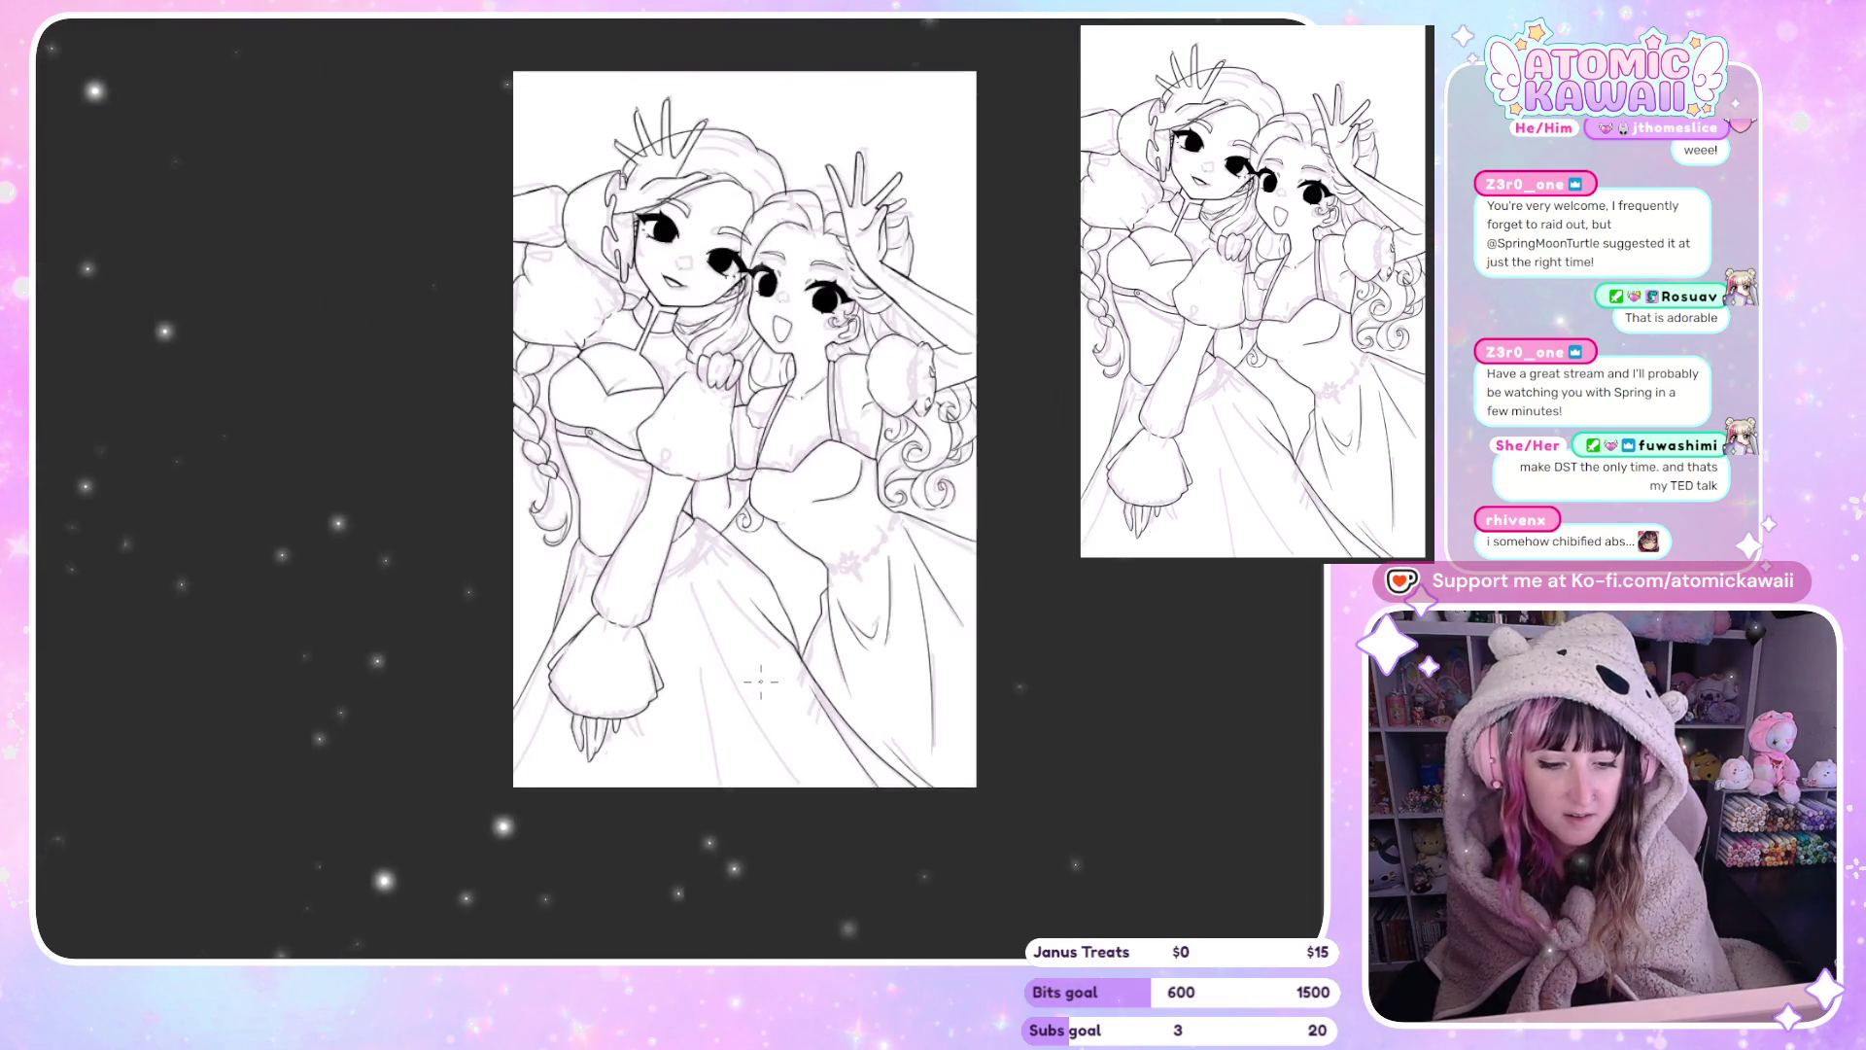
scroll(783, 544, up, 3)
scroll(816, 351, up, 3)
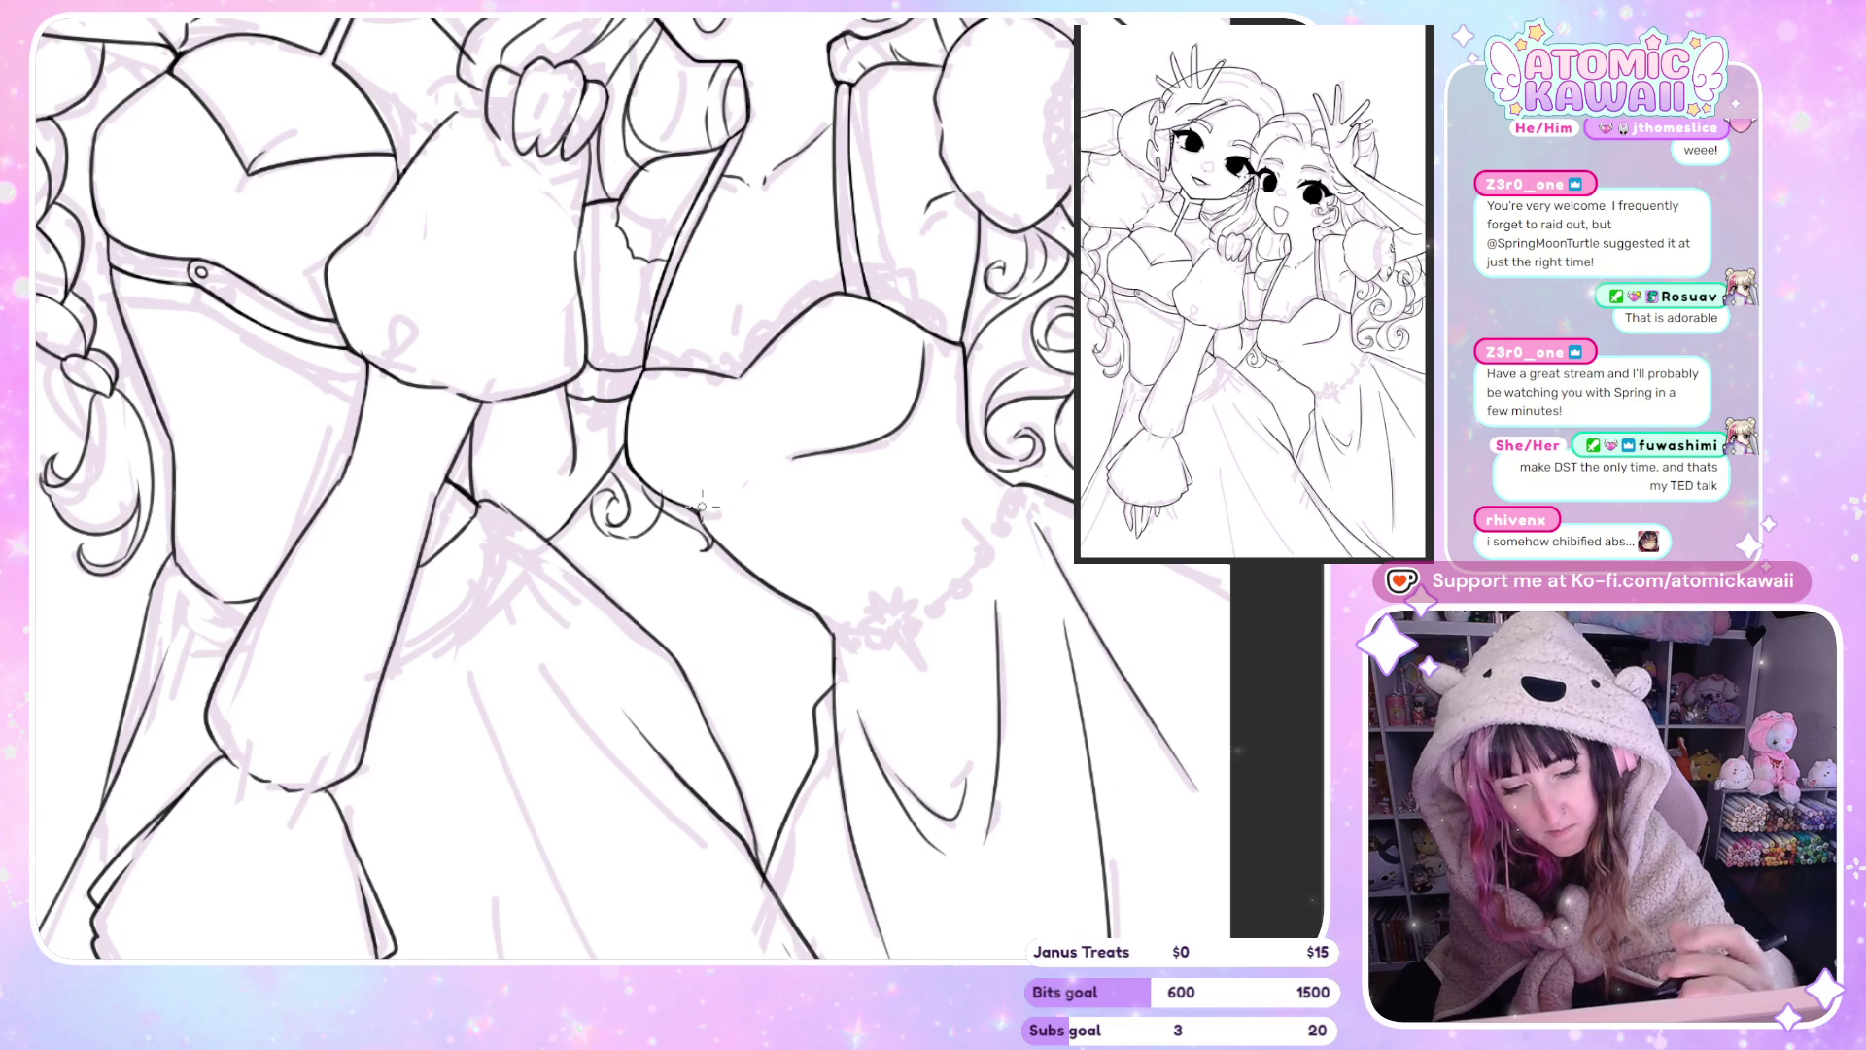
key(m)
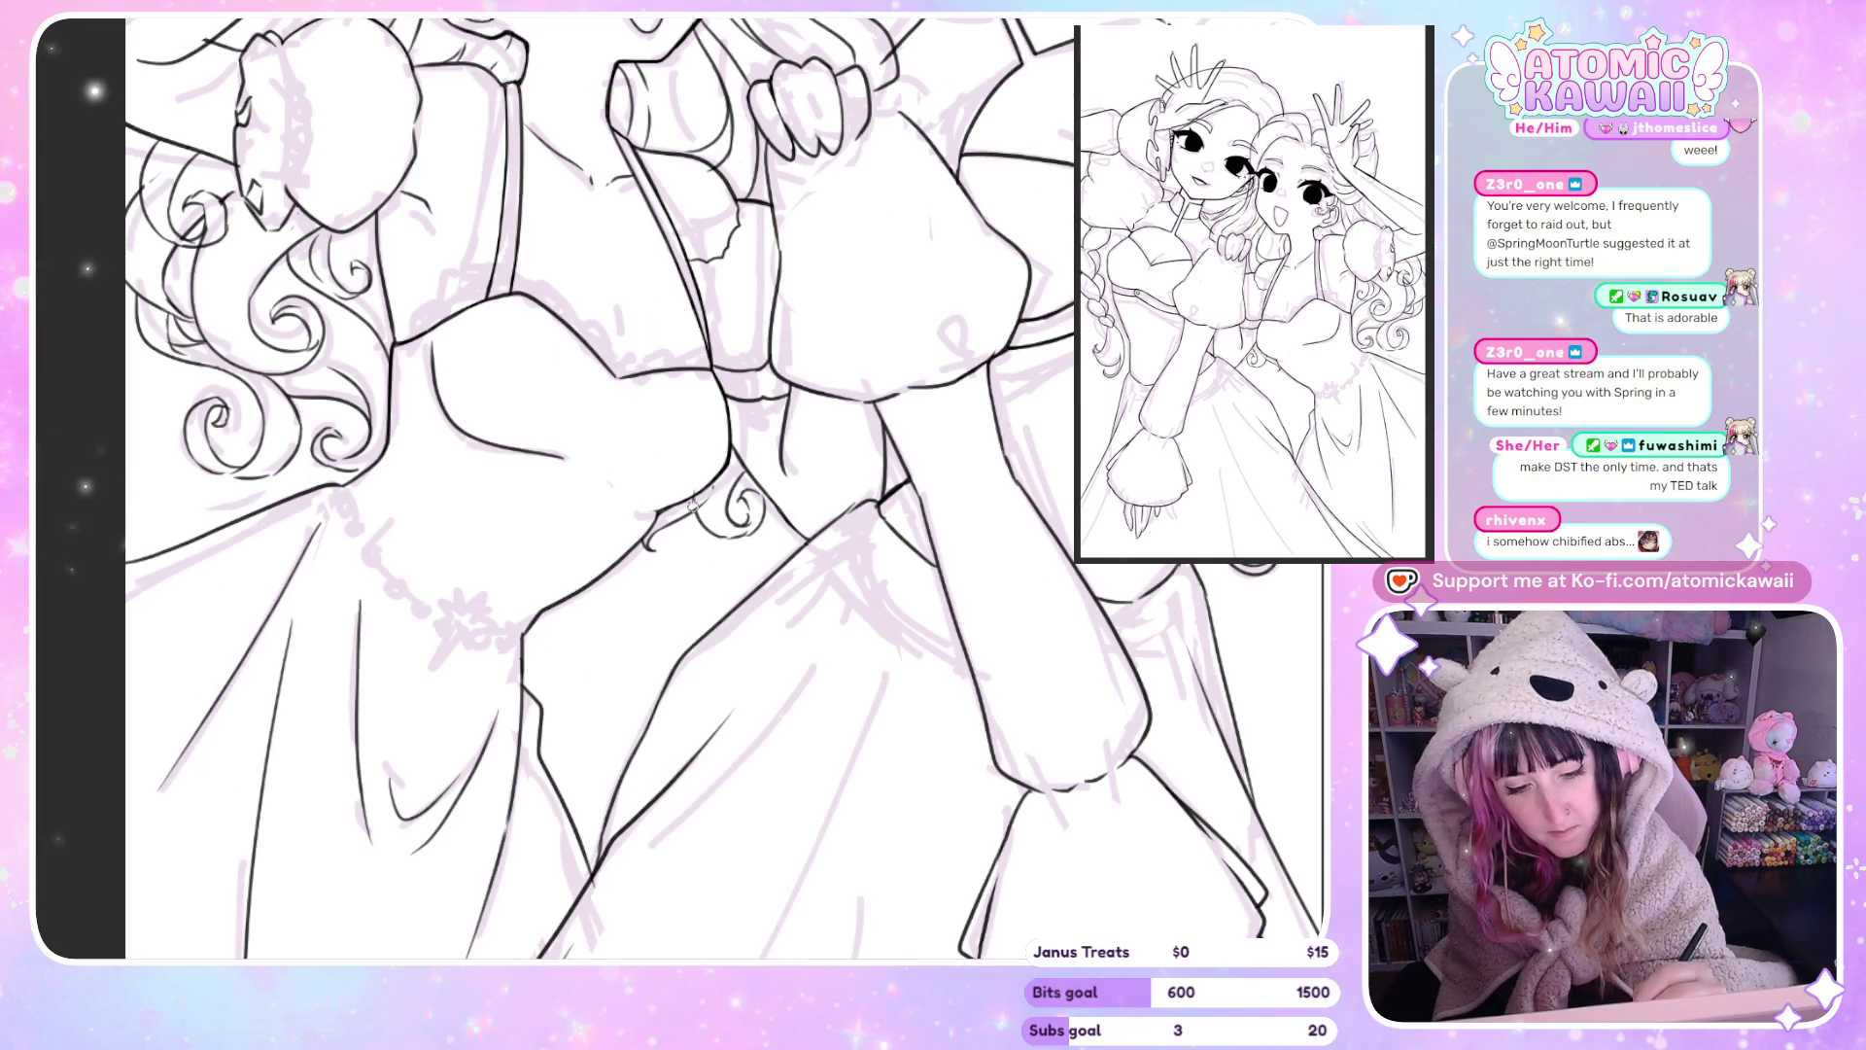
key(m)
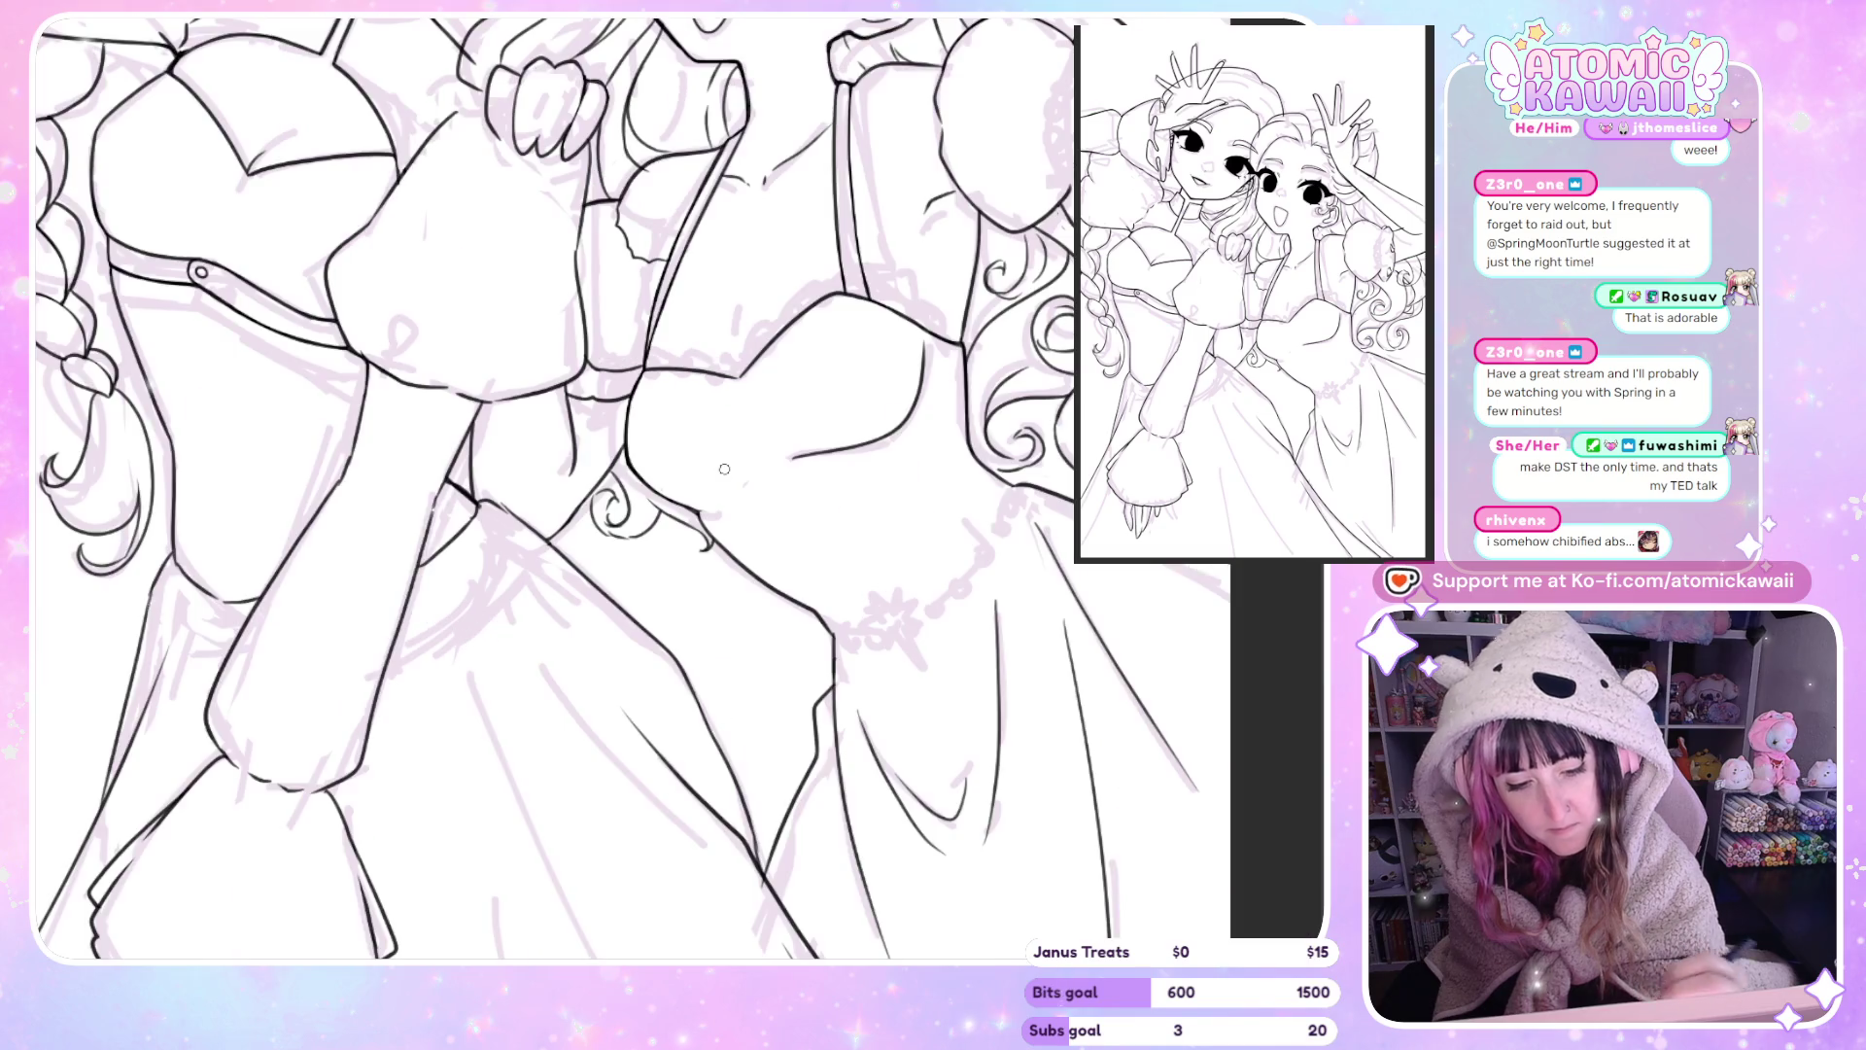
scroll(621, 615, down, 5)
scroll(621, 614, down, 2)
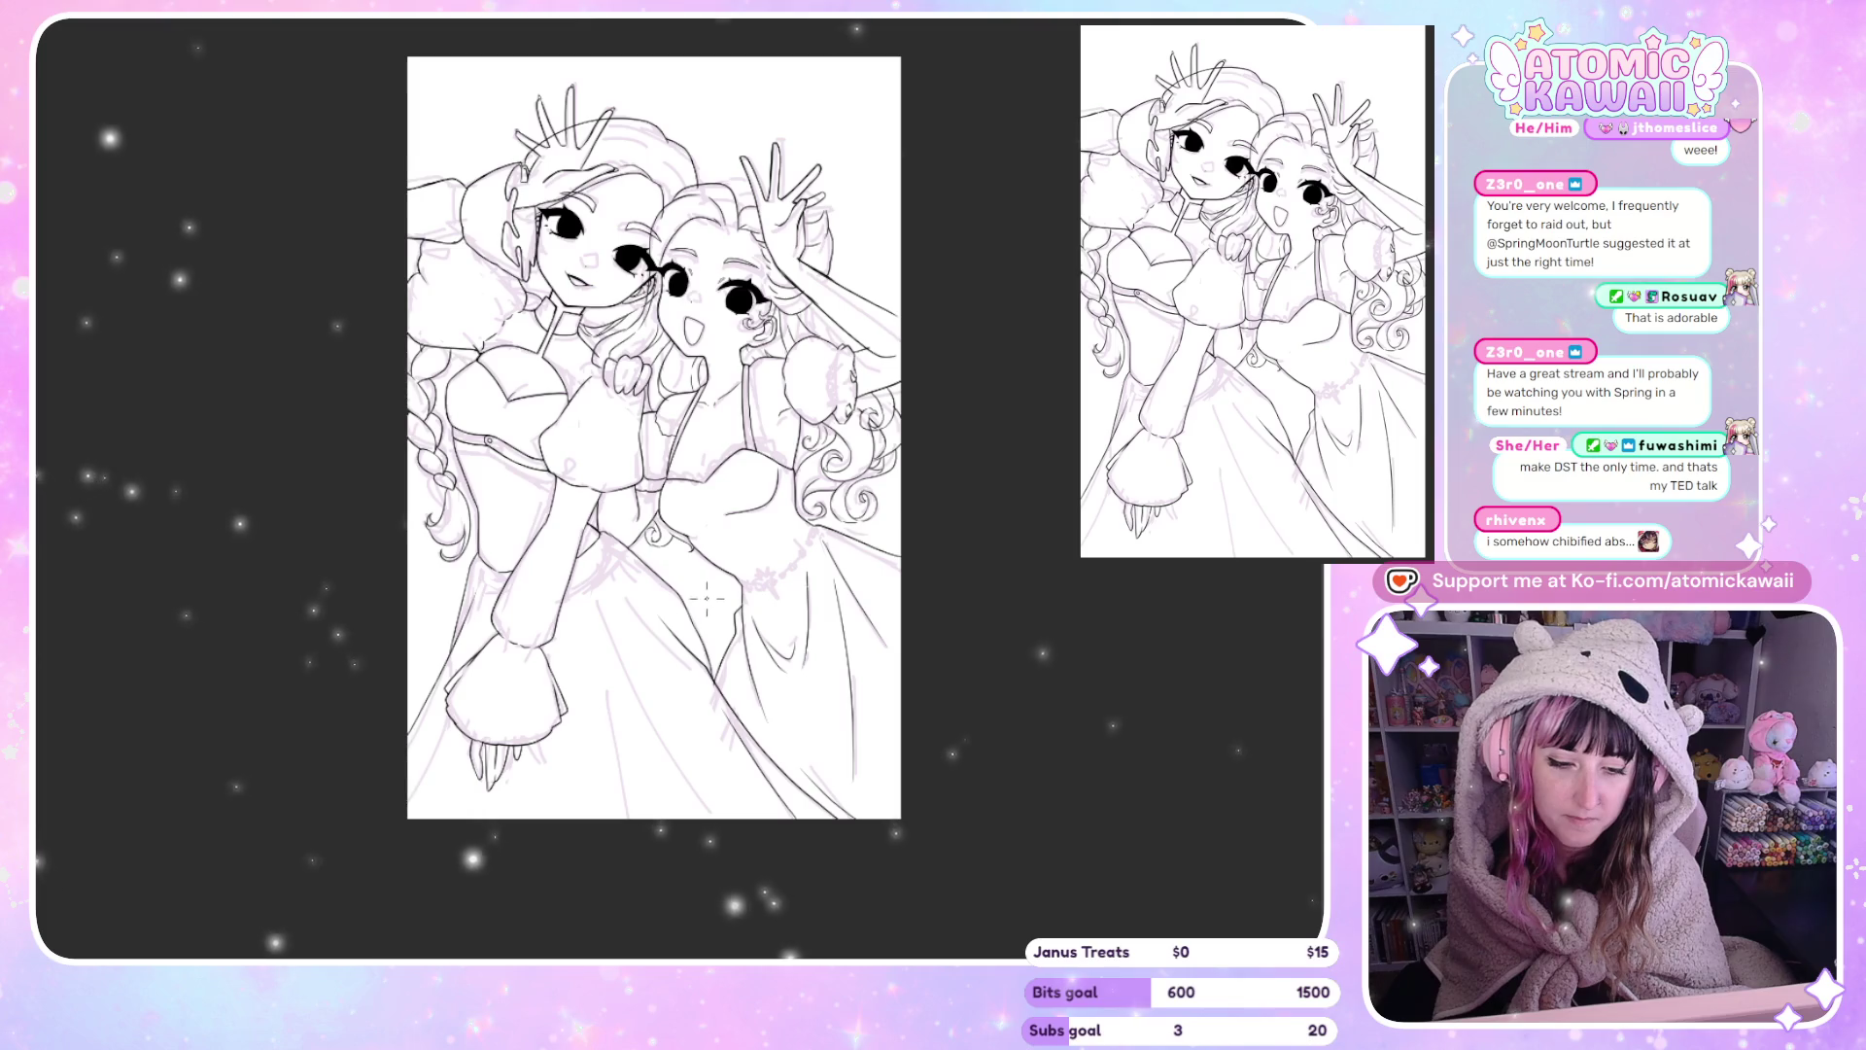
scroll(702, 600, up, 3)
scroll(549, 606, up, 2)
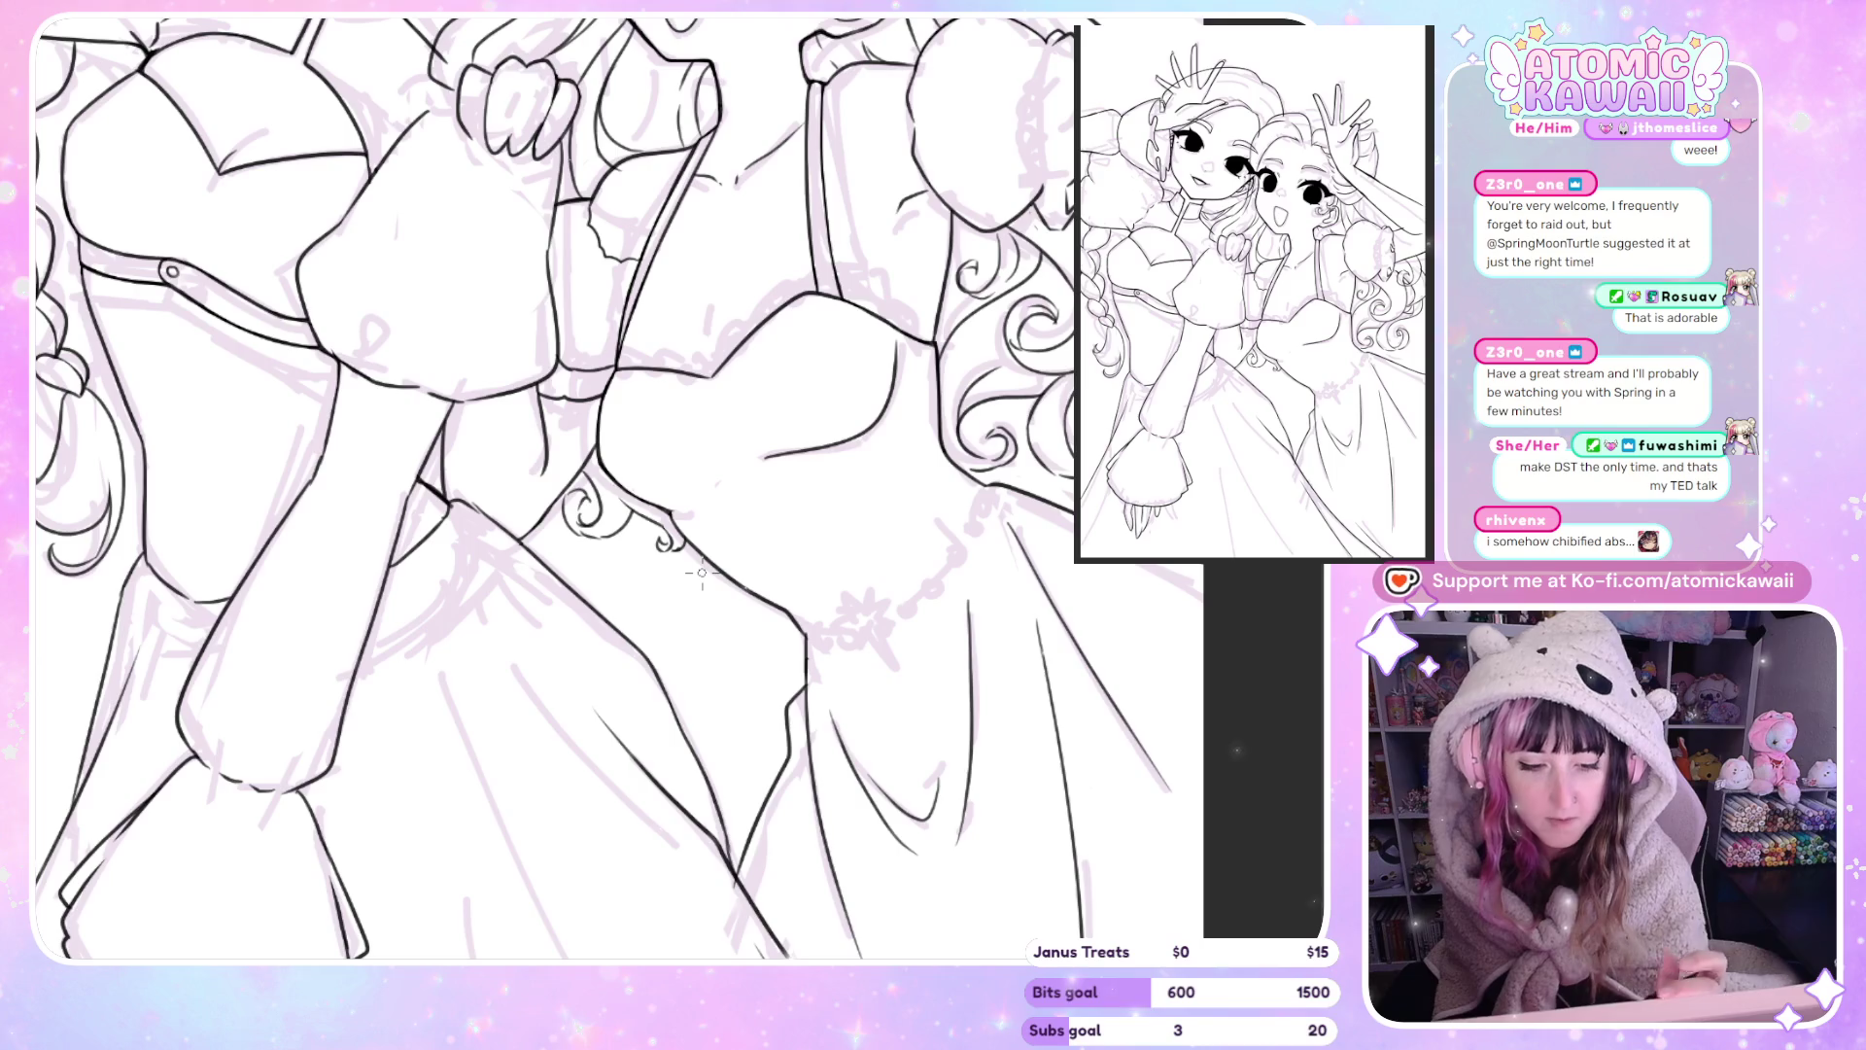
scroll(768, 583, down, 2)
scroll(832, 608, down, 2)
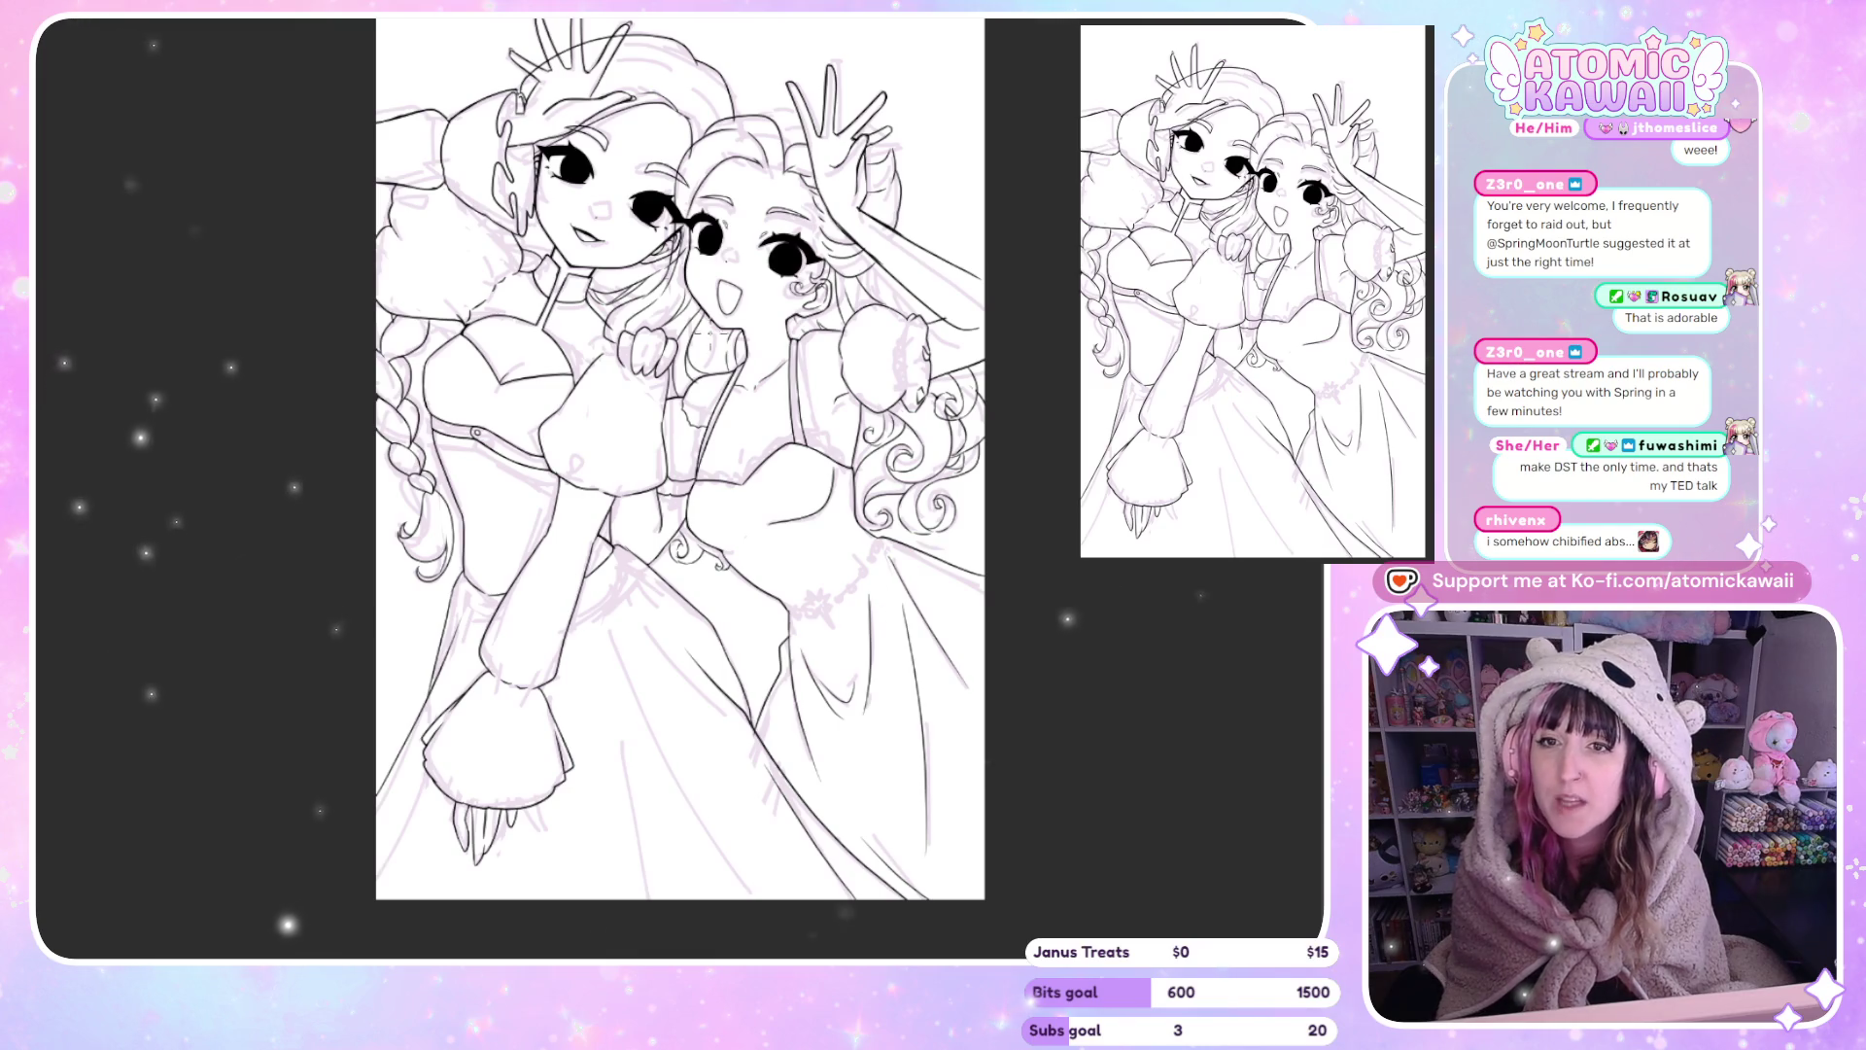
scroll(831, 152, down, 1)
scroll(831, 153, up, 3)
scroll(831, 152, up, 2)
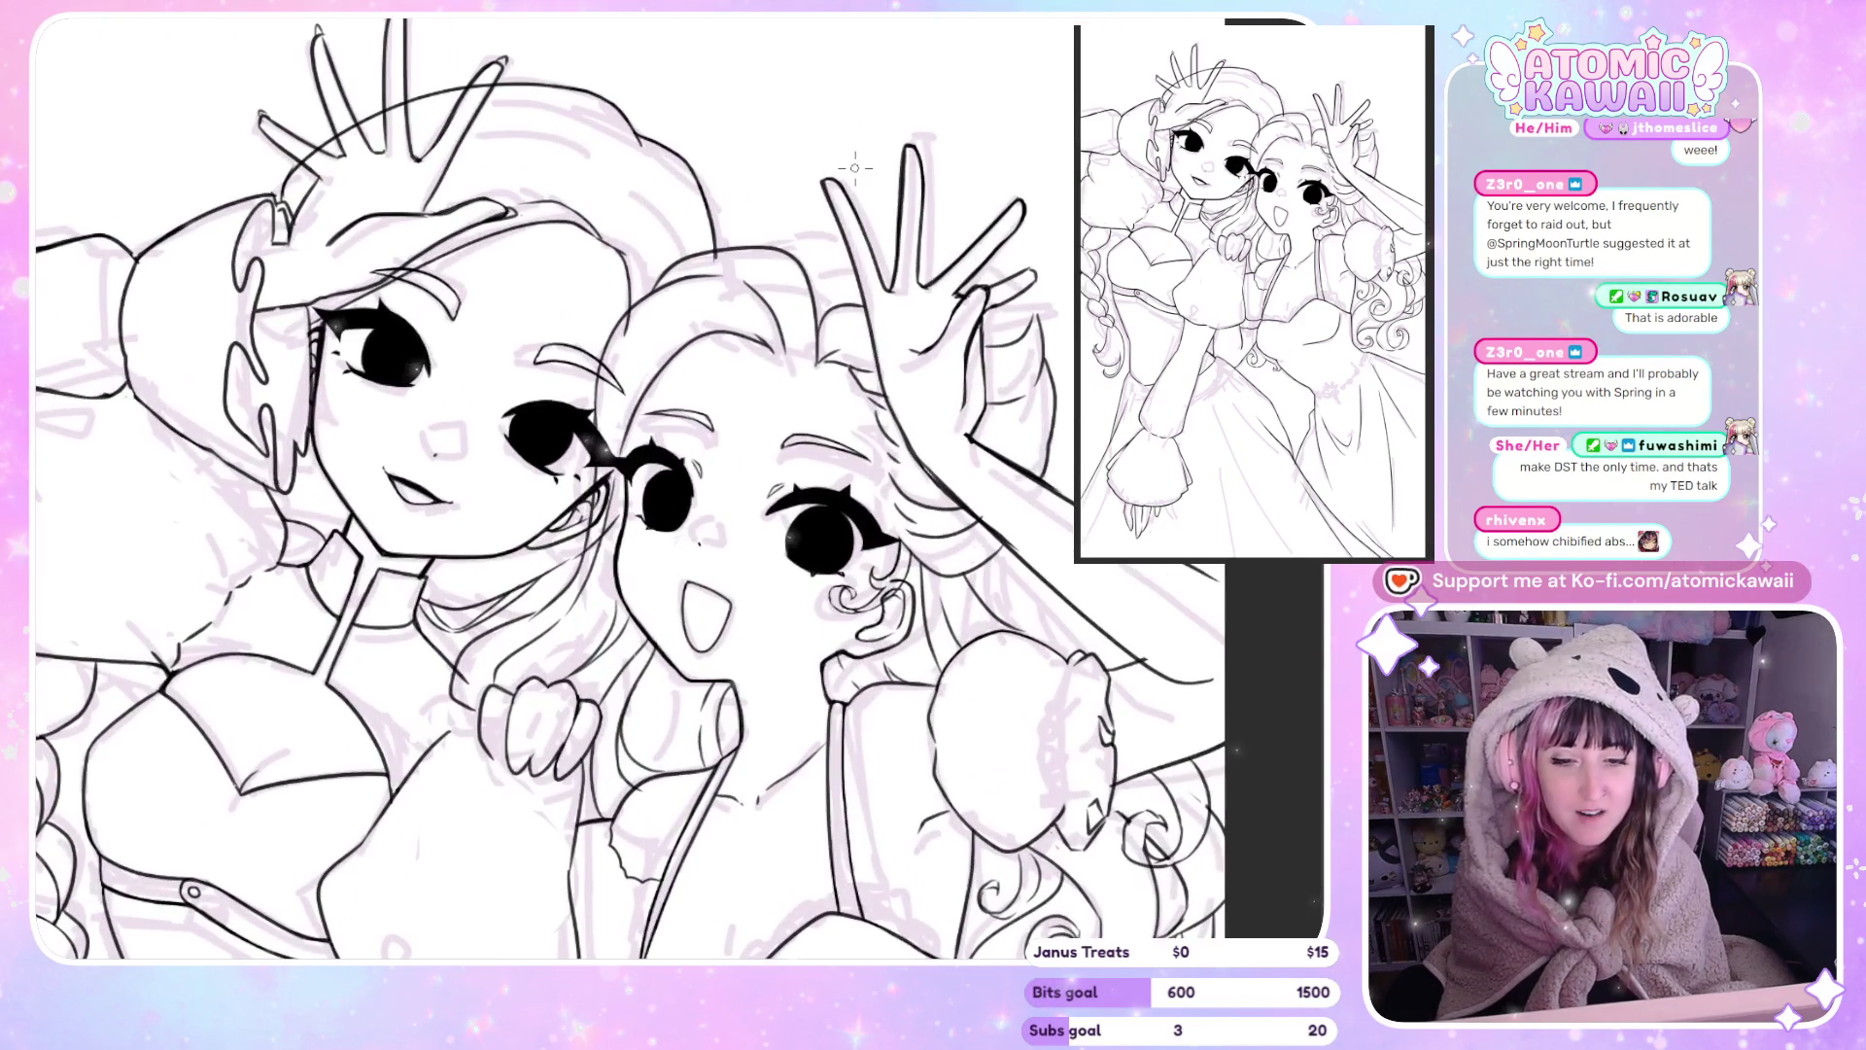
key(h)
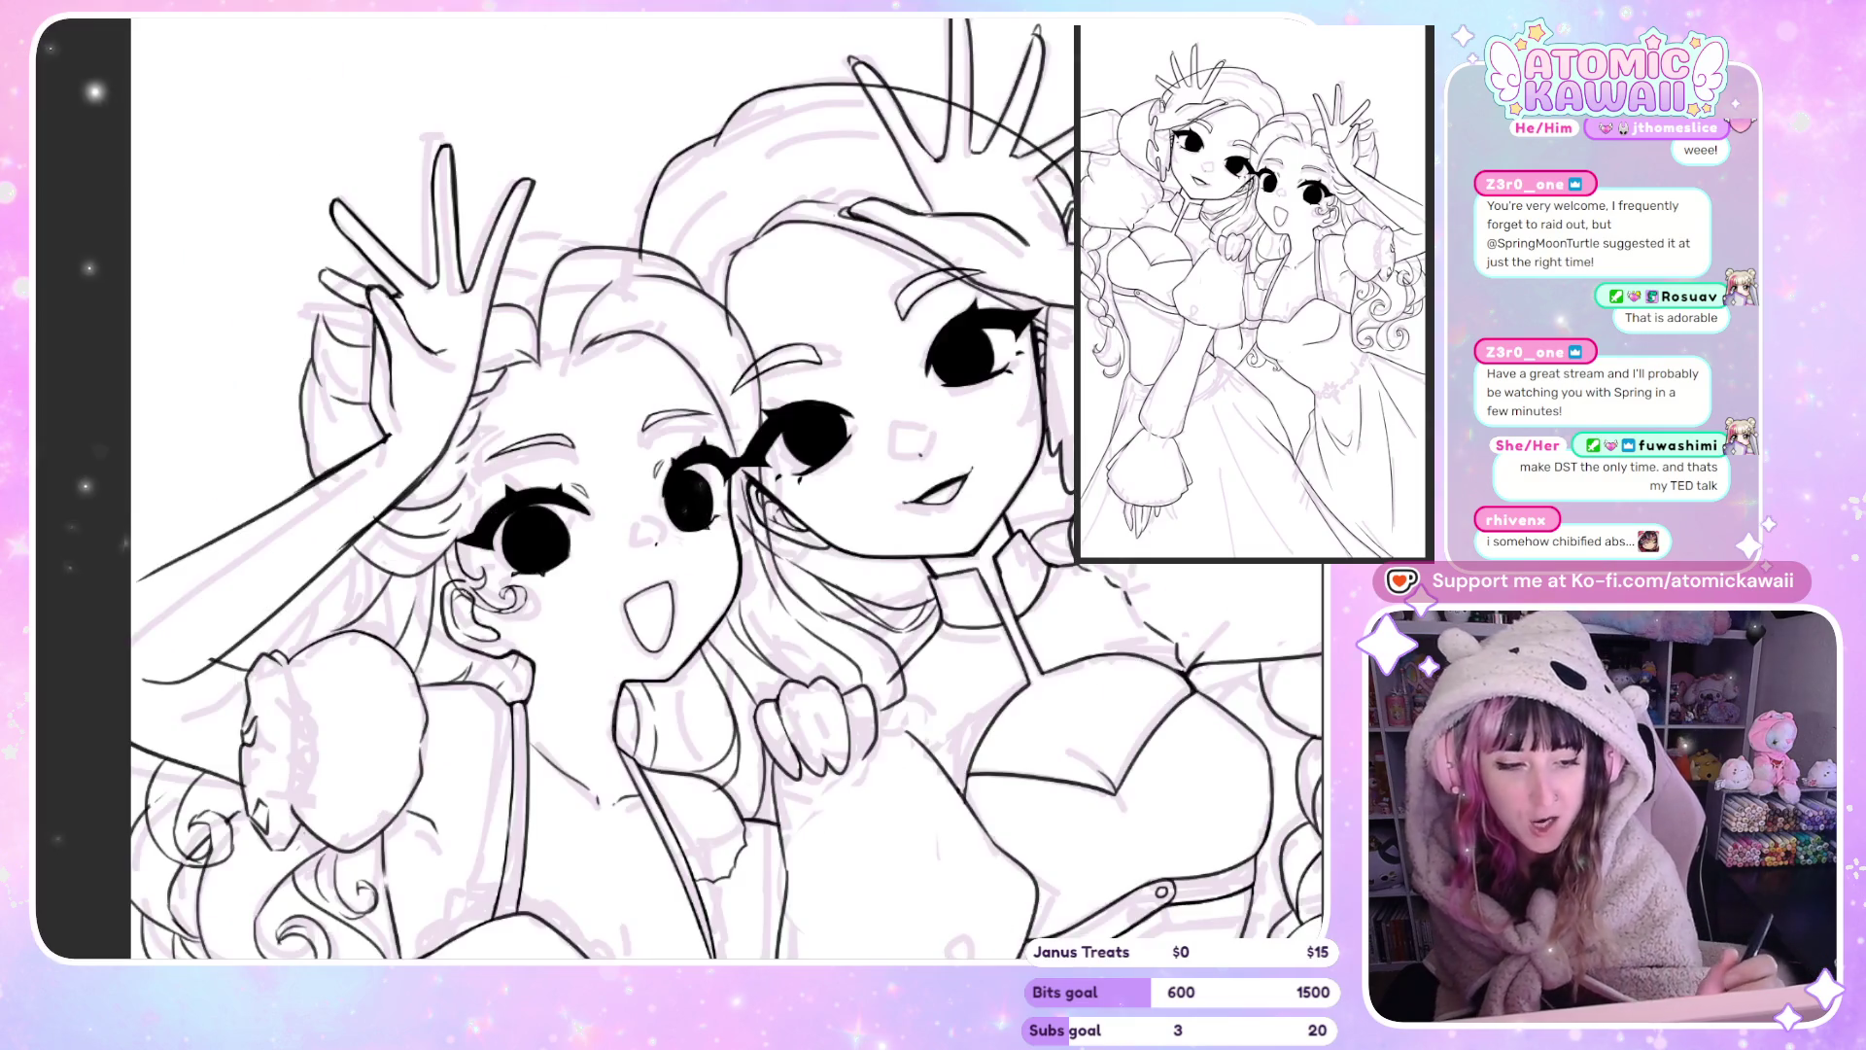
key(h)
key(h)
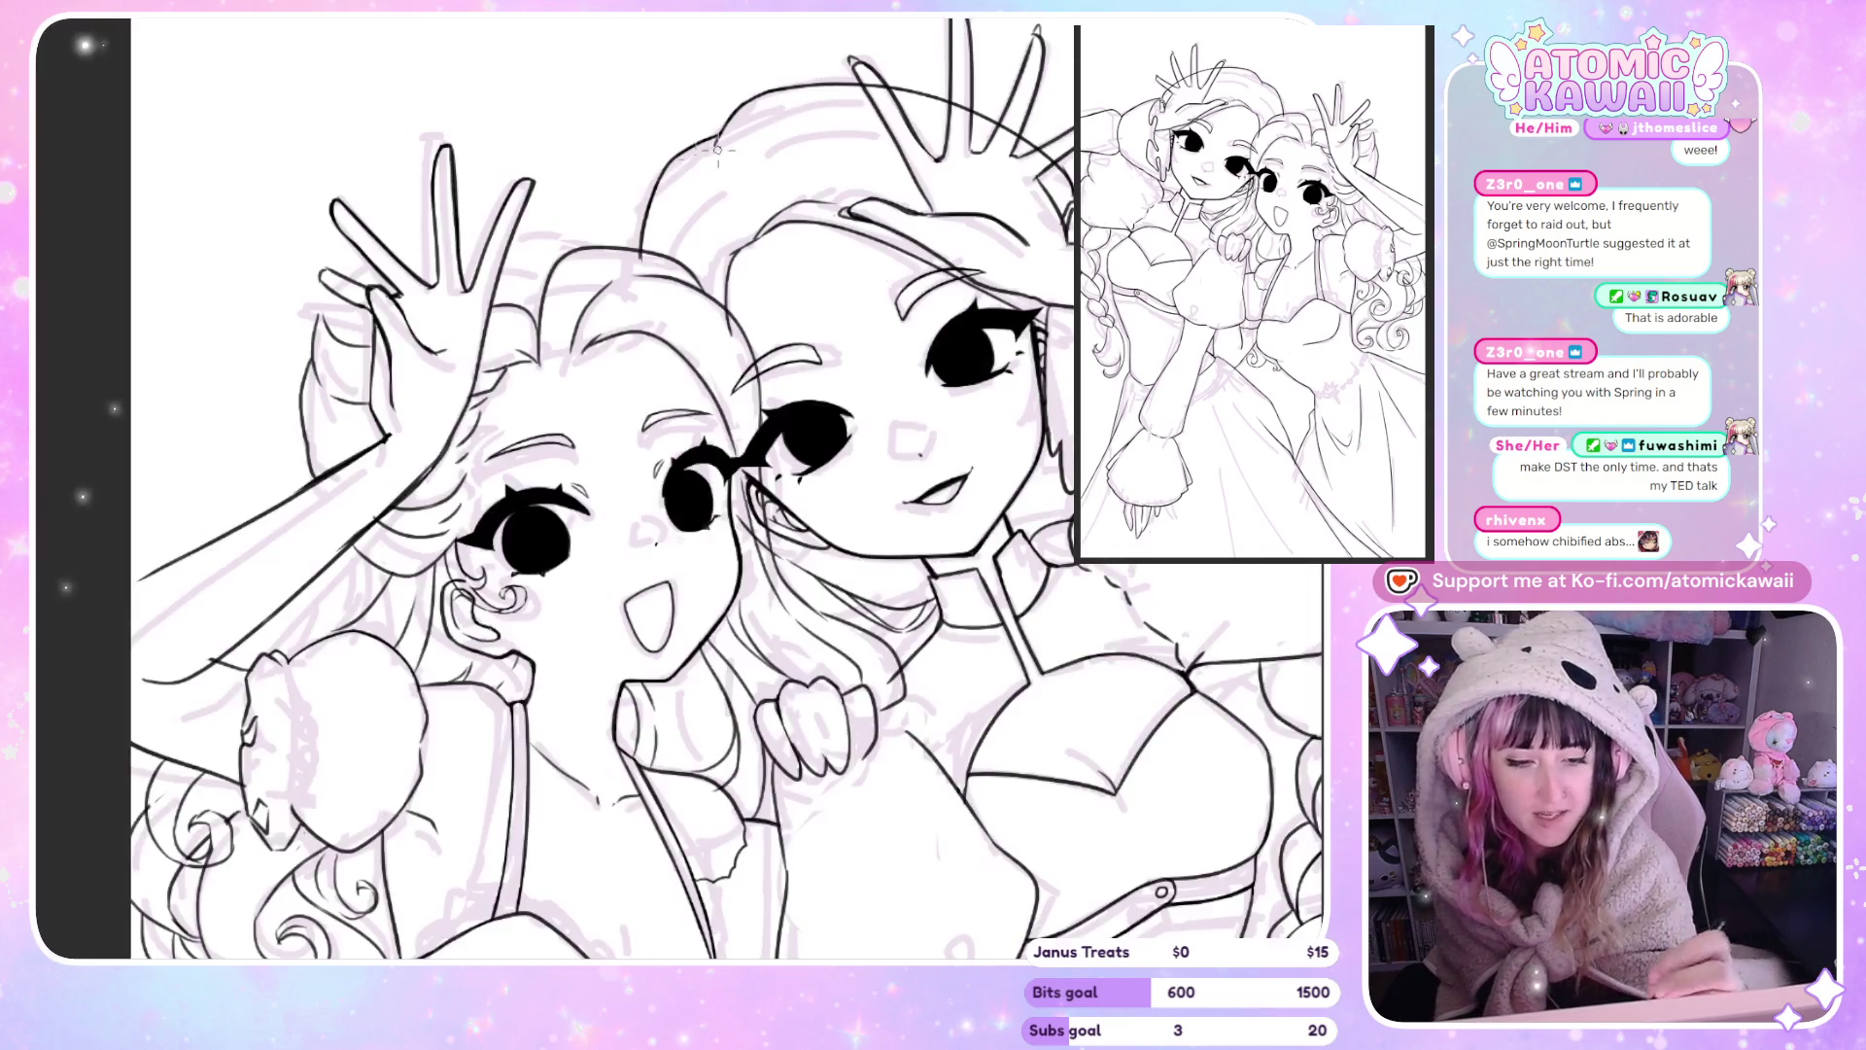
key(minus)
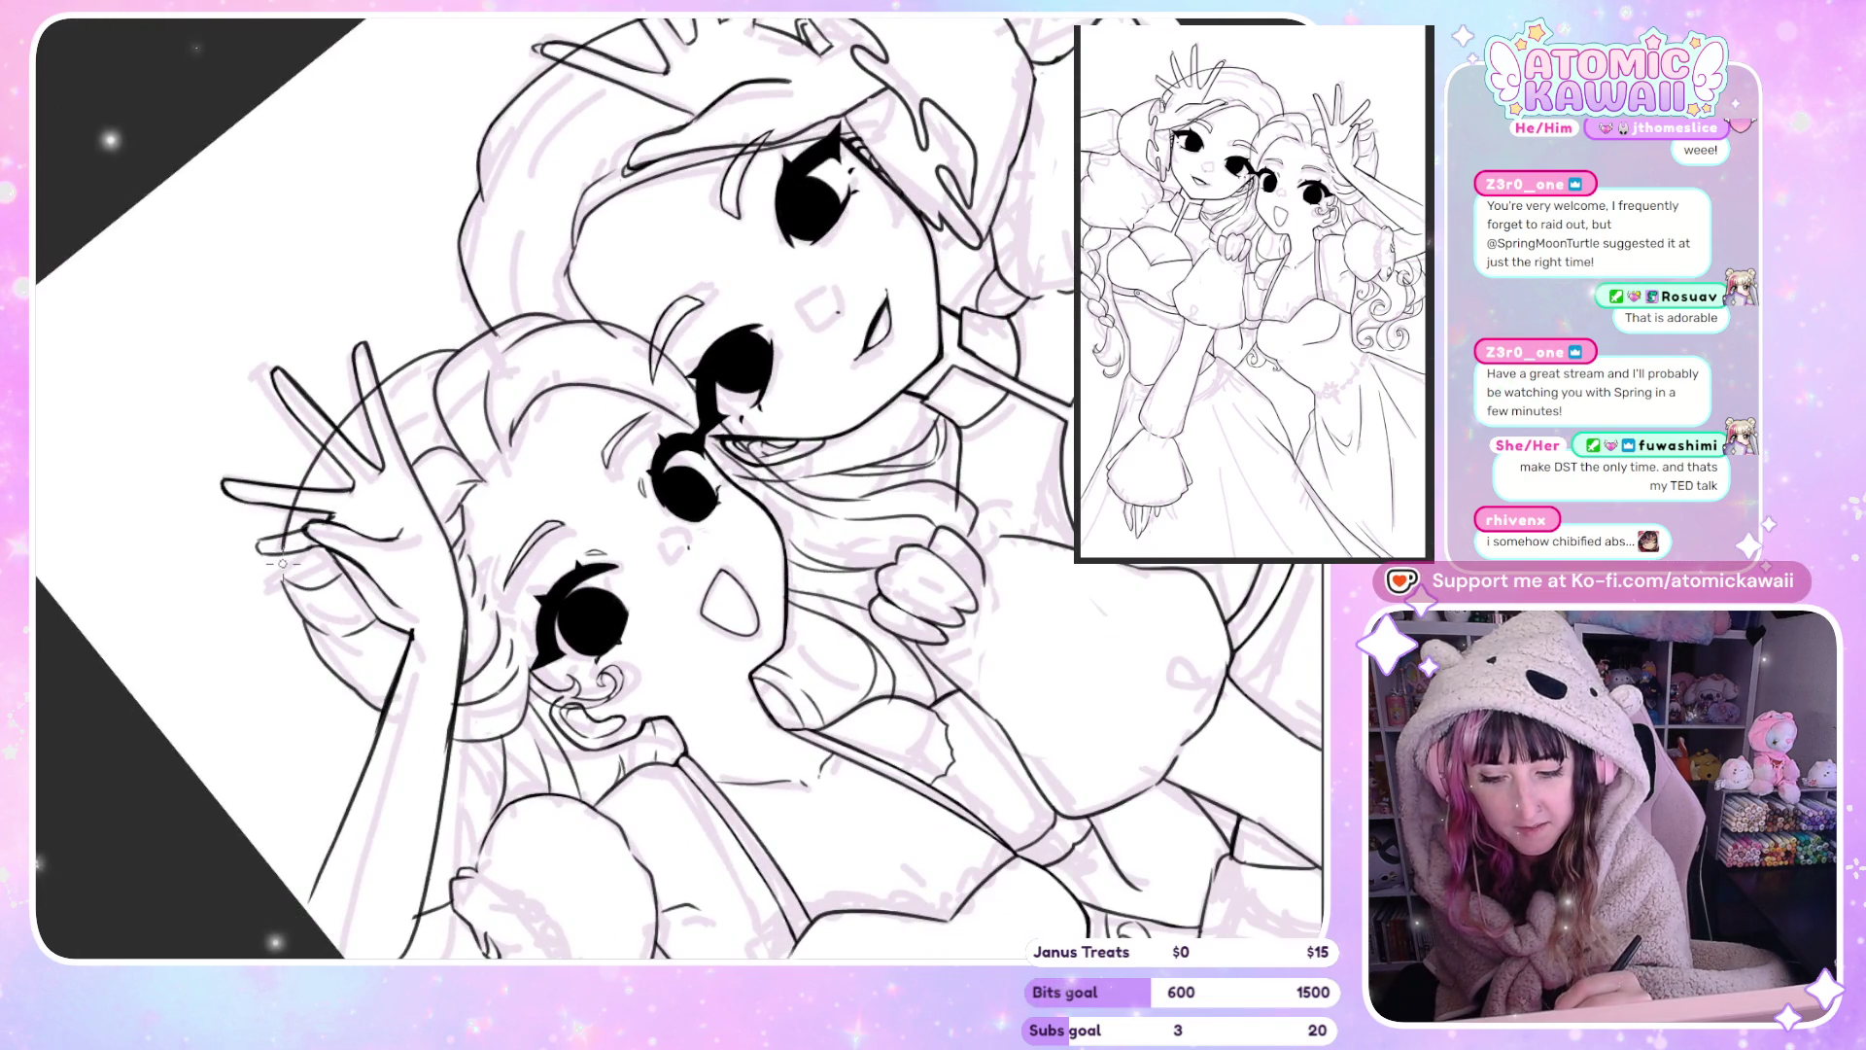
key(h)
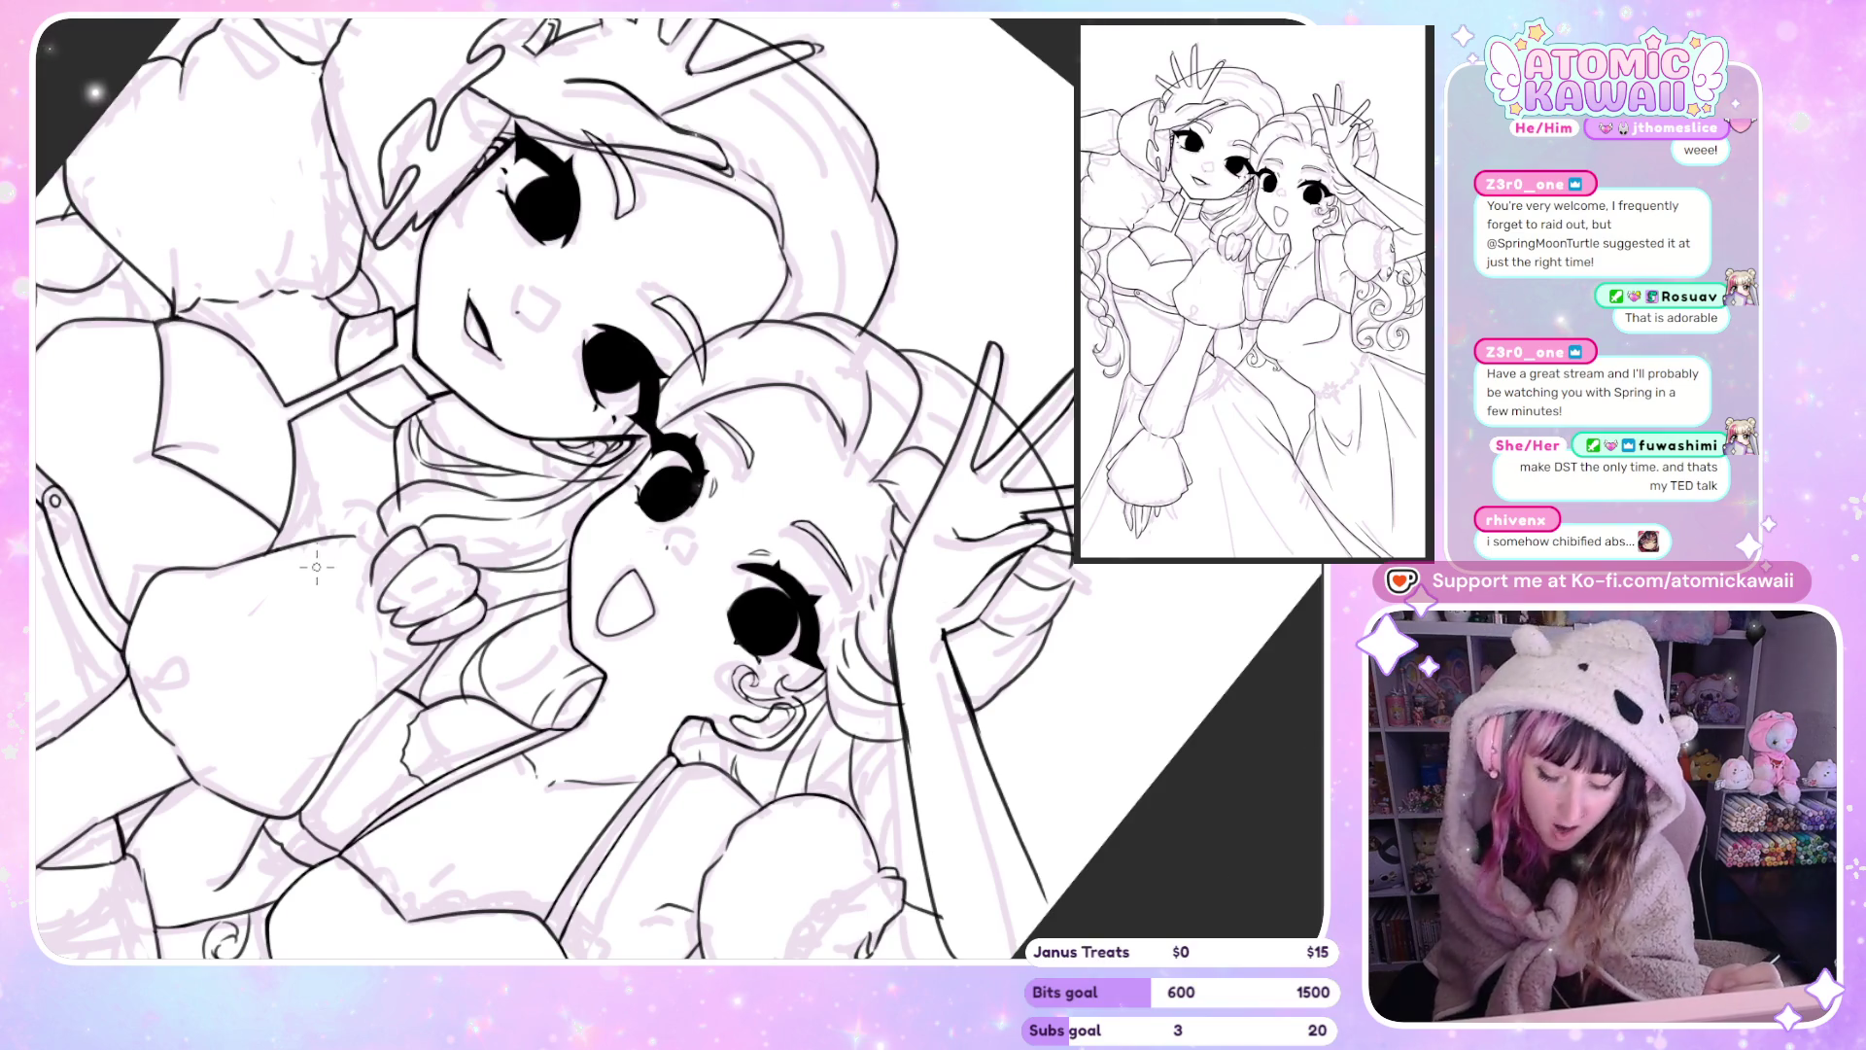
key(equal)
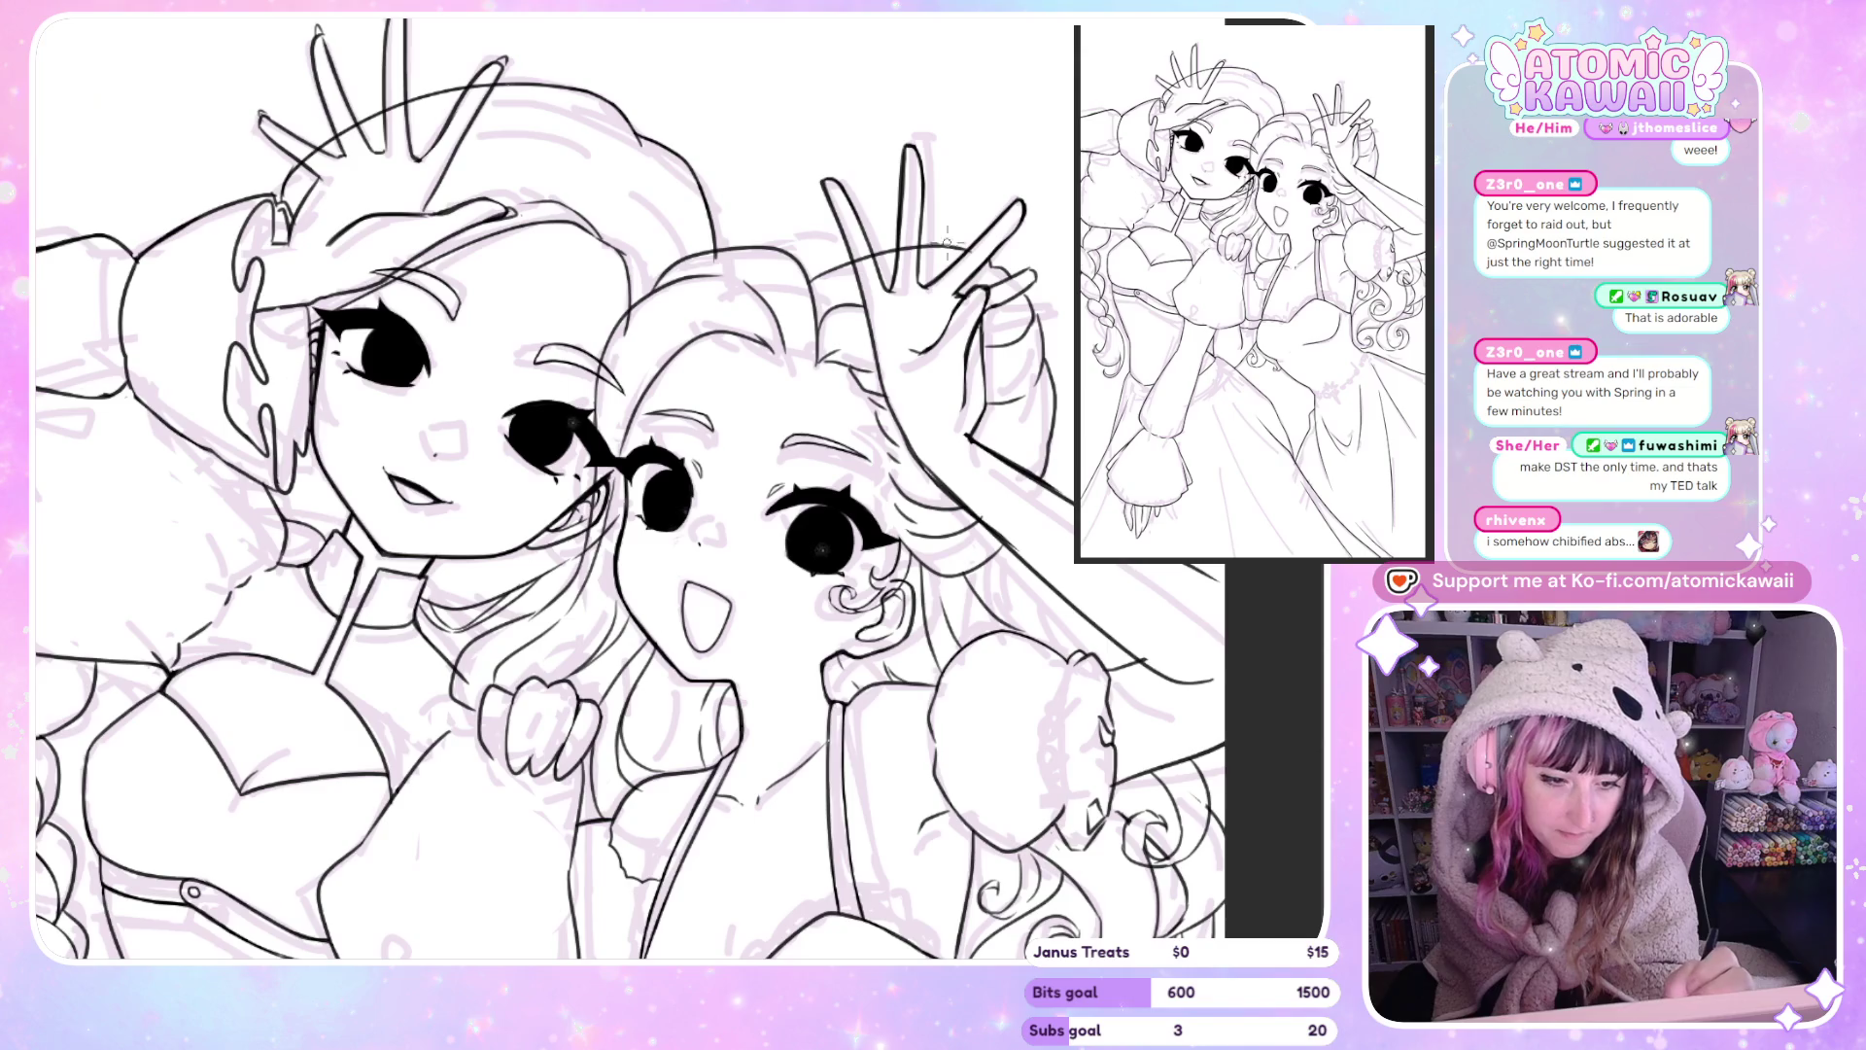
key(h)
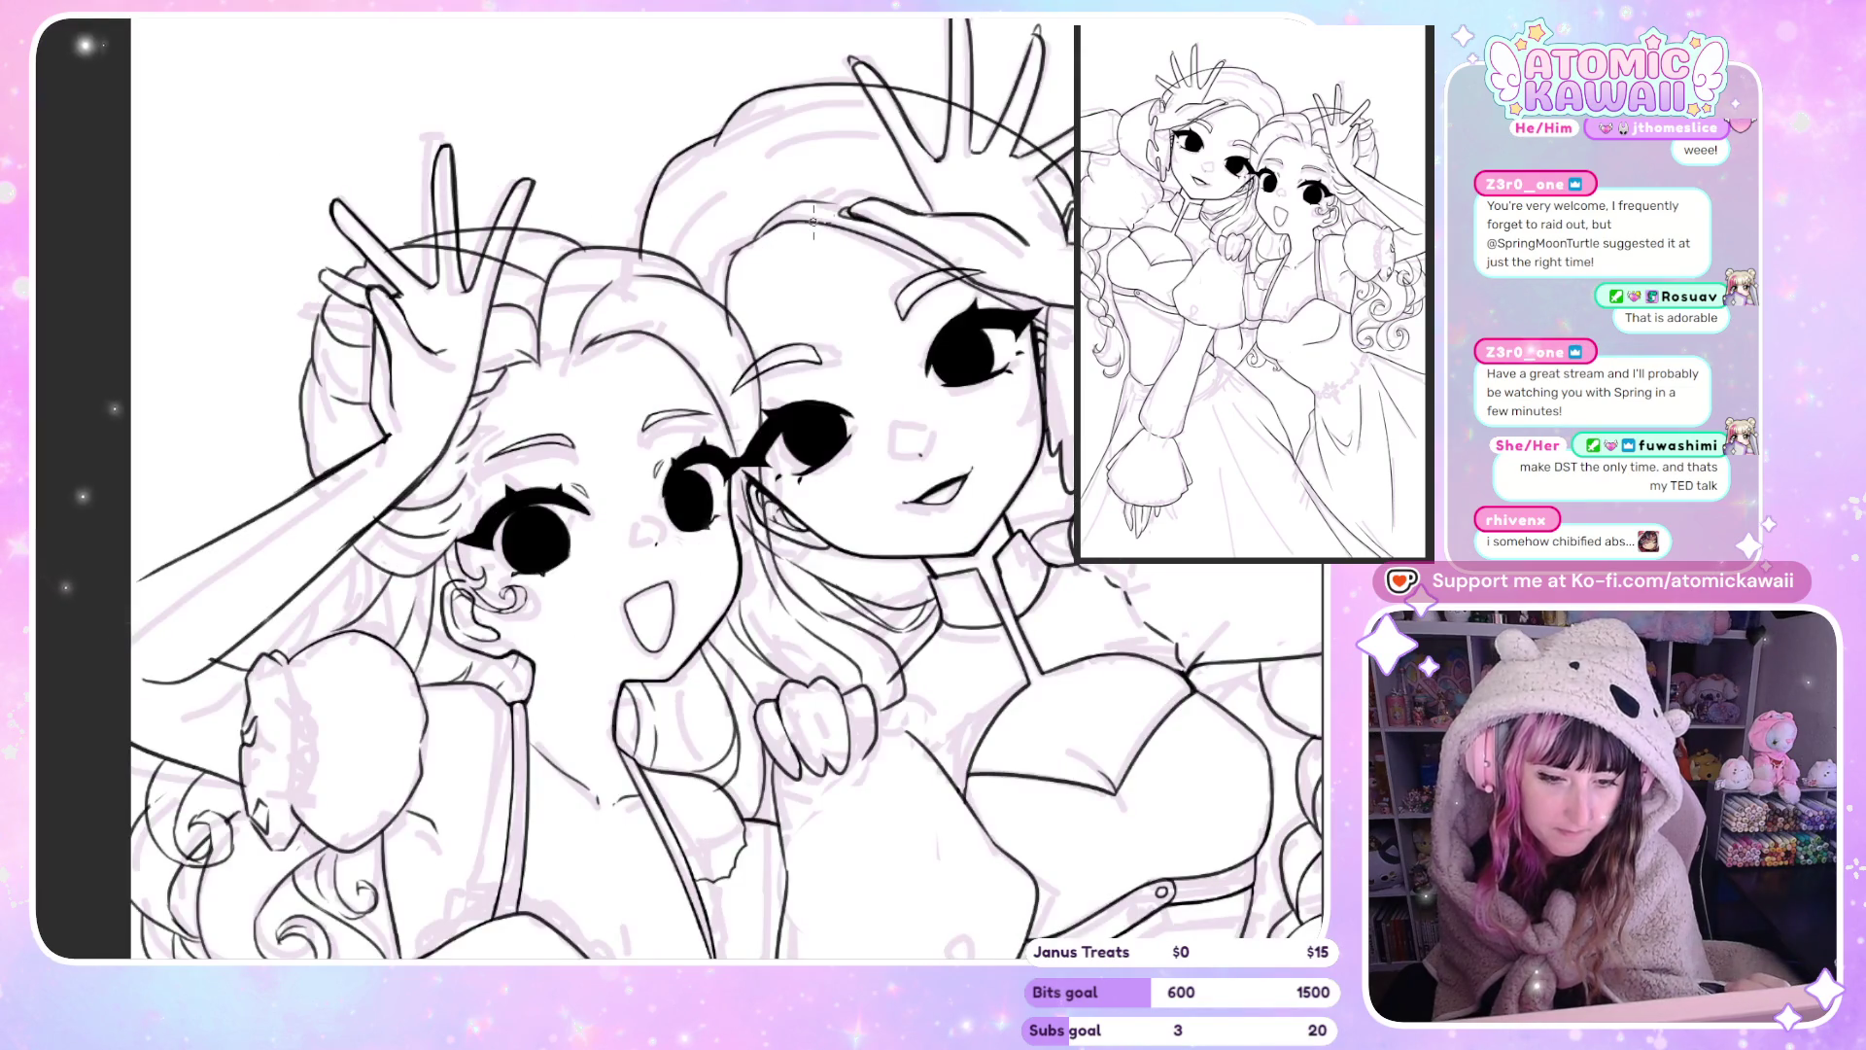
key(h)
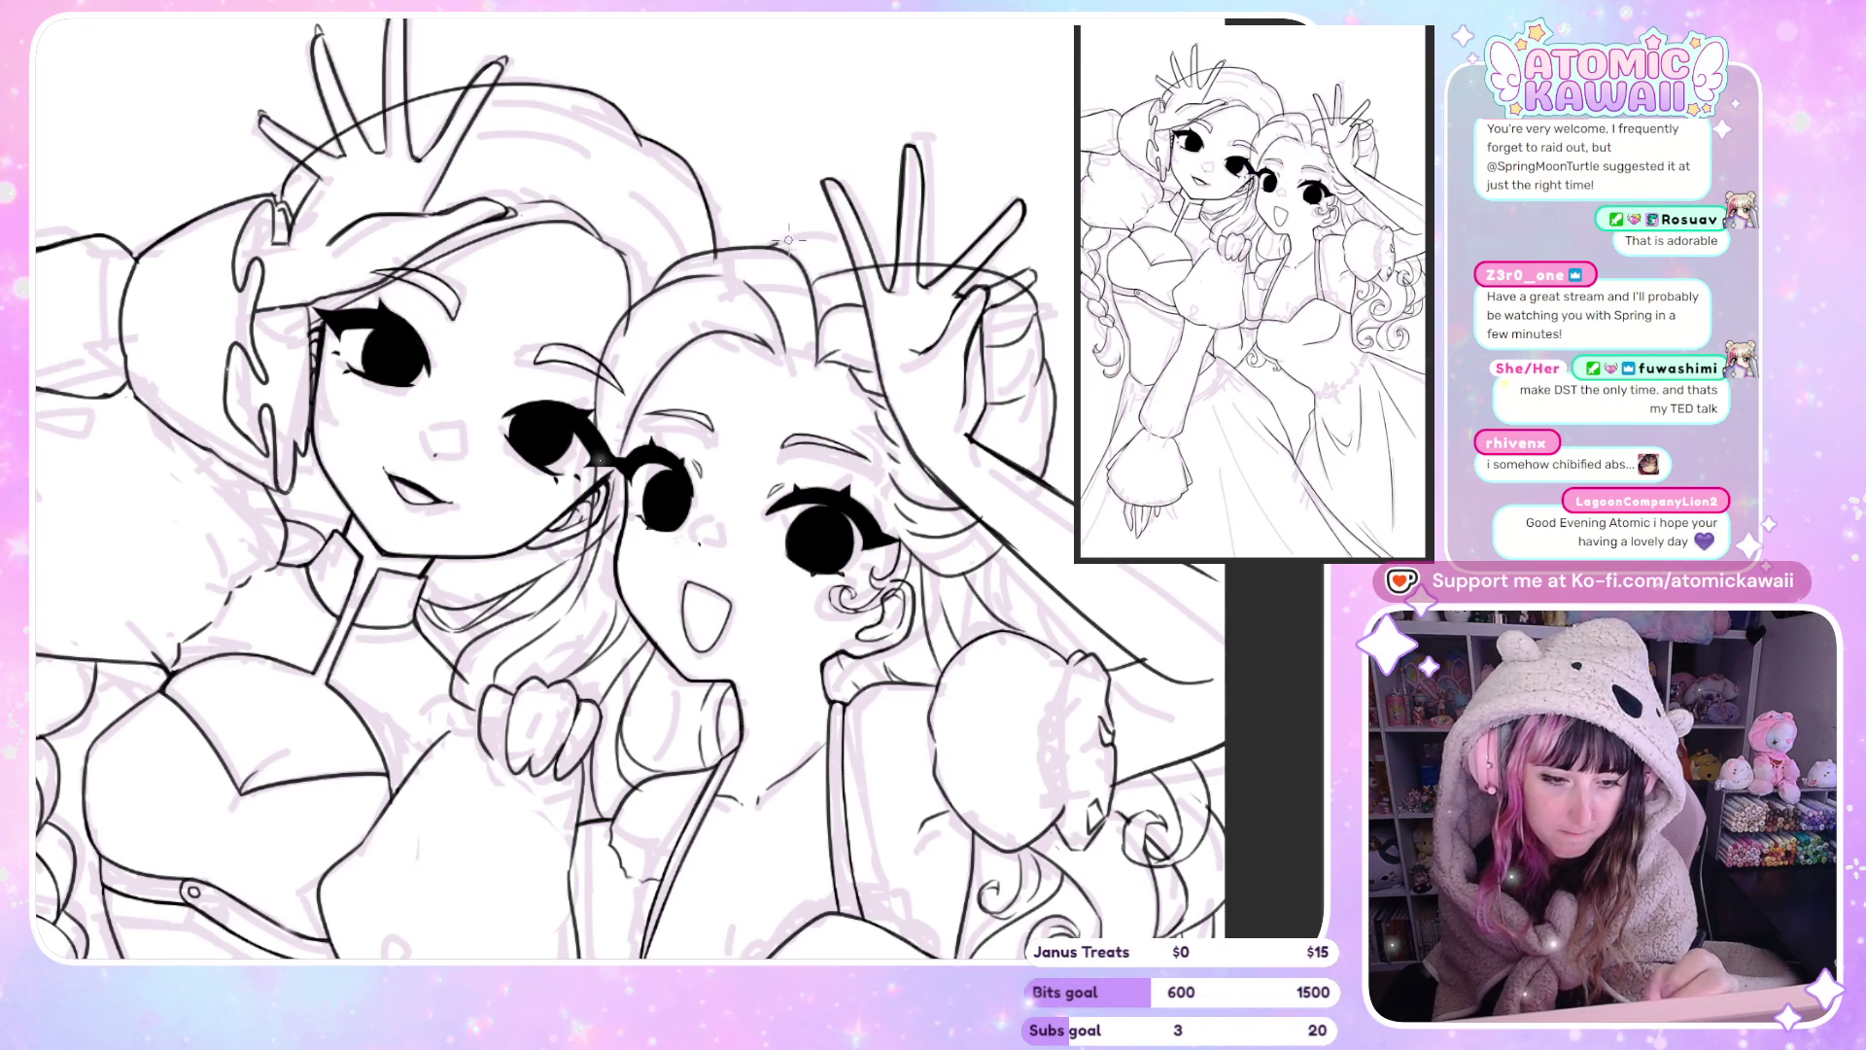
key(h)
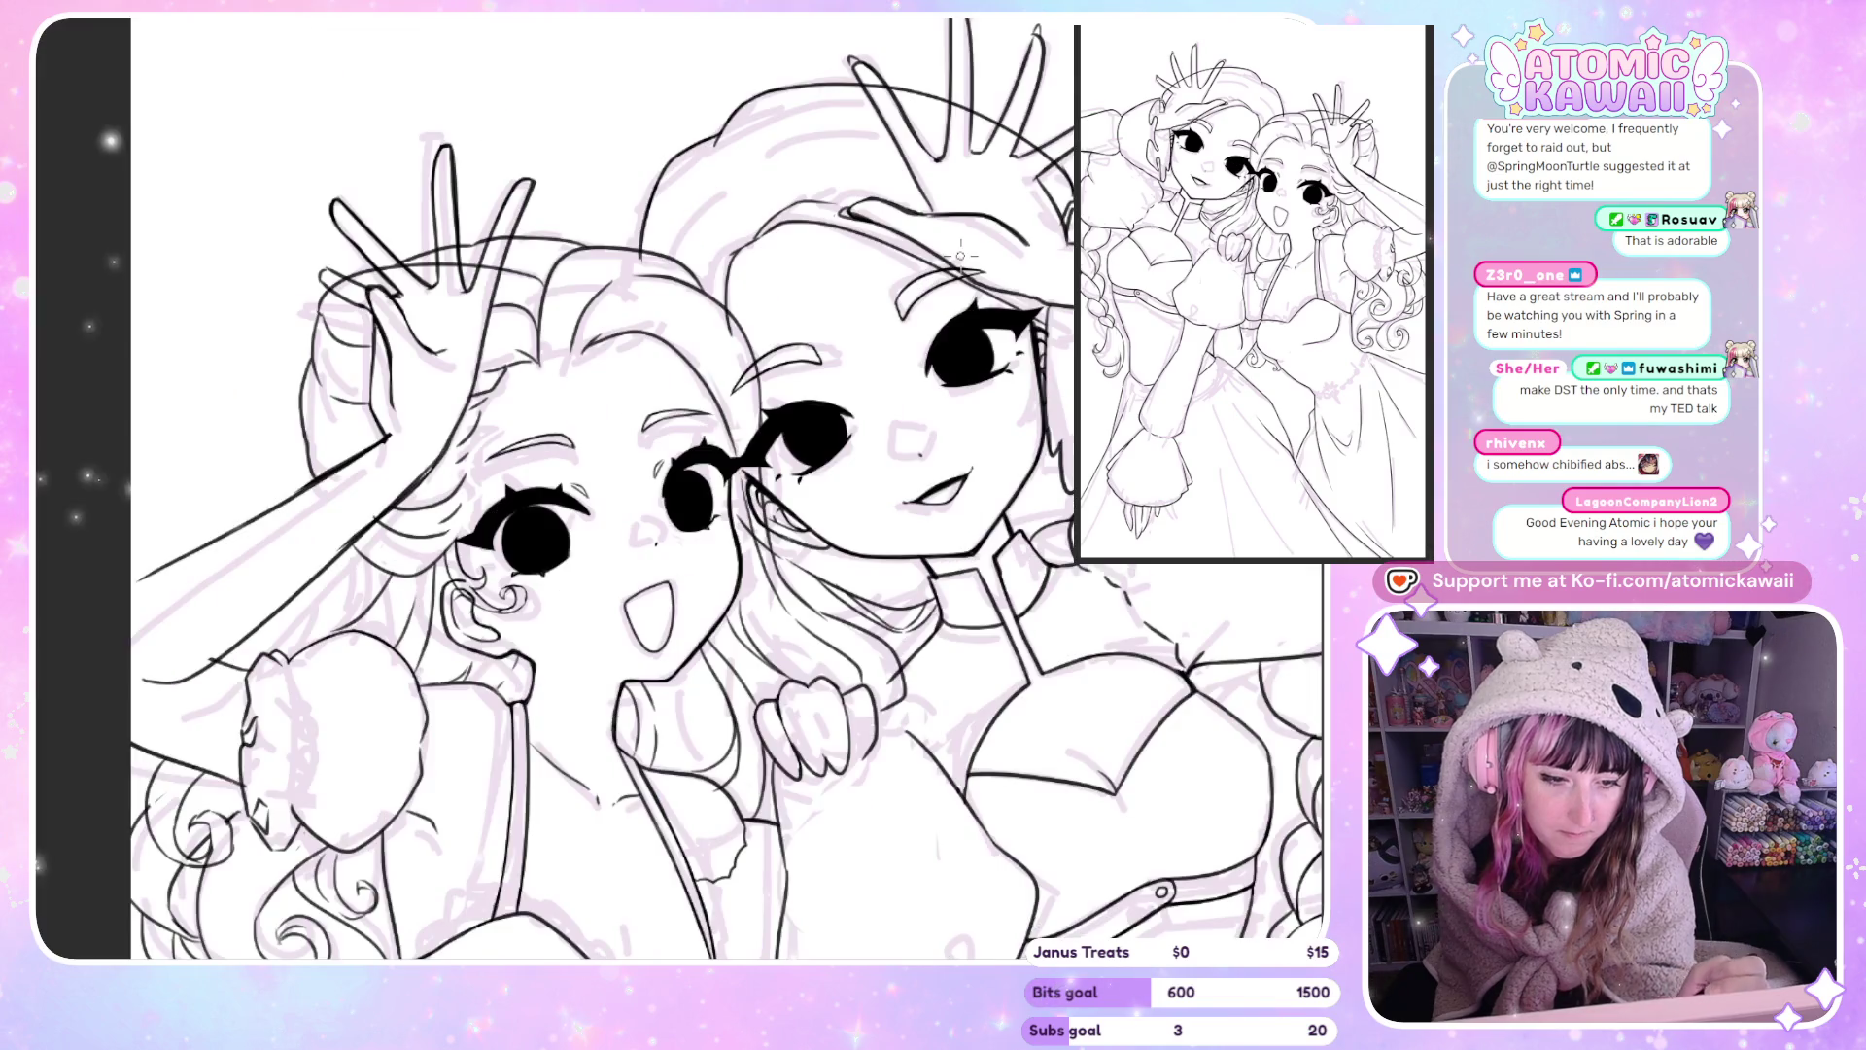
key(h)
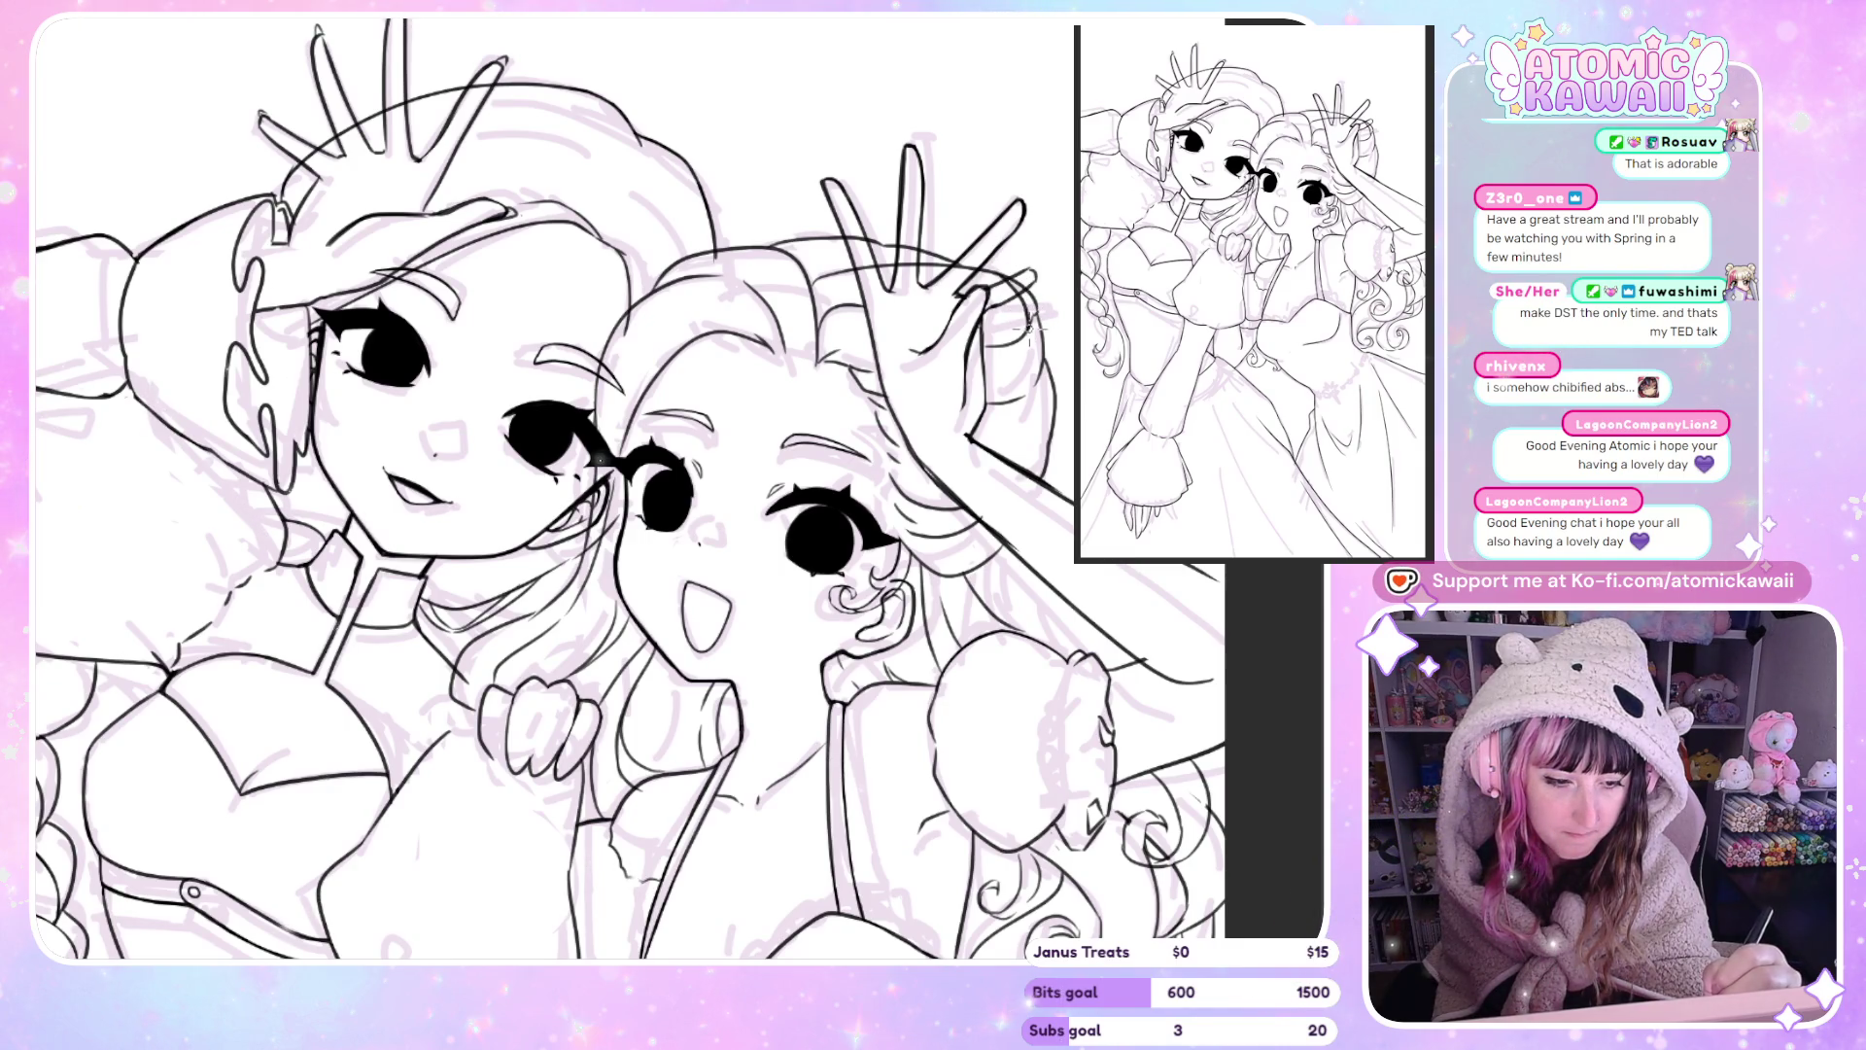
key(h)
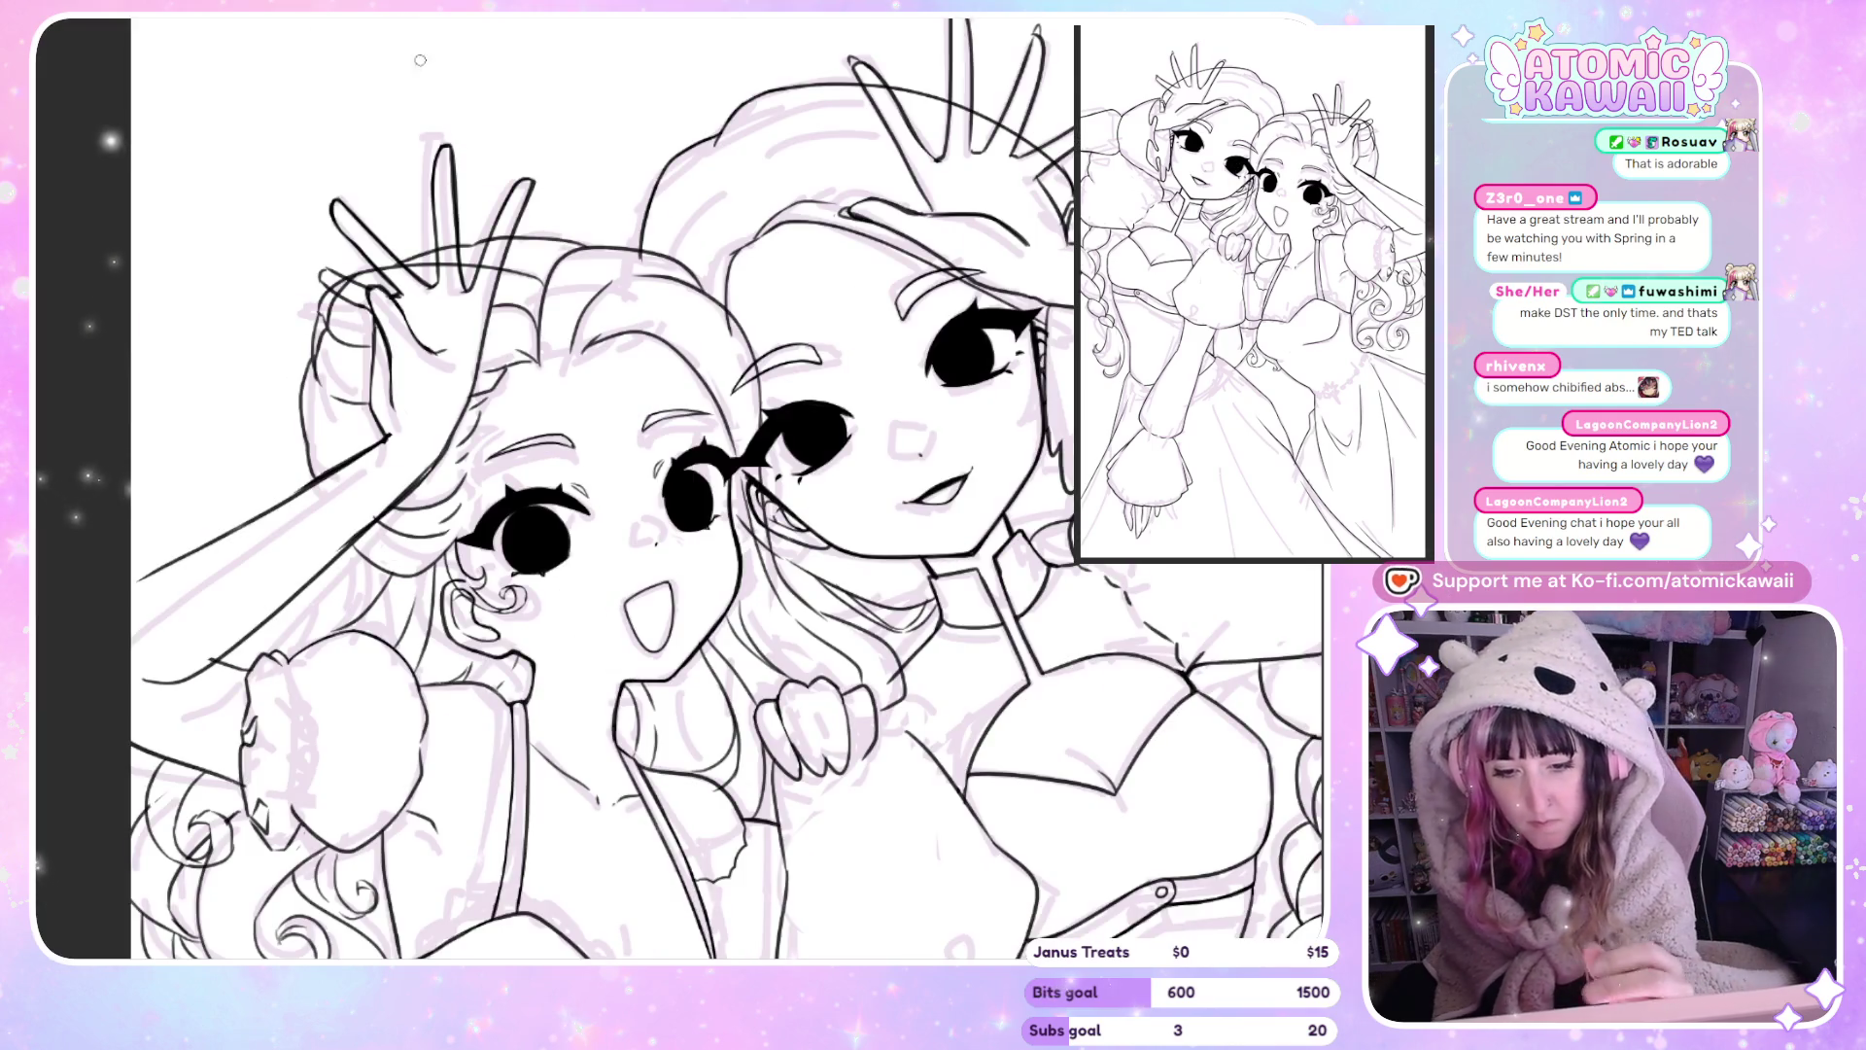
key(h)
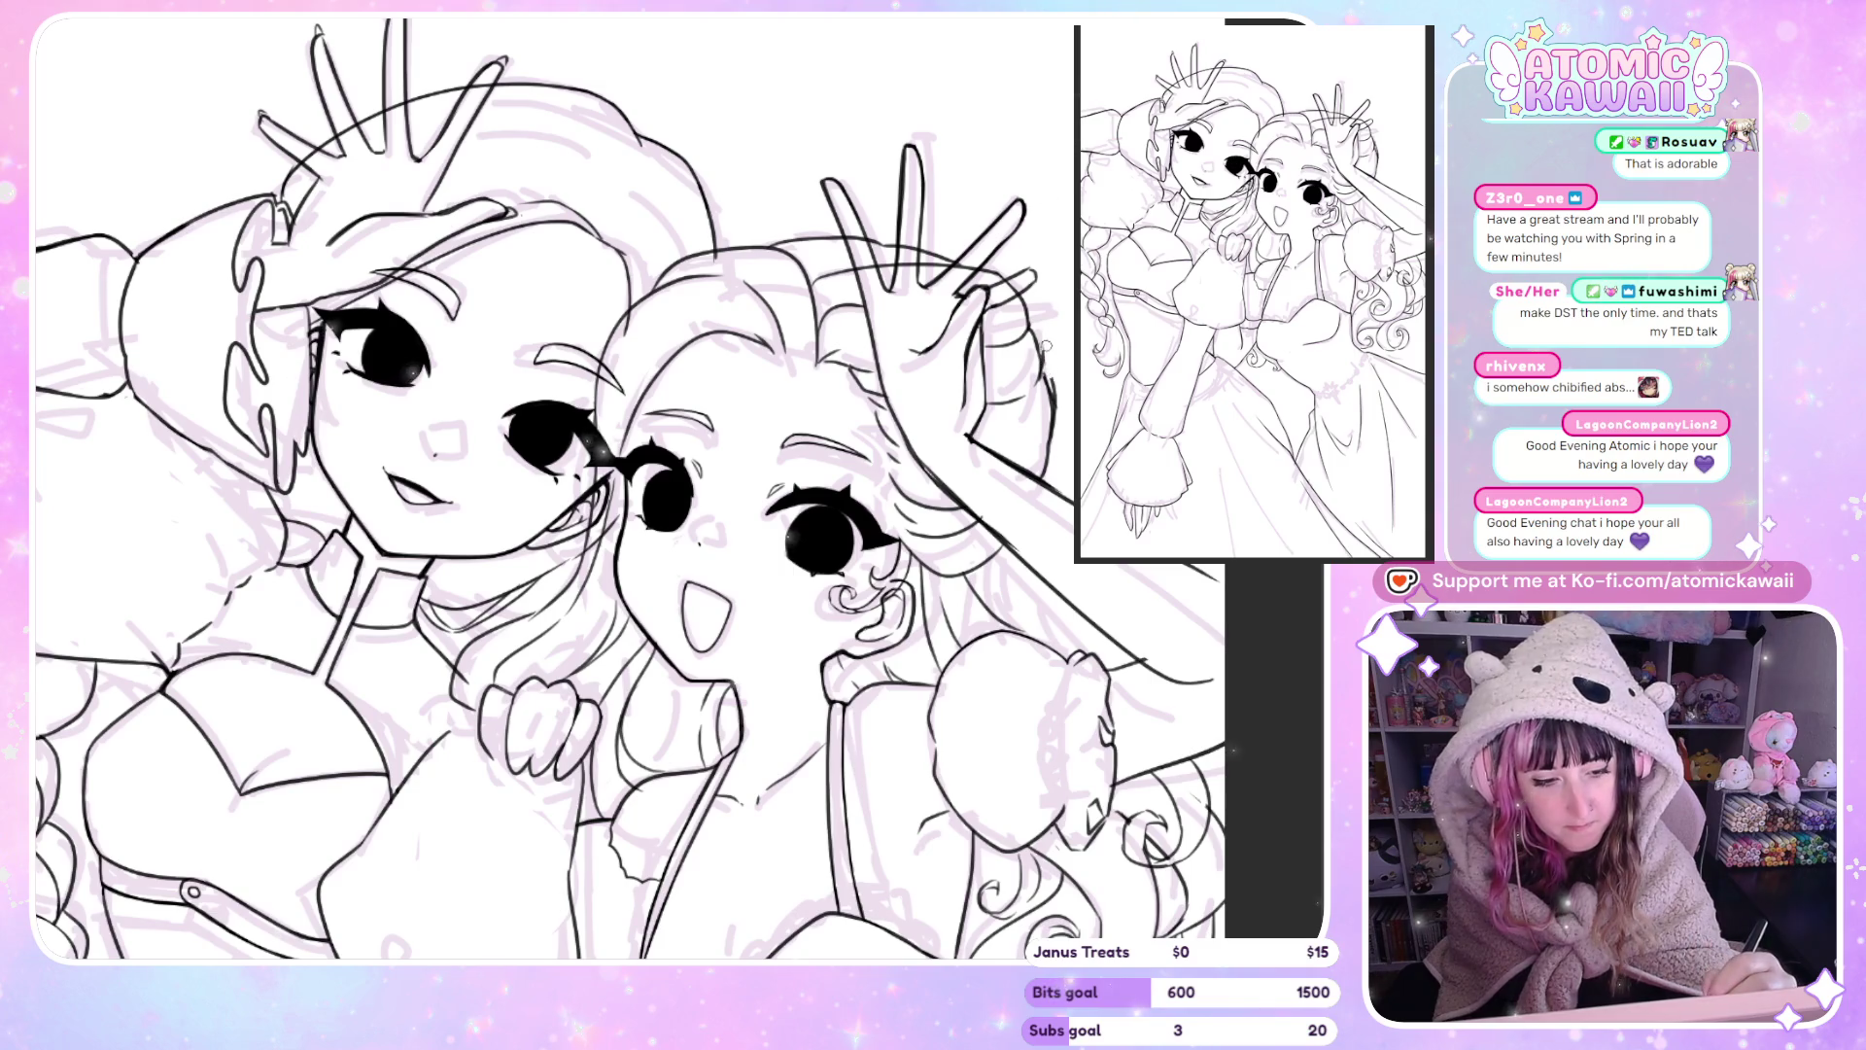
key(h)
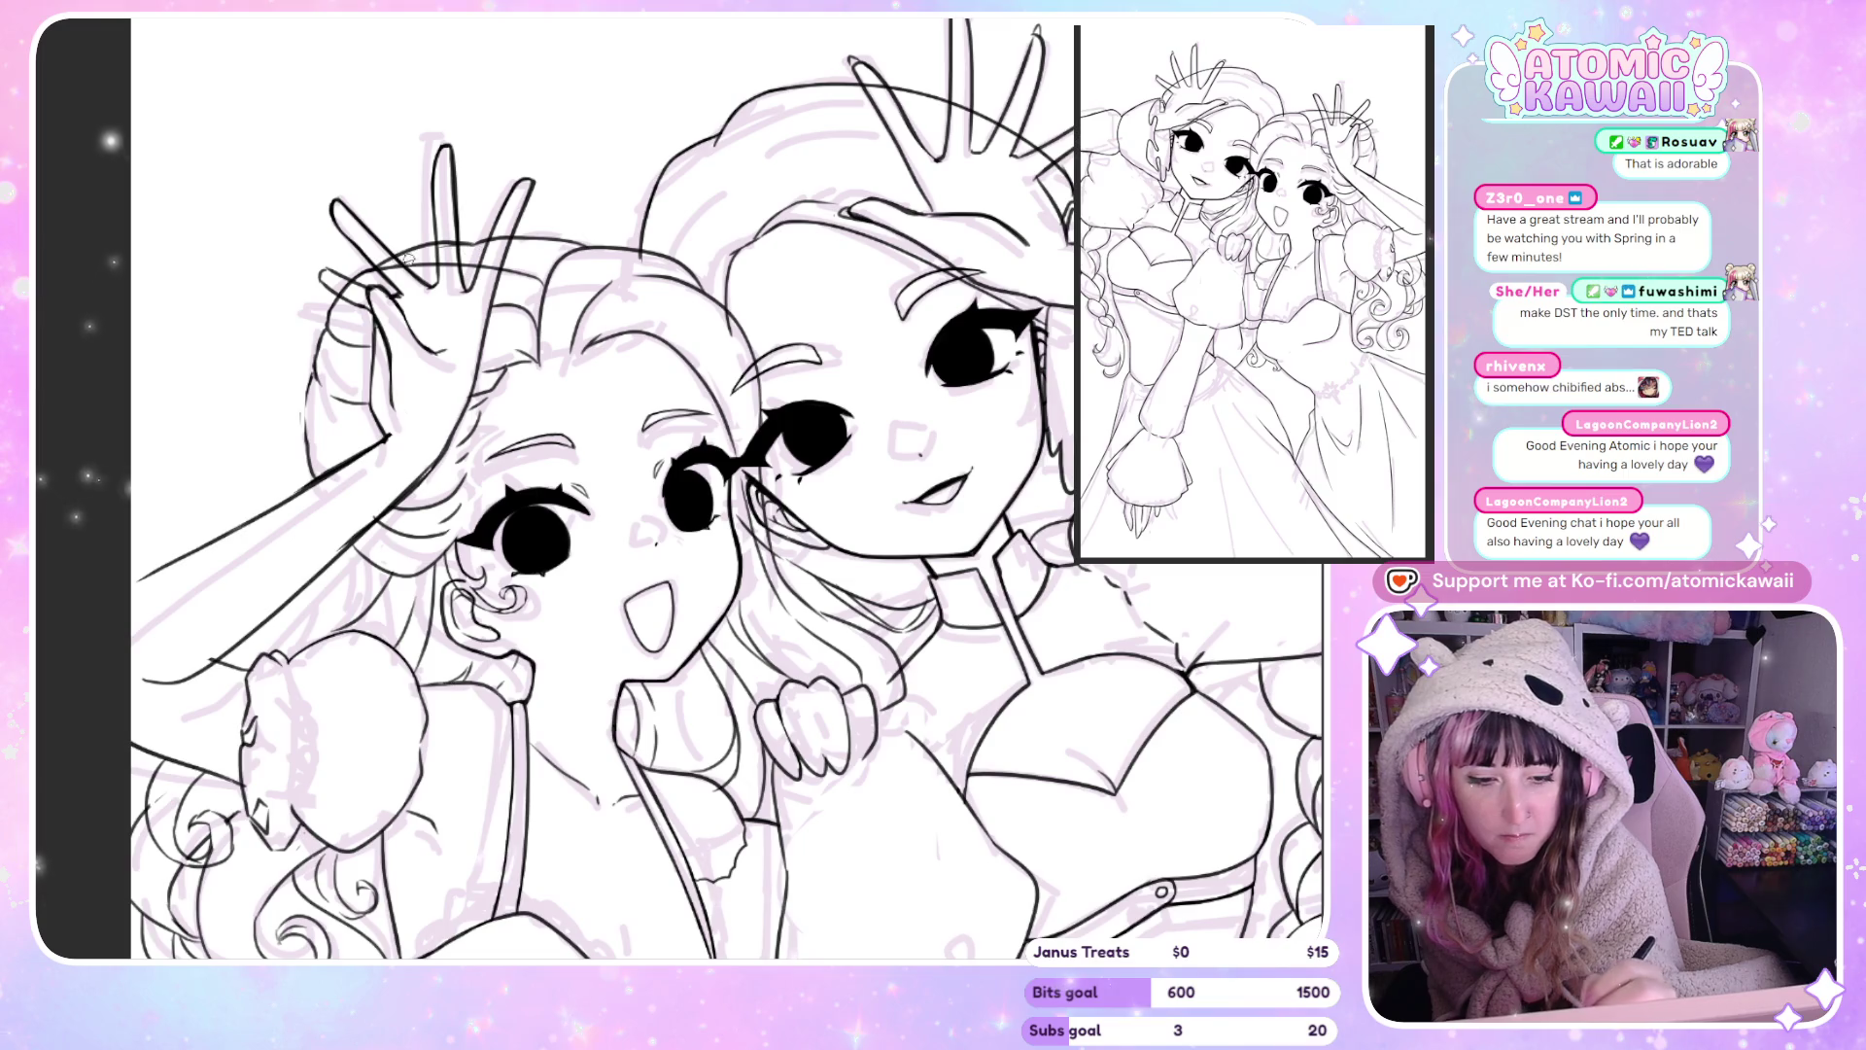
key(h)
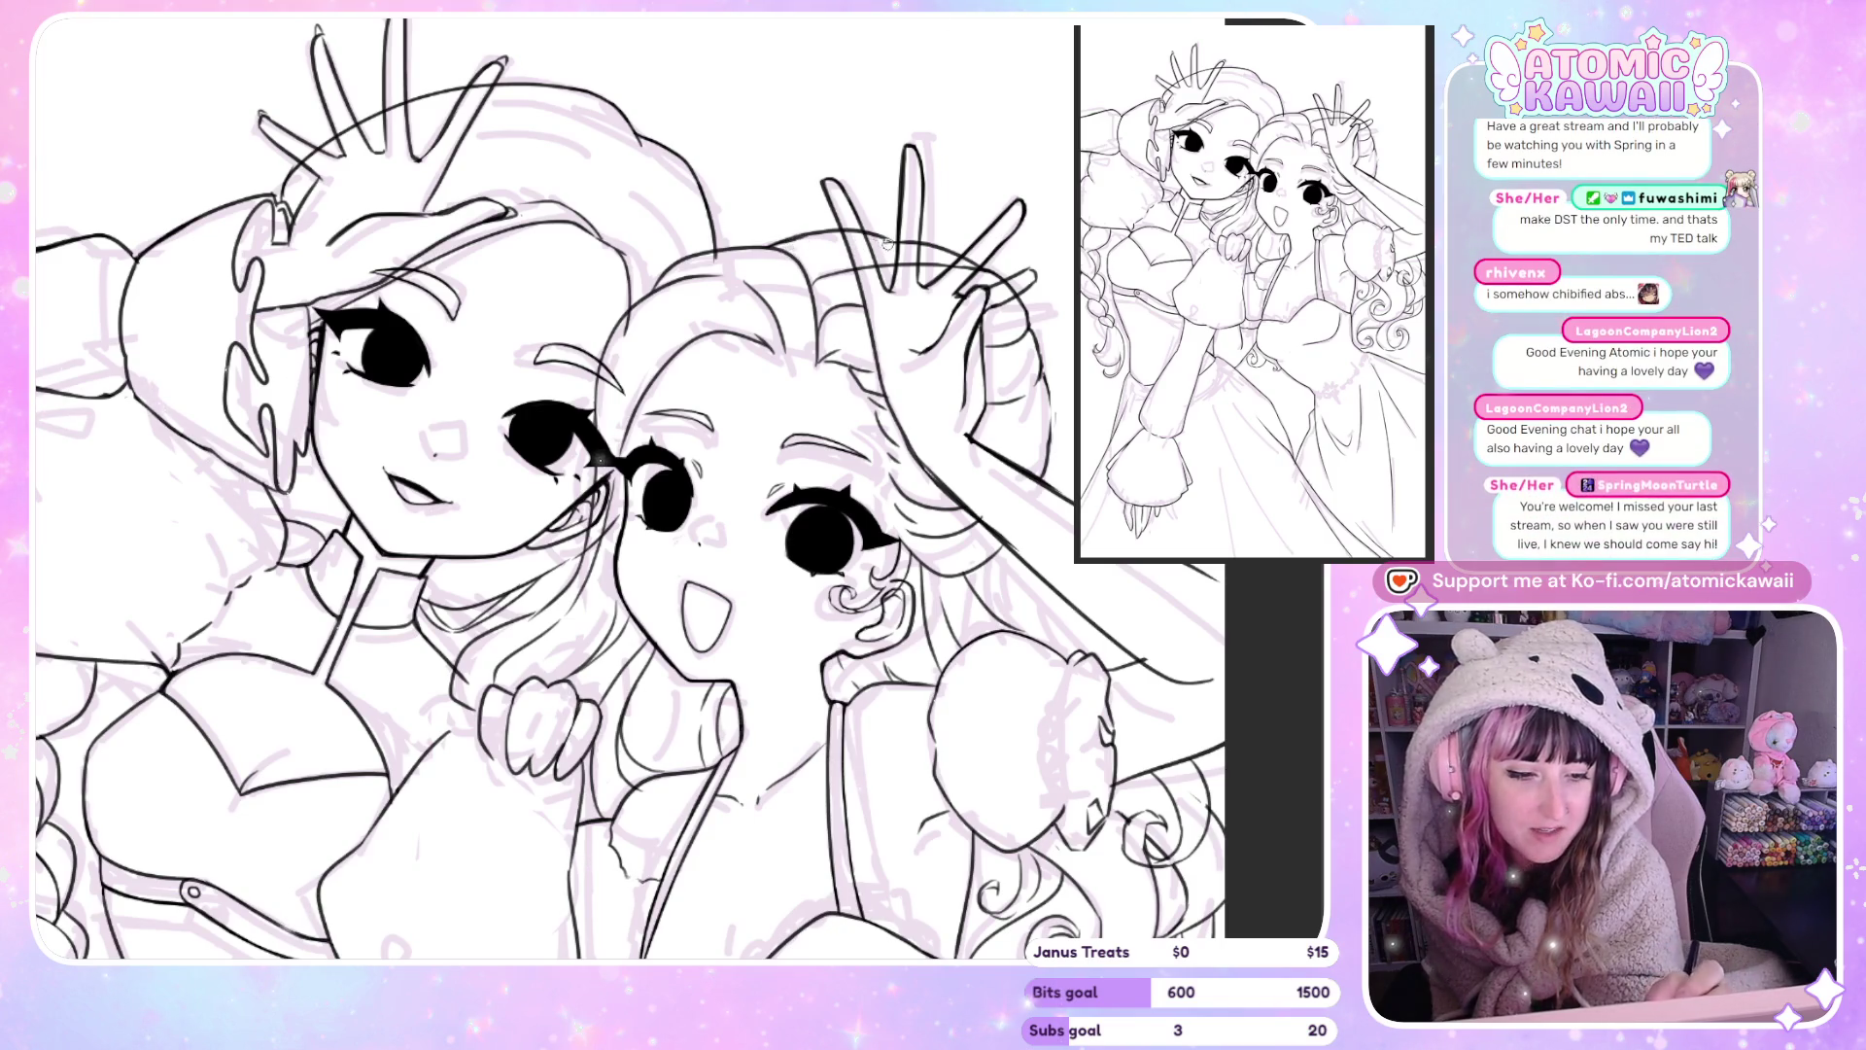
scroll(892, 229, down, 2)
scroll(893, 228, down, 2)
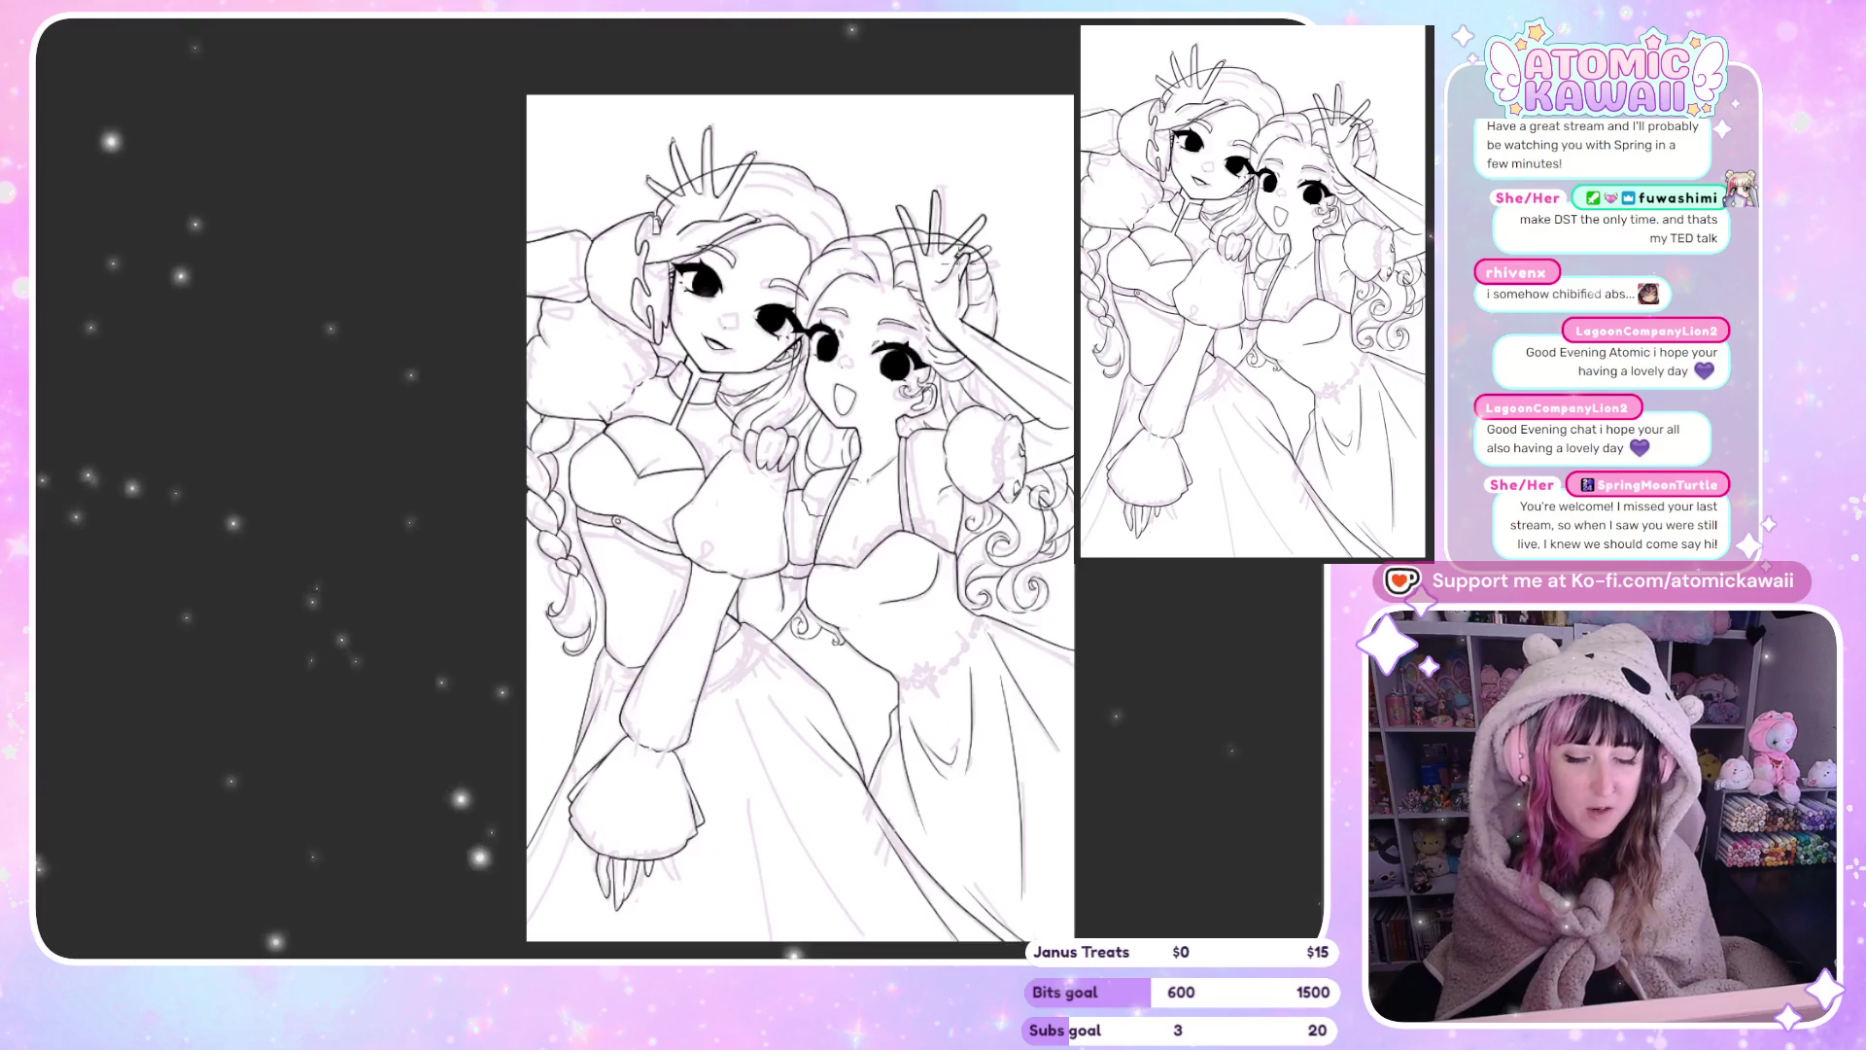
scroll(904, 204, up, 1)
scroll(904, 204, up, 2)
scroll(874, 224, up, 2)
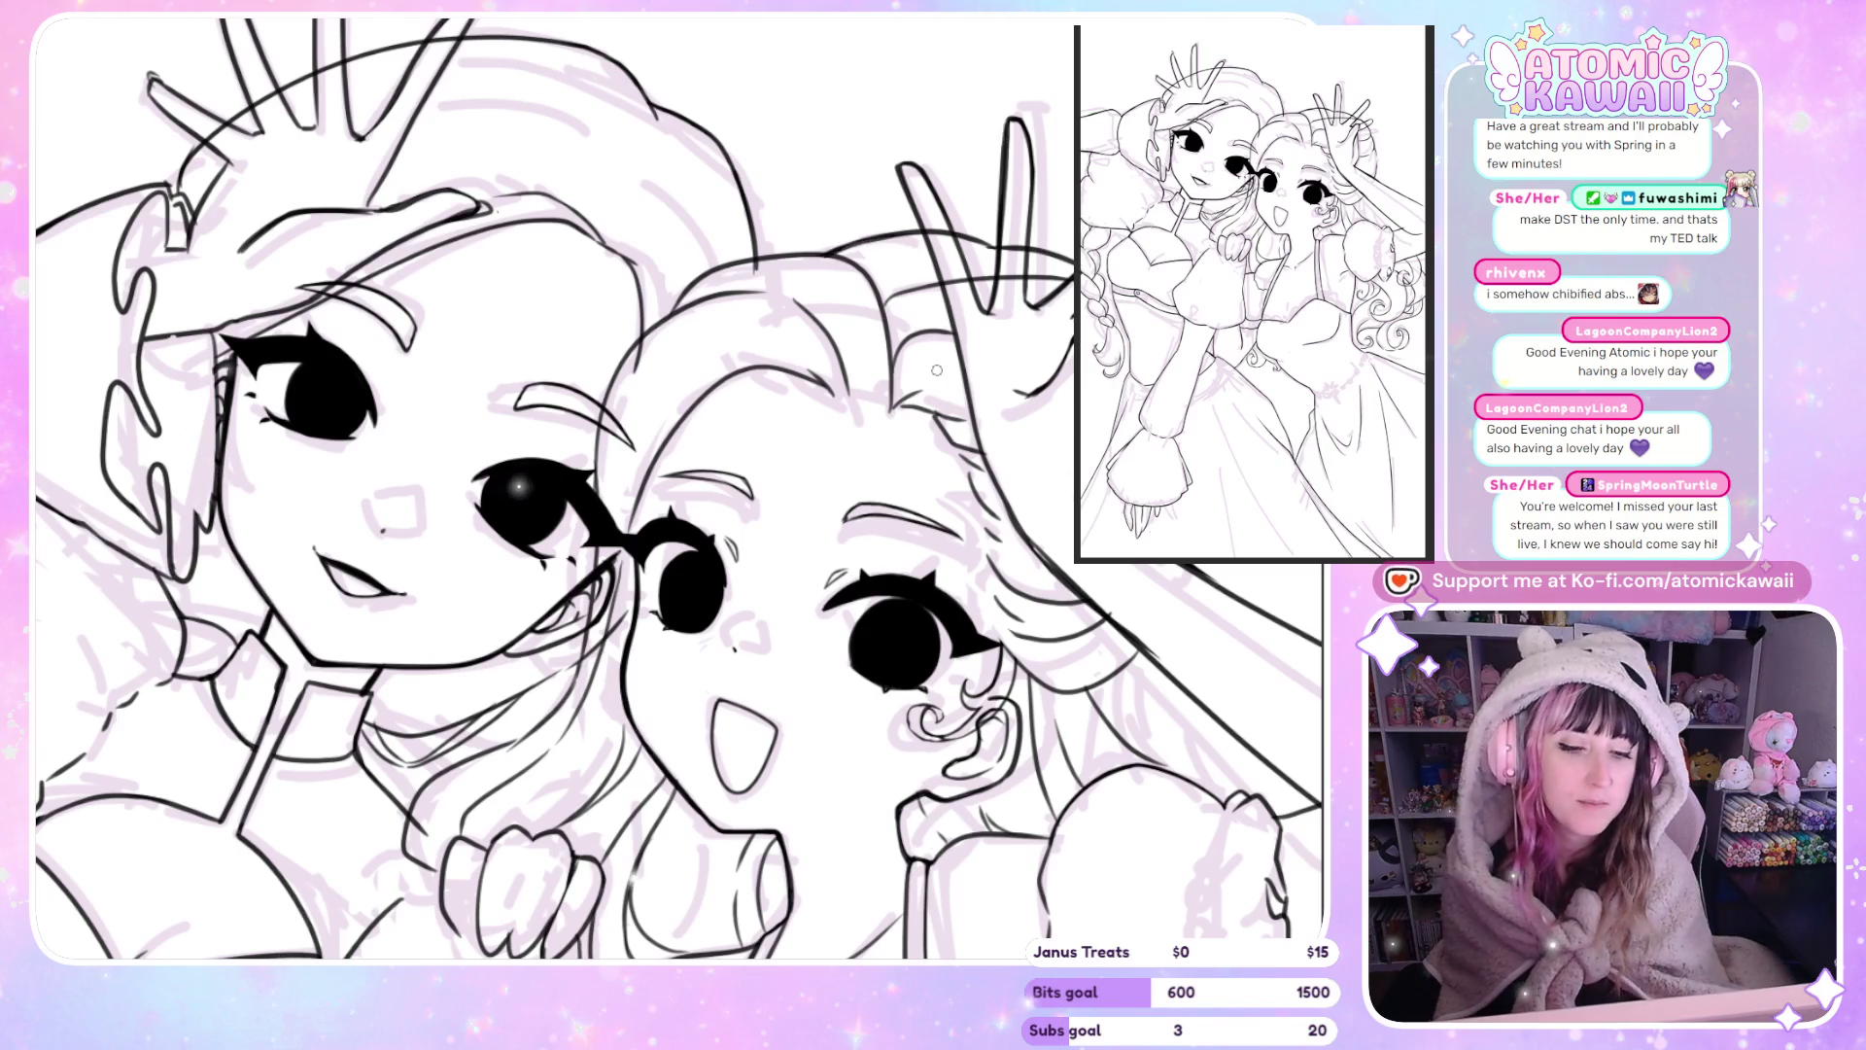
scroll(936, 370, down, 2)
scroll(838, 331, down, 1)
scroll(838, 332, down, 1)
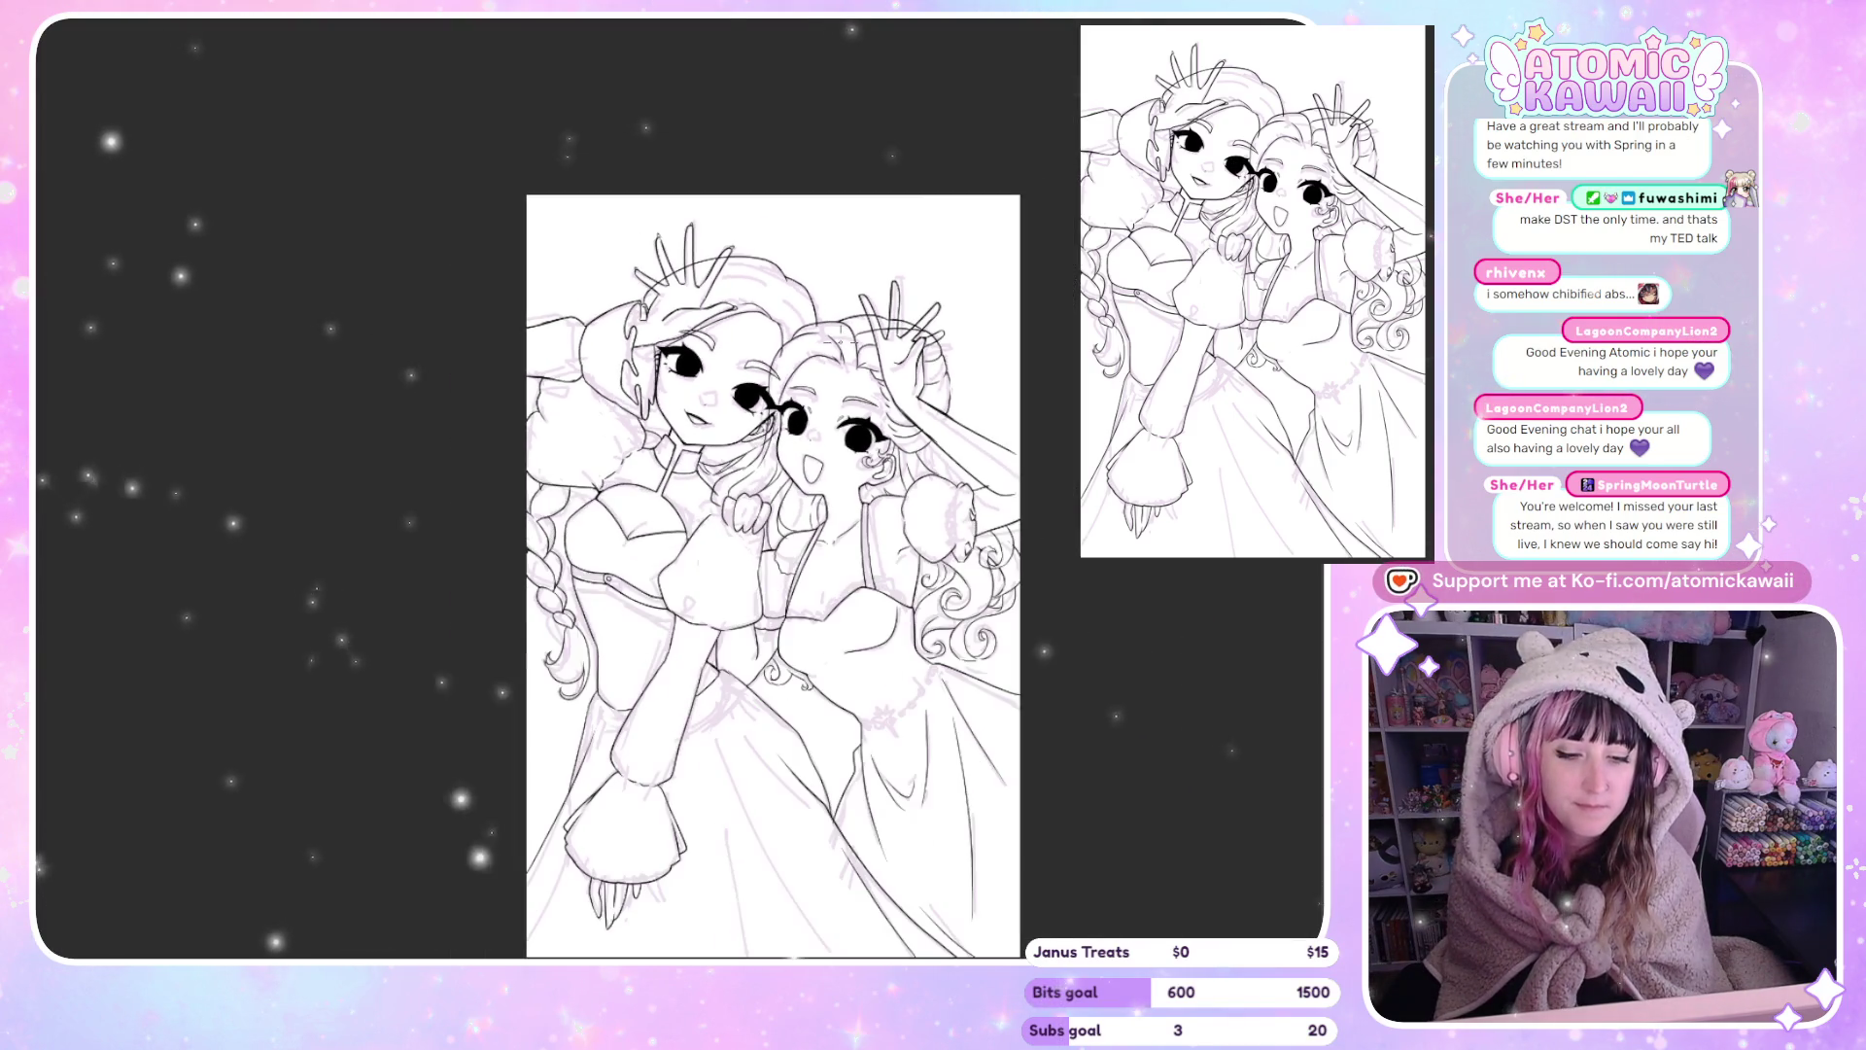